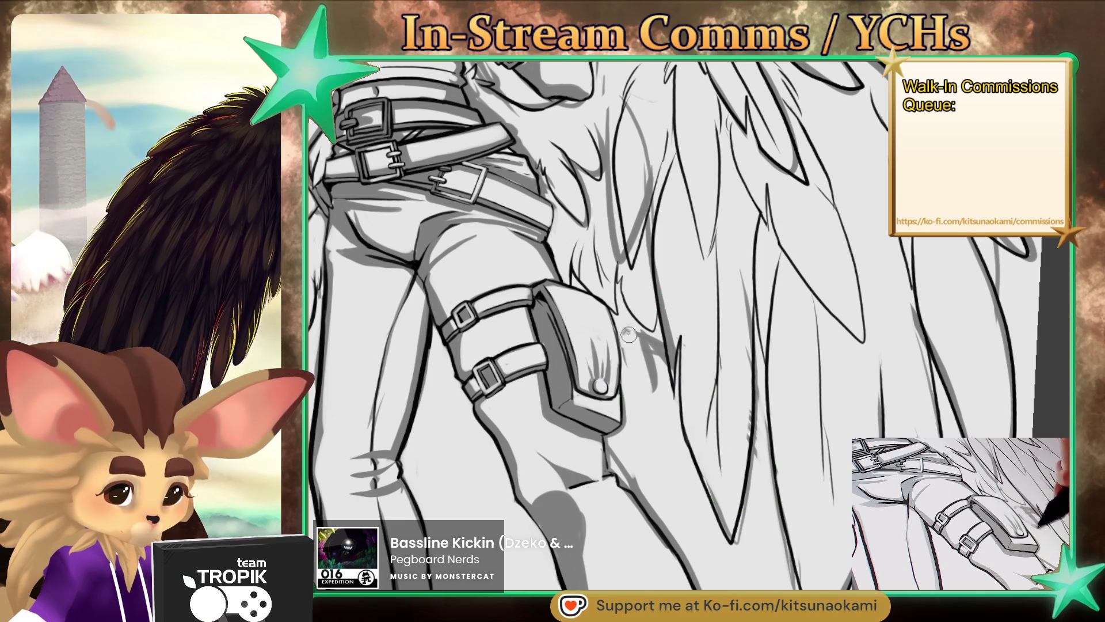
Step: Erase the grey scribble beside the thigh pouch and level the tilted canvas view
left_click_drag(634, 380, 657, 348)
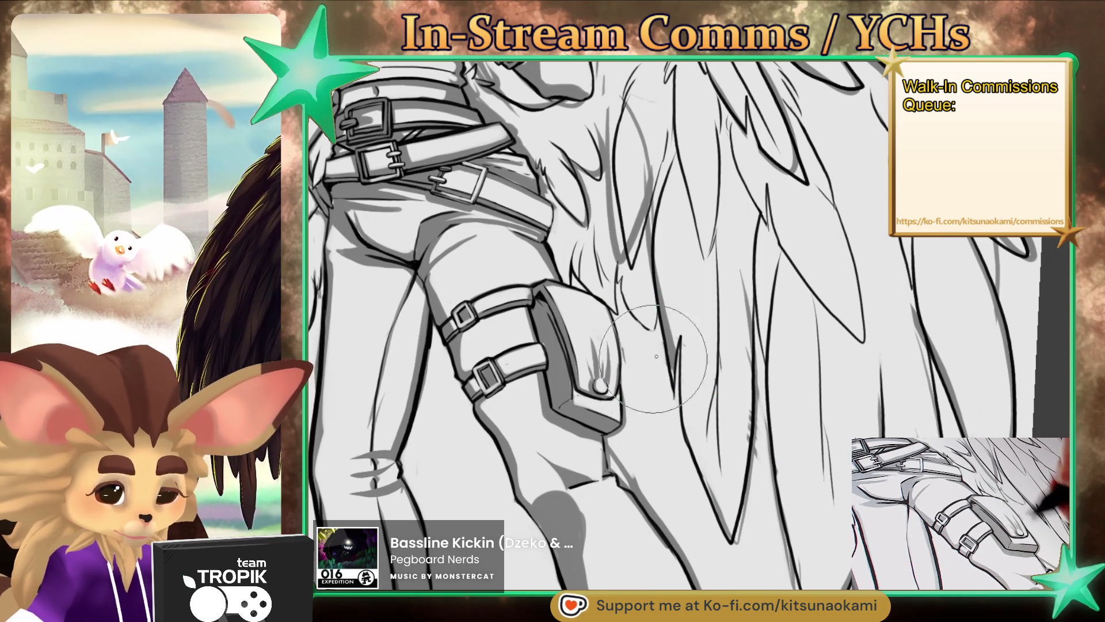
scroll(657, 347, "down", 5)
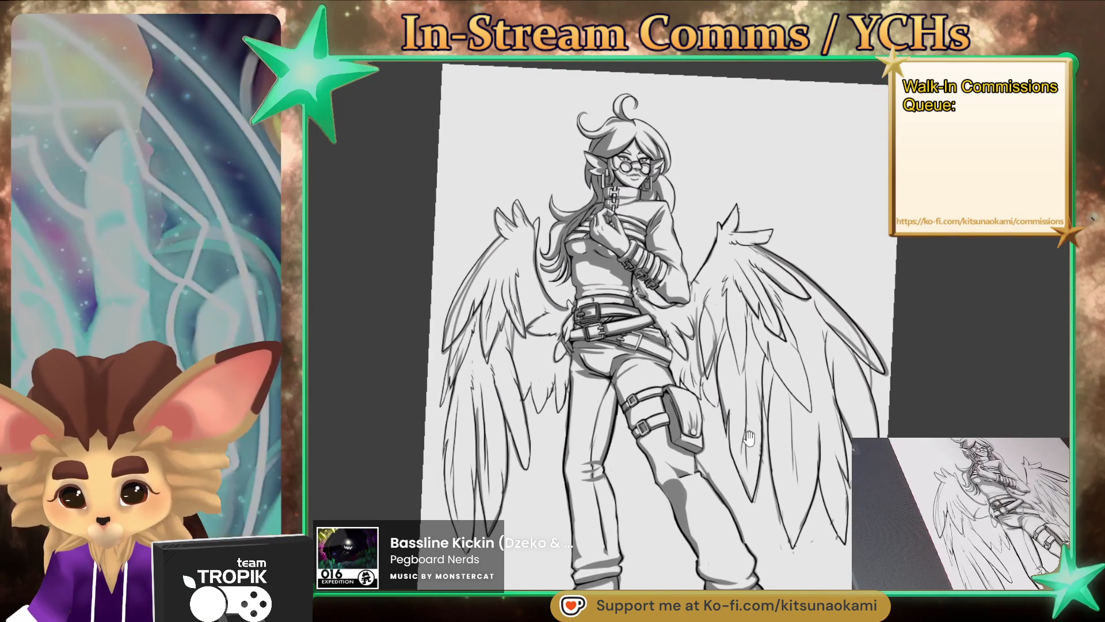
mouse_move(709, 444)
left_mouse_down()
mouse_move(736, 466)
mouse_move(723, 462)
left_mouse_up()
key("5")
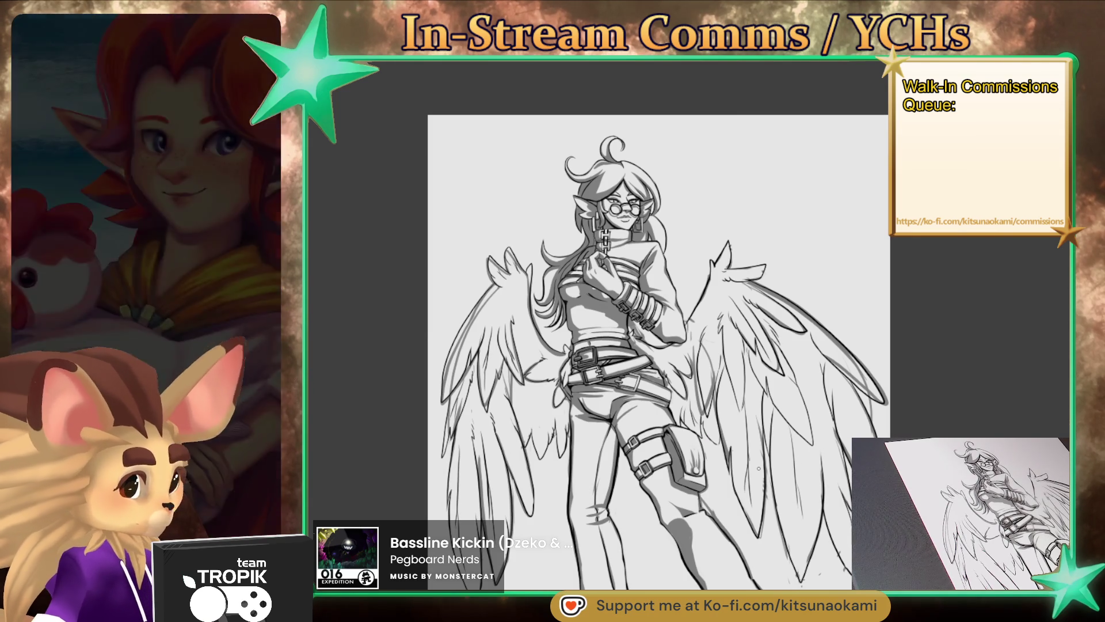
Step: Paint dark feather strokes across the wing
scroll(719, 367, "up", 2)
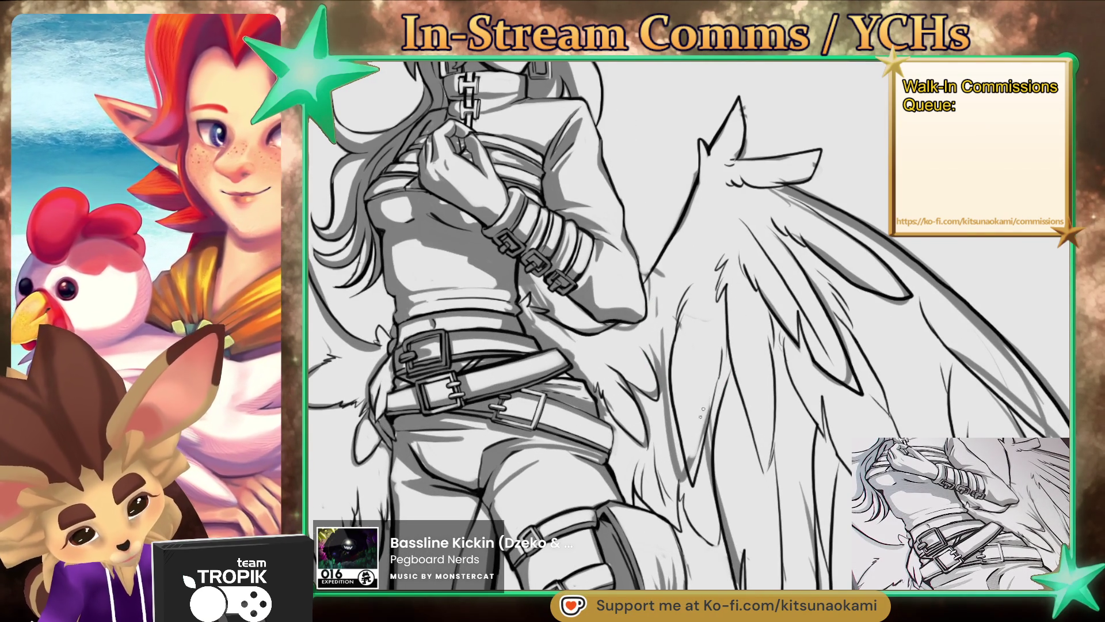
left_click_drag(706, 400, 666, 402)
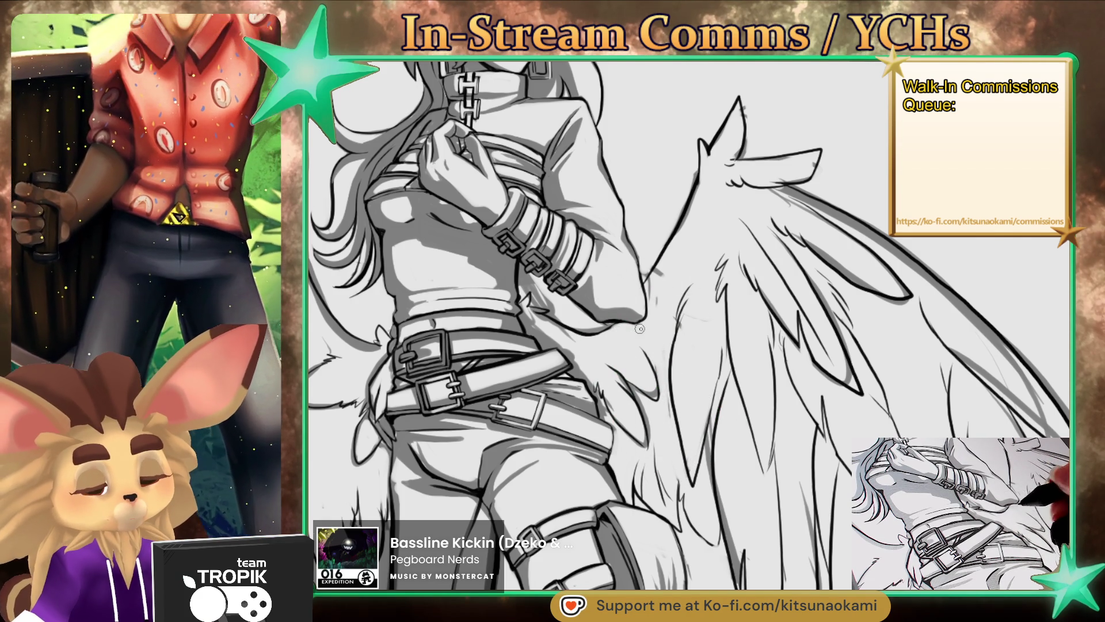
scroll(701, 350, "down", 5)
scroll(697, 354, "up", 3)
scroll(693, 358, "up", 2)
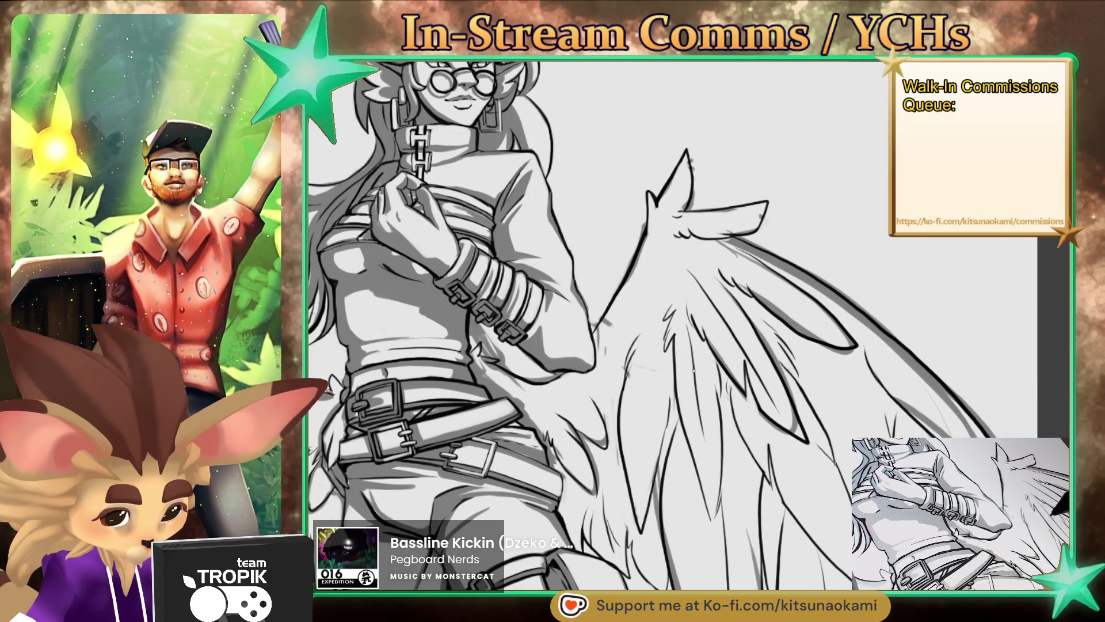
scroll(639, 458, "down", 3)
scroll(720, 460, "down", 2)
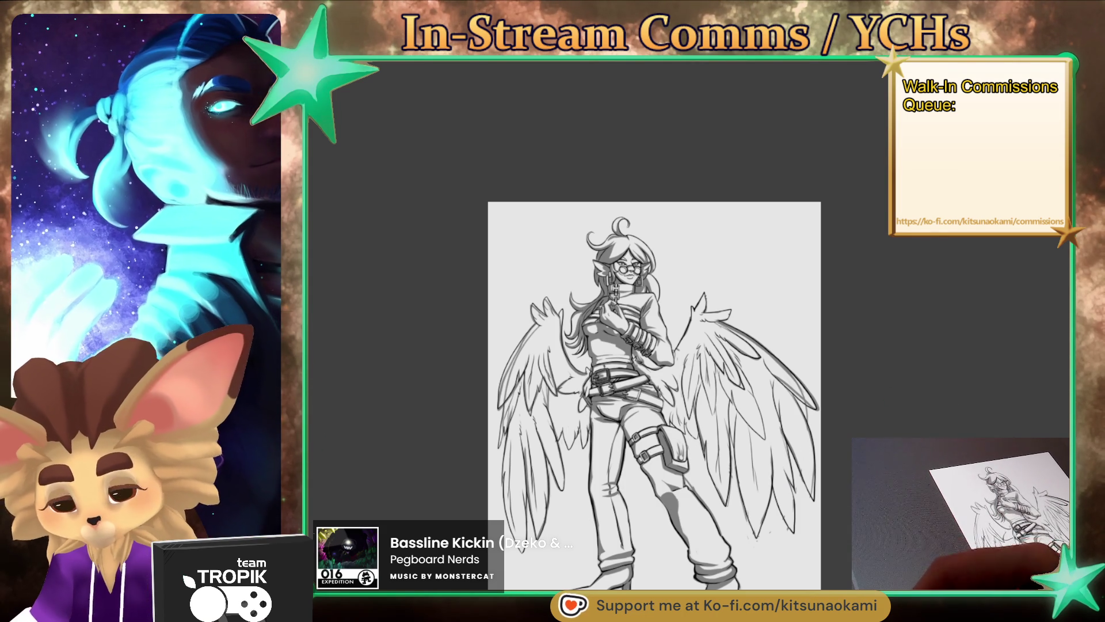
Step: Refine the fur strokes near the chest
scroll(611, 258, "up", 3)
left_click_drag(610, 258, 654, 370)
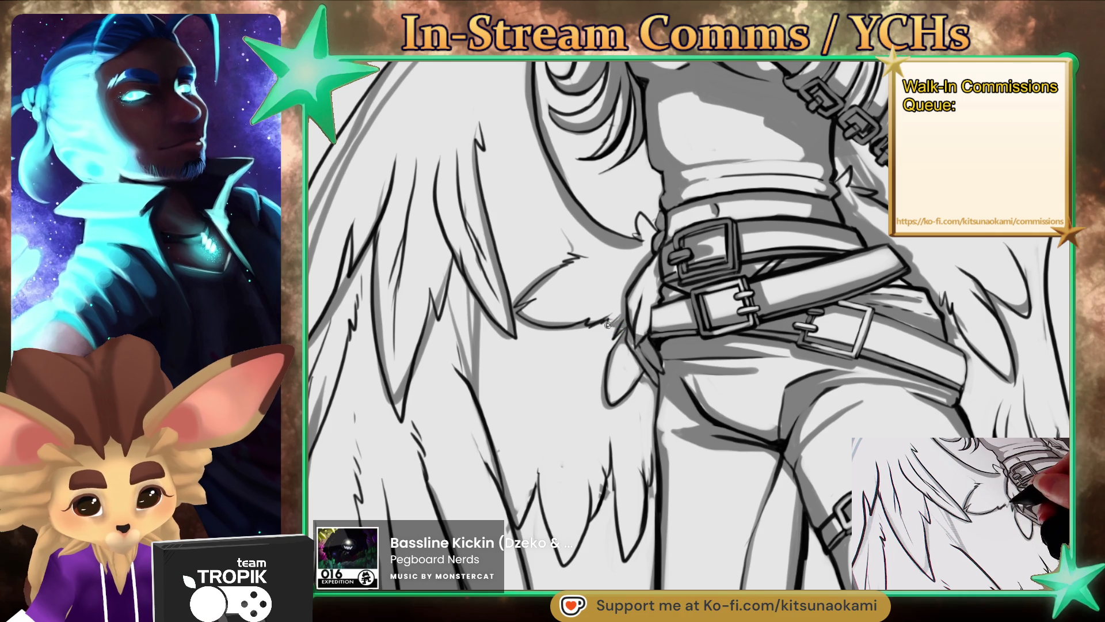
mouse_move(619, 334)
left_mouse_down()
mouse_move(512, 338)
mouse_move(519, 524)
left_mouse_up()
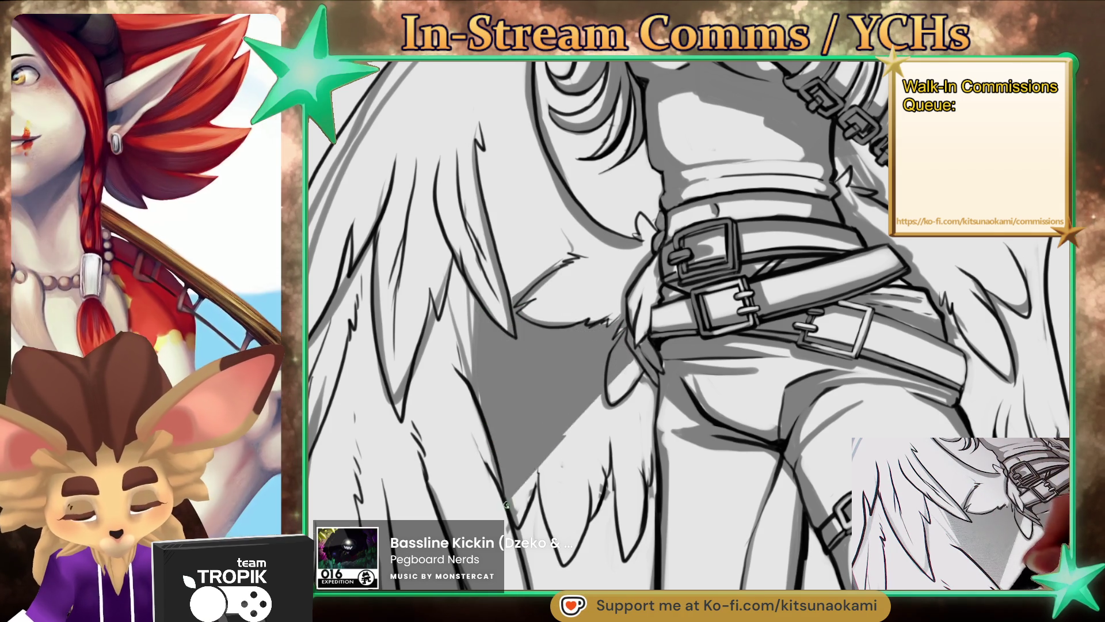
Step: Shade the wing fur behind the hips darker grey, mirroring the view to check it
left_click_drag(537, 476, 633, 518)
key("h")
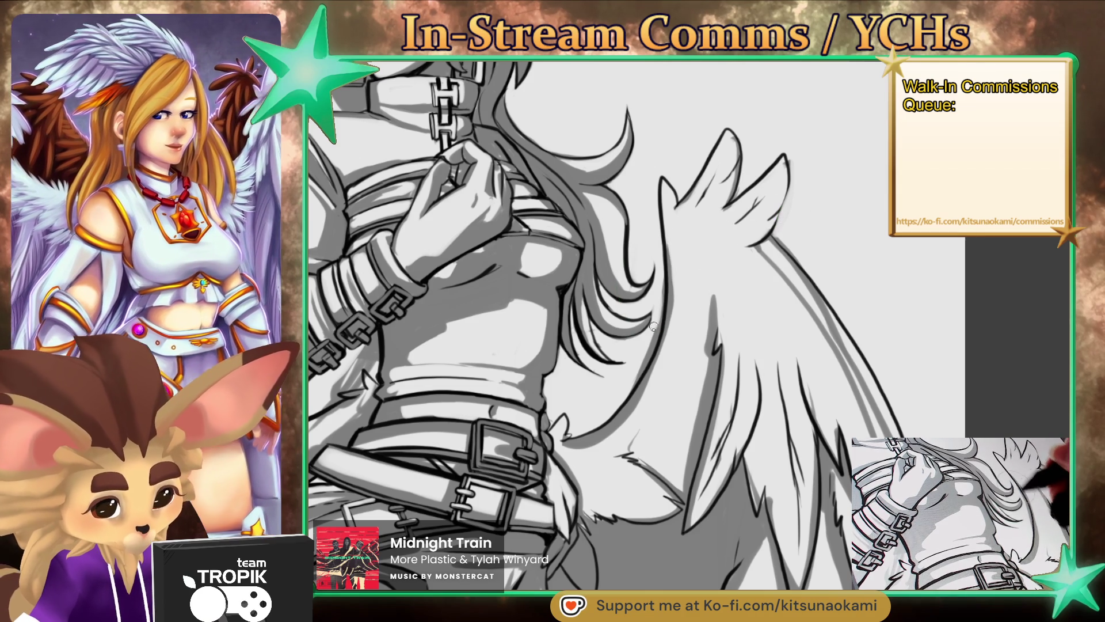
scroll(596, 422, "down", 1)
scroll(596, 422, "down", 1)
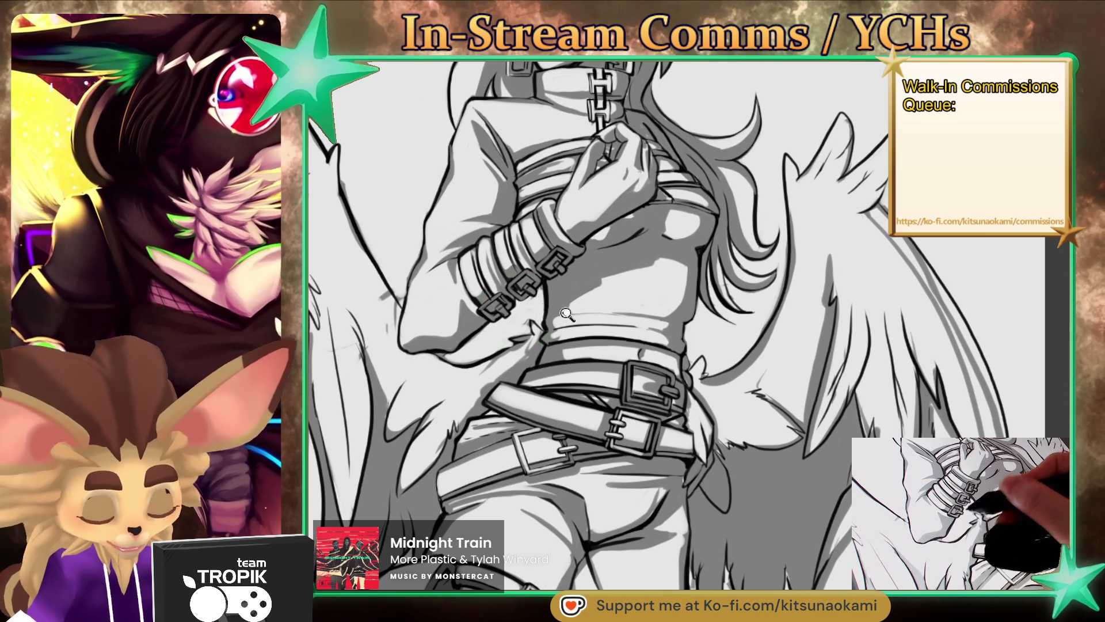
scroll(538, 311, "down", 3)
scroll(625, 238, "up", 4)
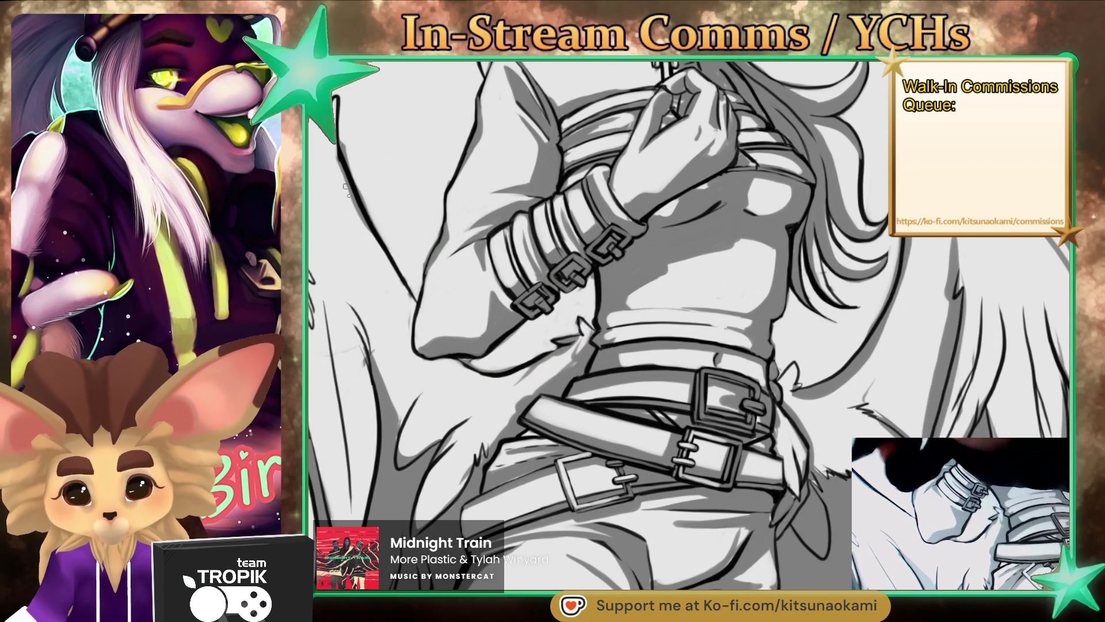
scroll(576, 363, "down", 3)
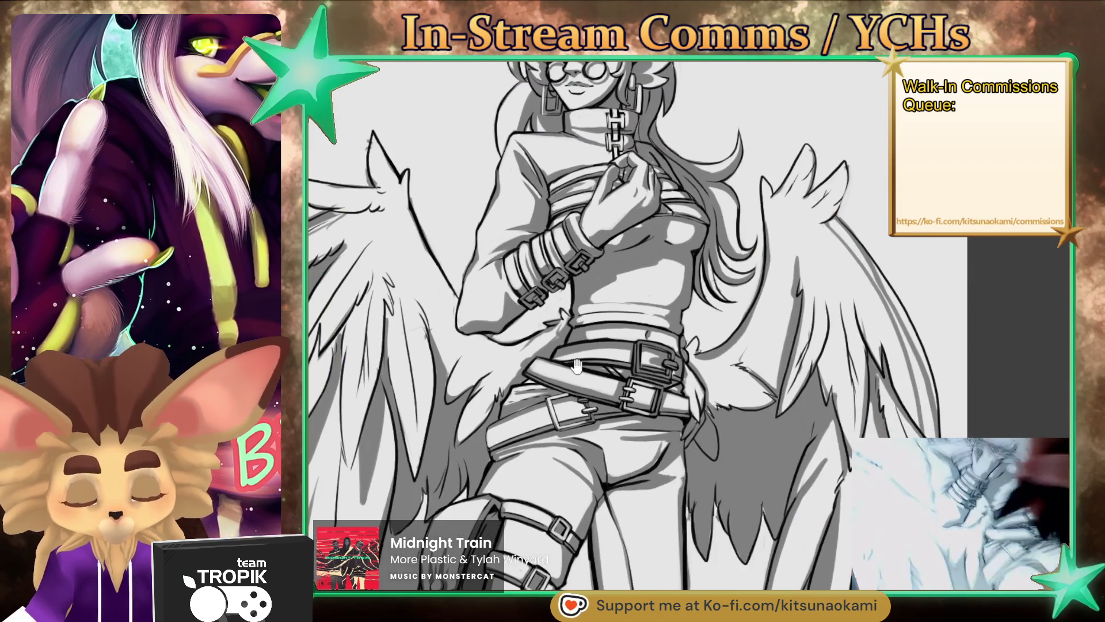
scroll(576, 364, "down", 5)
scroll(742, 431, "down", 3)
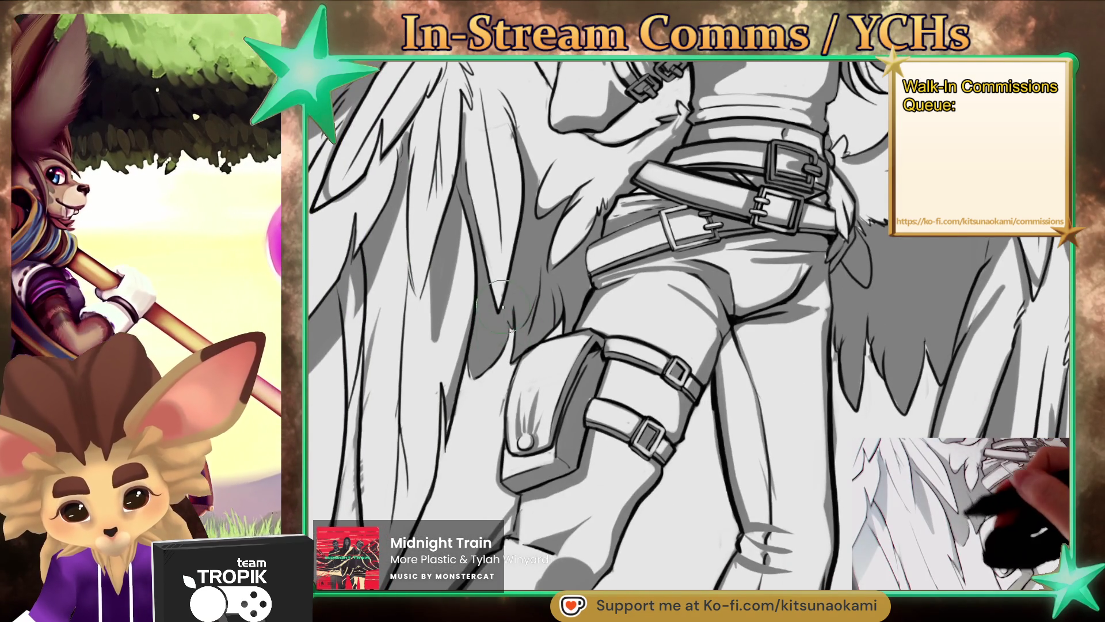
Step: Brush dark grey shading onto the left wing's long flight feathers down toward the boots
scroll(502, 307, "down", 5)
scroll(459, 353, "up", 5)
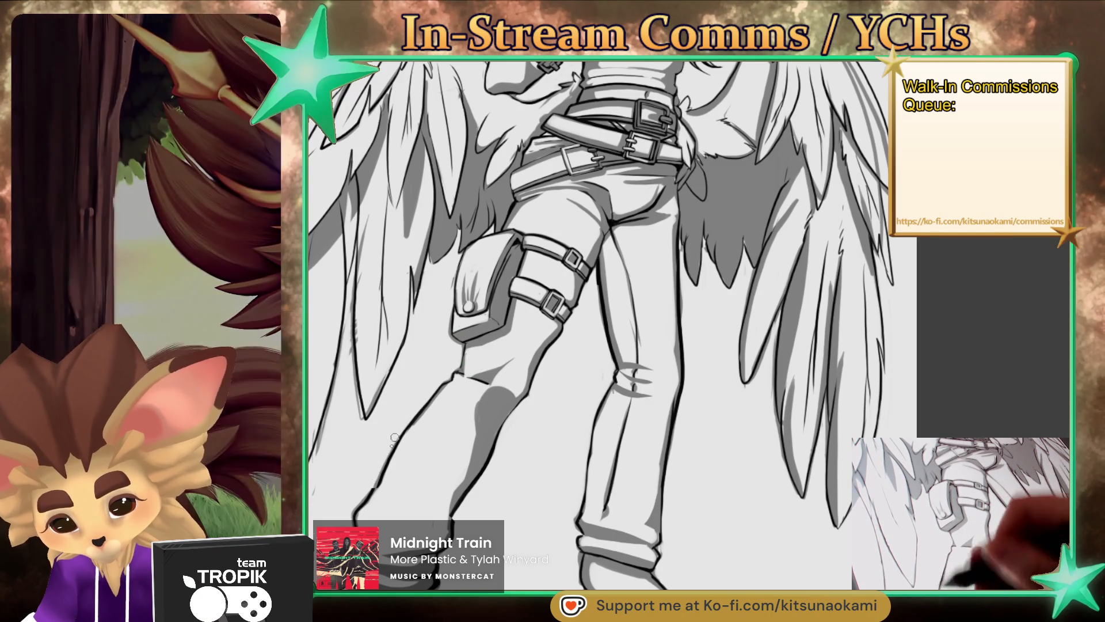
left_click_drag(399, 428, 434, 404)
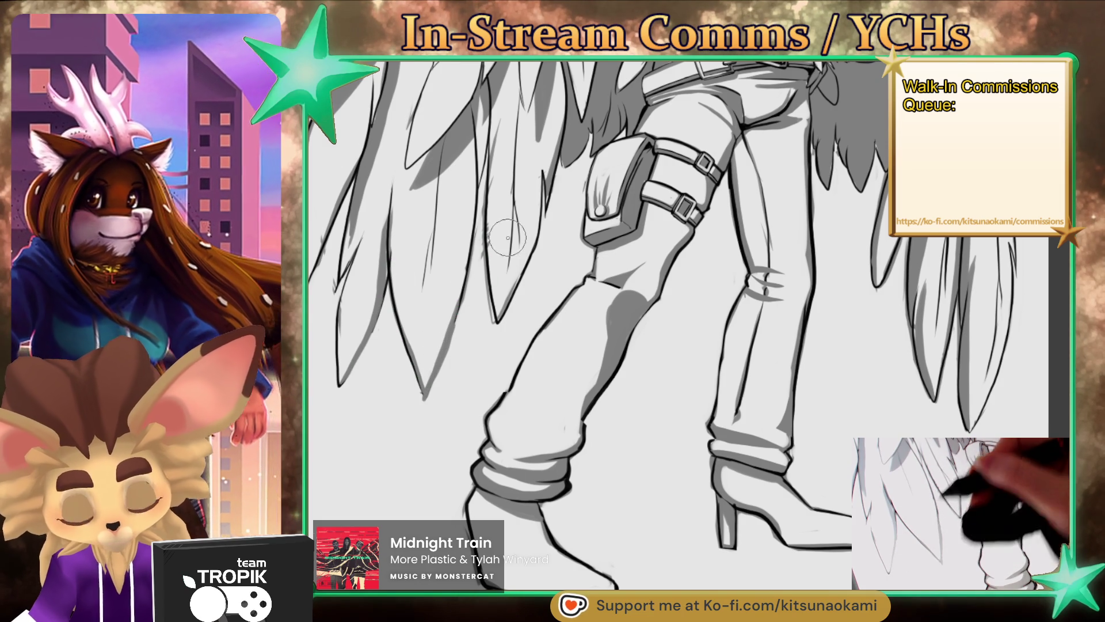
left_click_drag(496, 276, 552, 282)
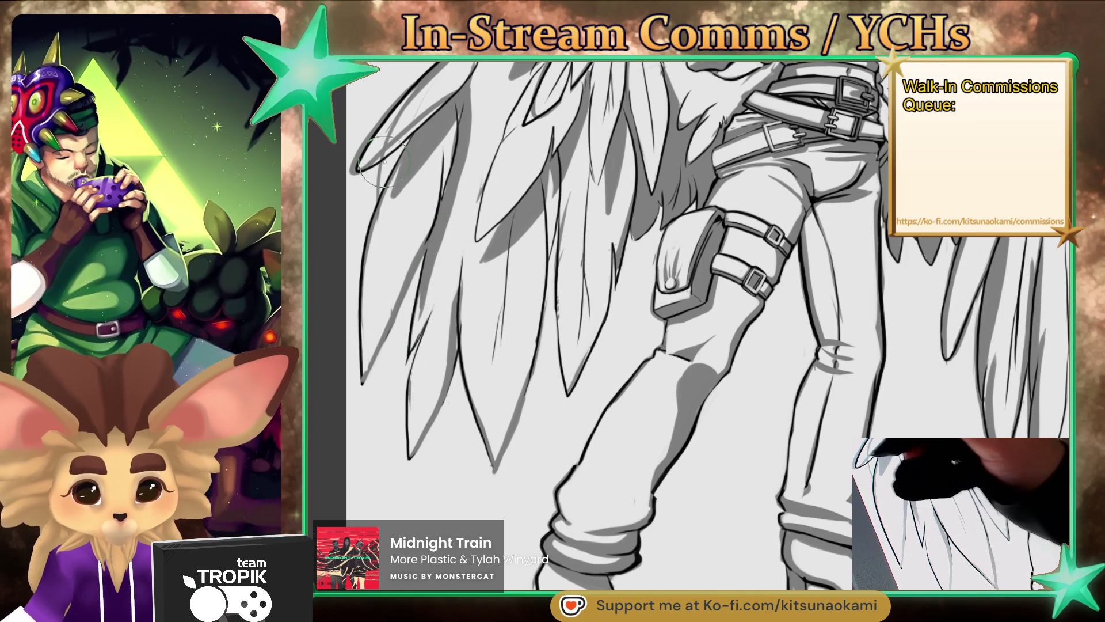
scroll(362, 218, "up", 5)
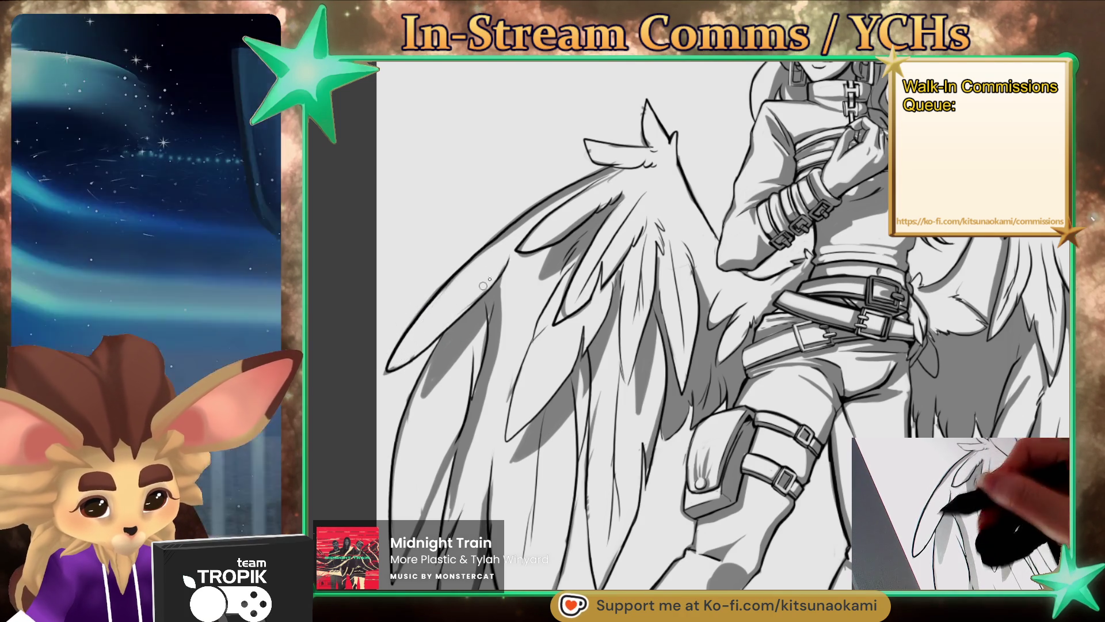
key("ctrl+minus")
left_click(622, 227)
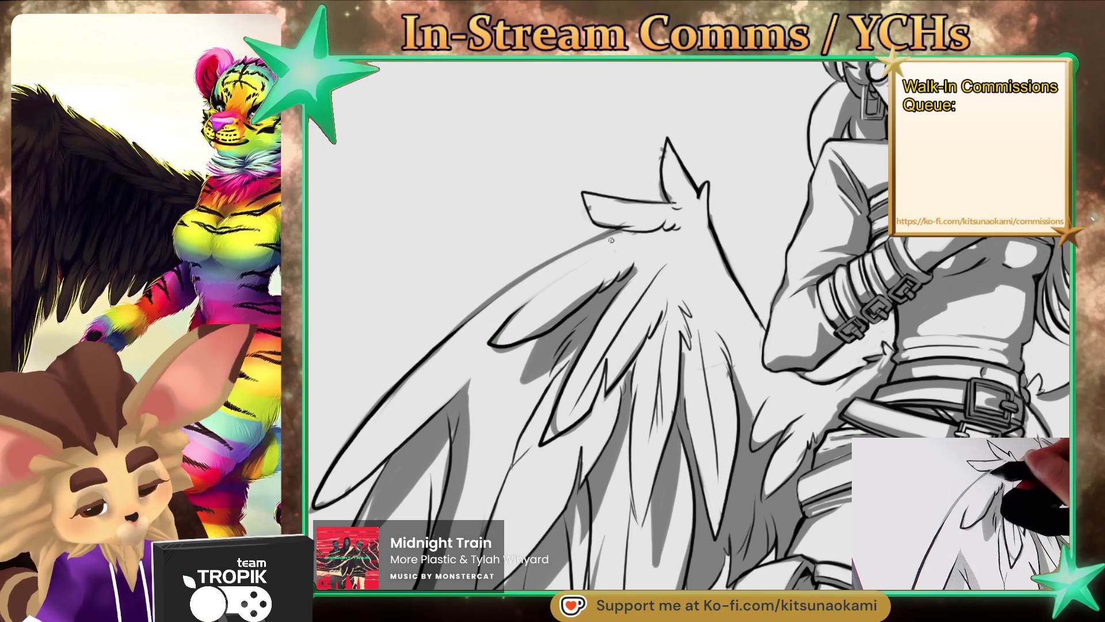
key("ctrl+0")
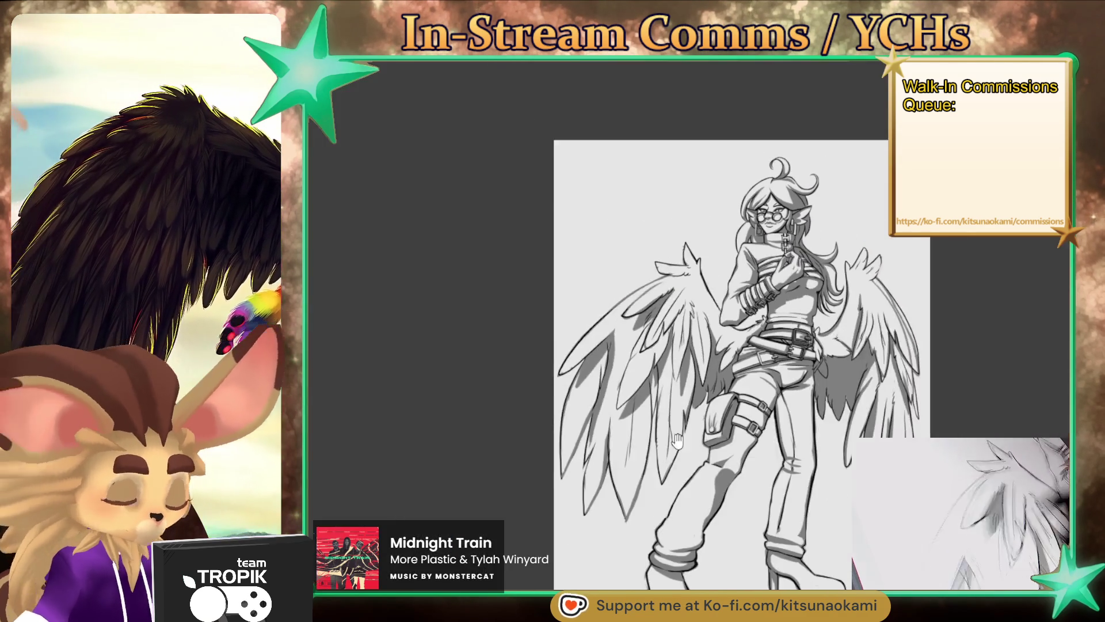
Step: Add grey shading near the knee, lightening the dark wedge and softening the upper crease
scroll(730, 468, "up", 3)
left_click_drag(730, 468, 741, 471)
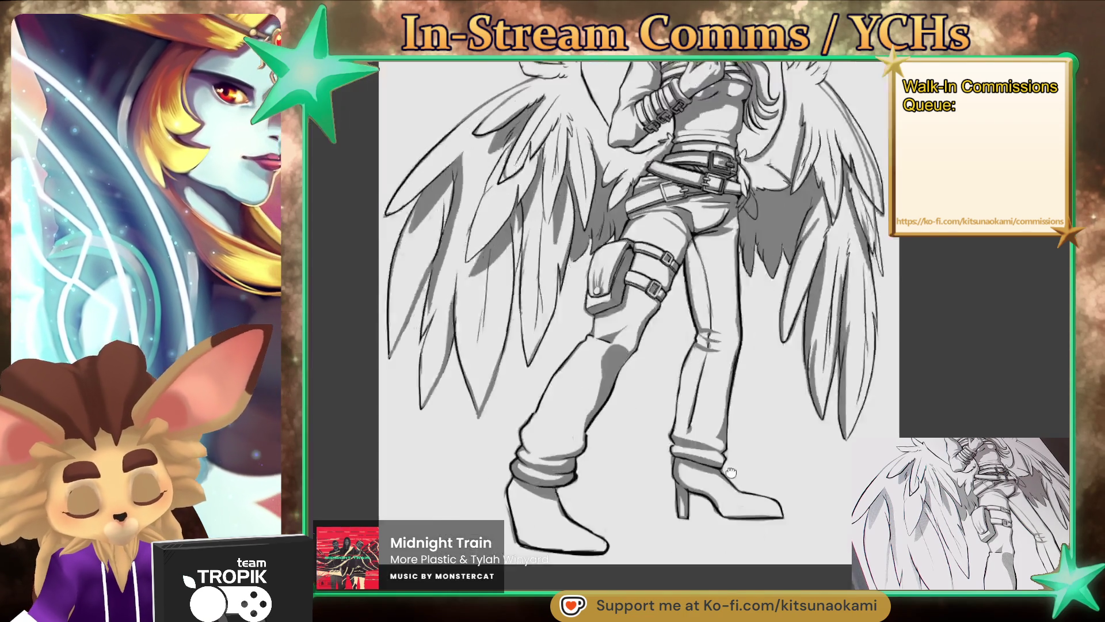
scroll(721, 508, "up", 5)
mouse_move(650, 357)
left_mouse_down()
mouse_move(553, 394)
mouse_move(623, 423)
left_mouse_up()
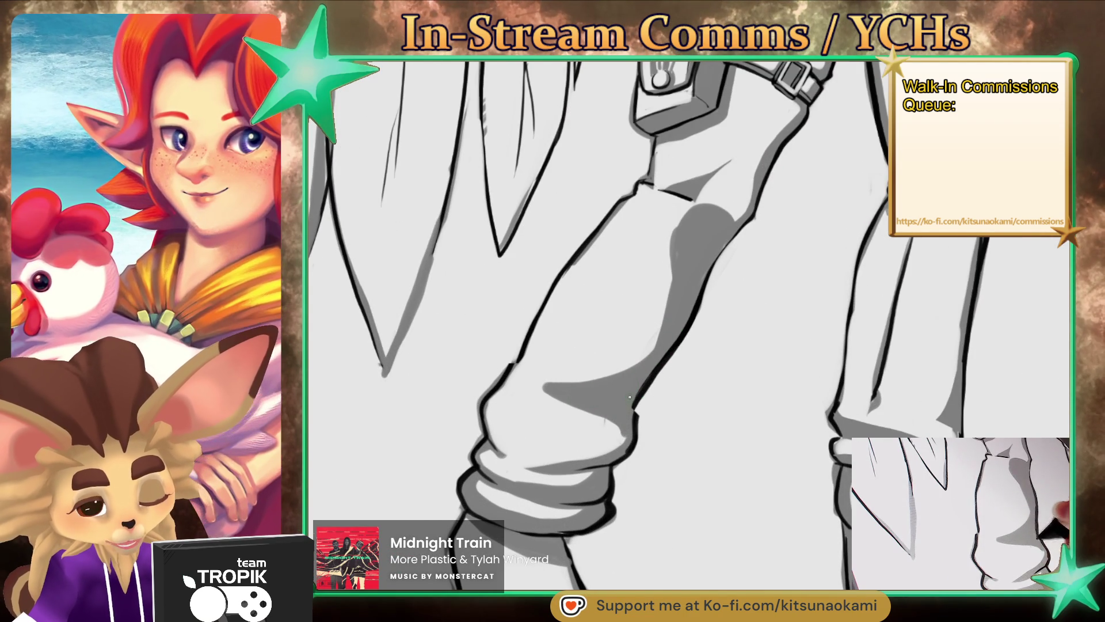
key("e")
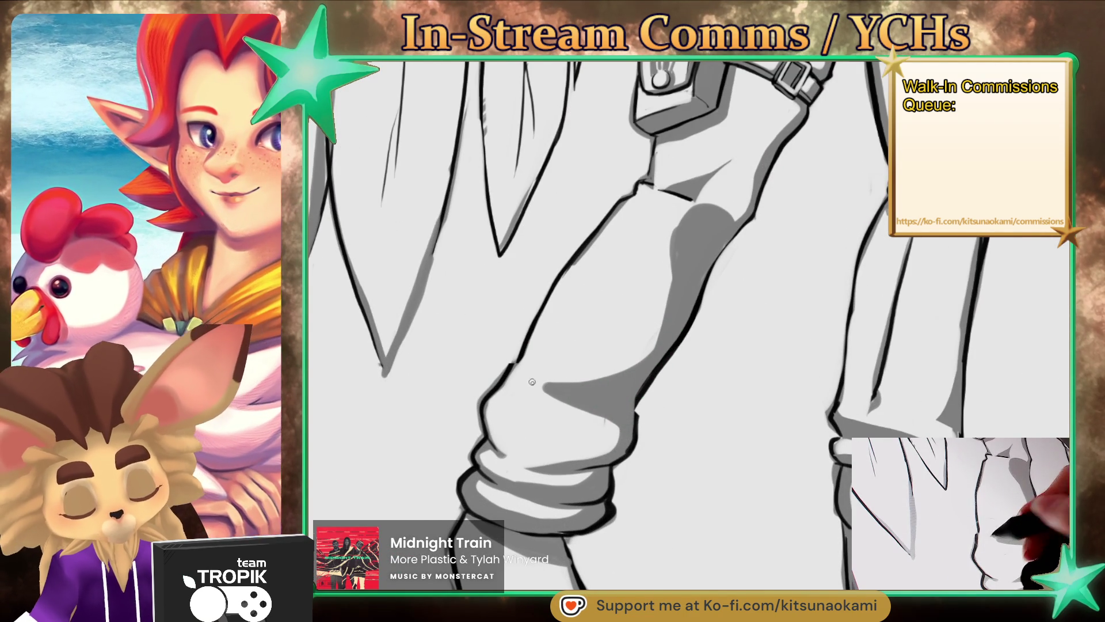
left_click_drag(547, 383, 639, 374)
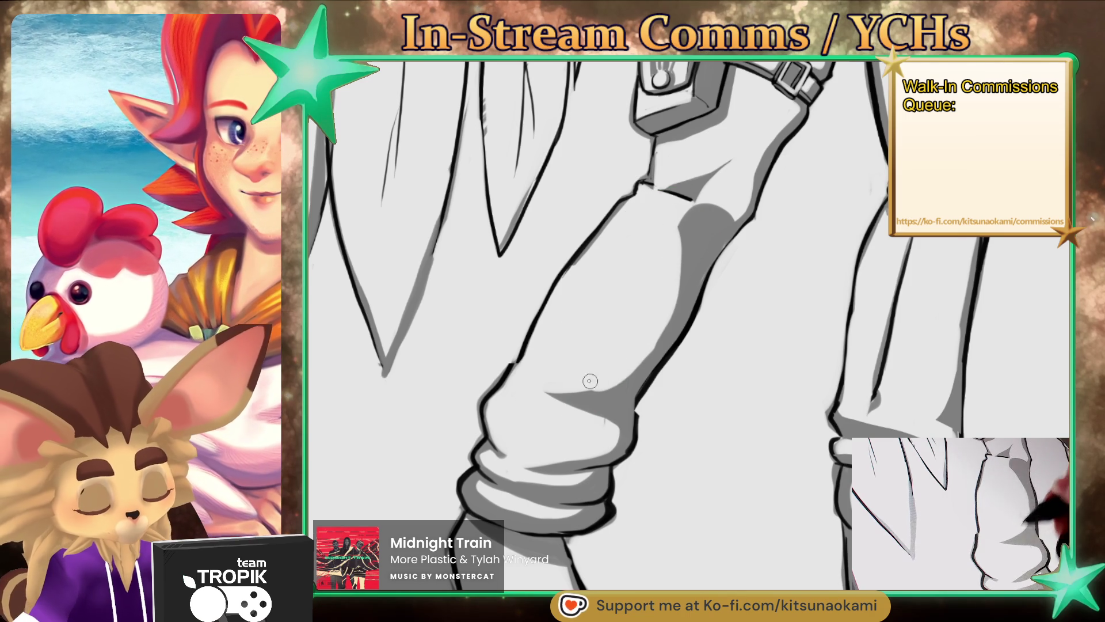
left_click_drag(656, 207, 732, 167)
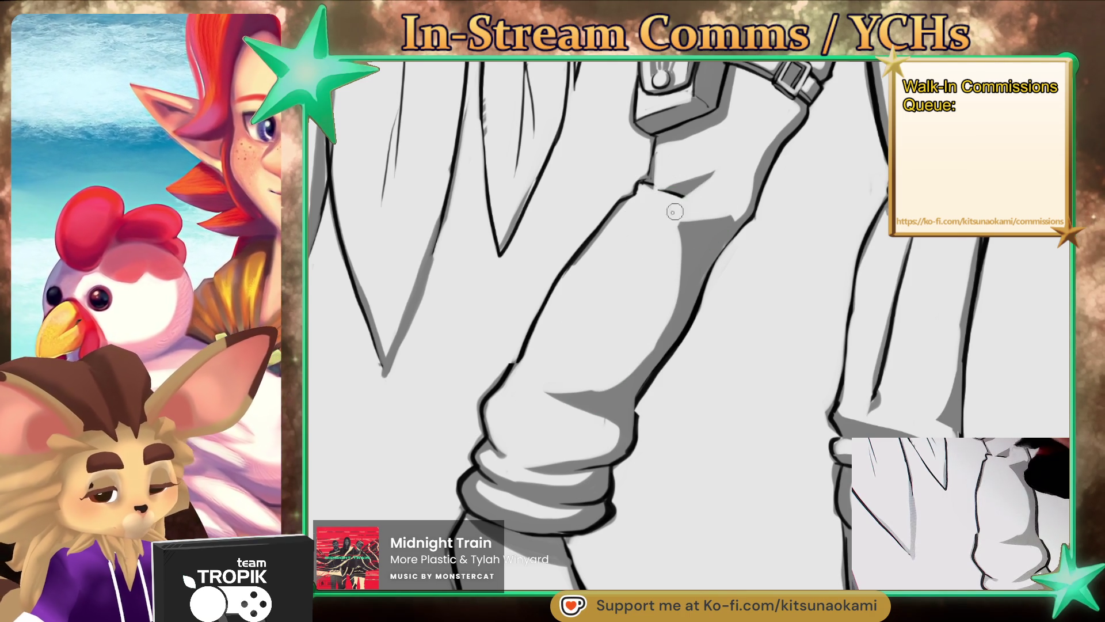
Step: Ink the left leg's outer outline darker as one continuous line with a smaller brush
scroll(662, 259, "down", 5)
scroll(589, 343, "up", 5)
key("[")
key("[")
key("[")
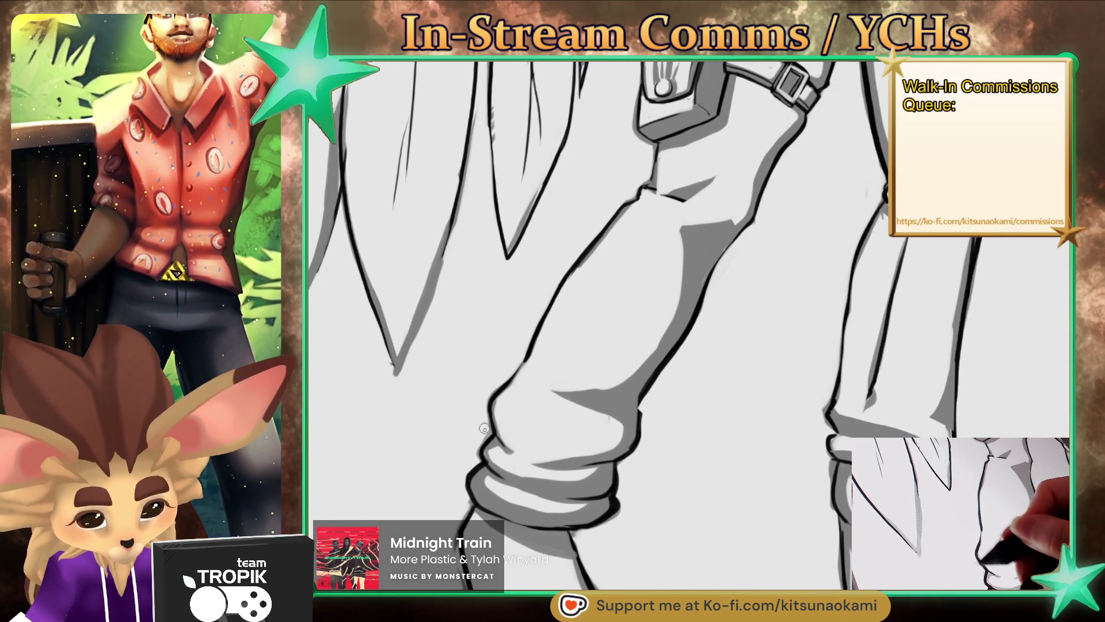
scroll(630, 437, "down", 3)
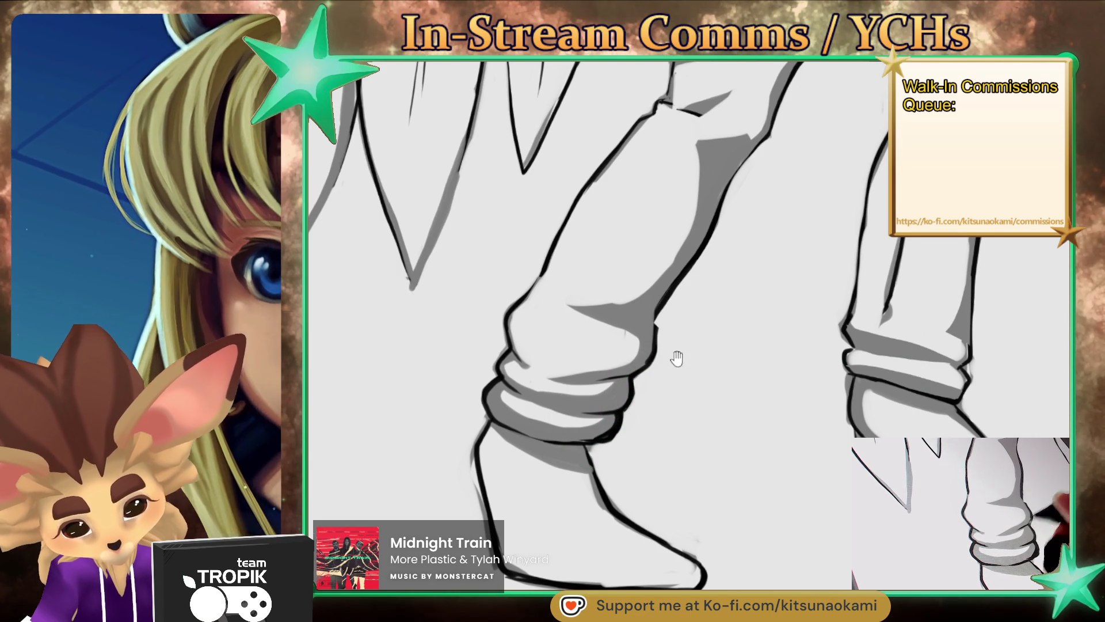
left_click_drag(661, 307, 615, 472)
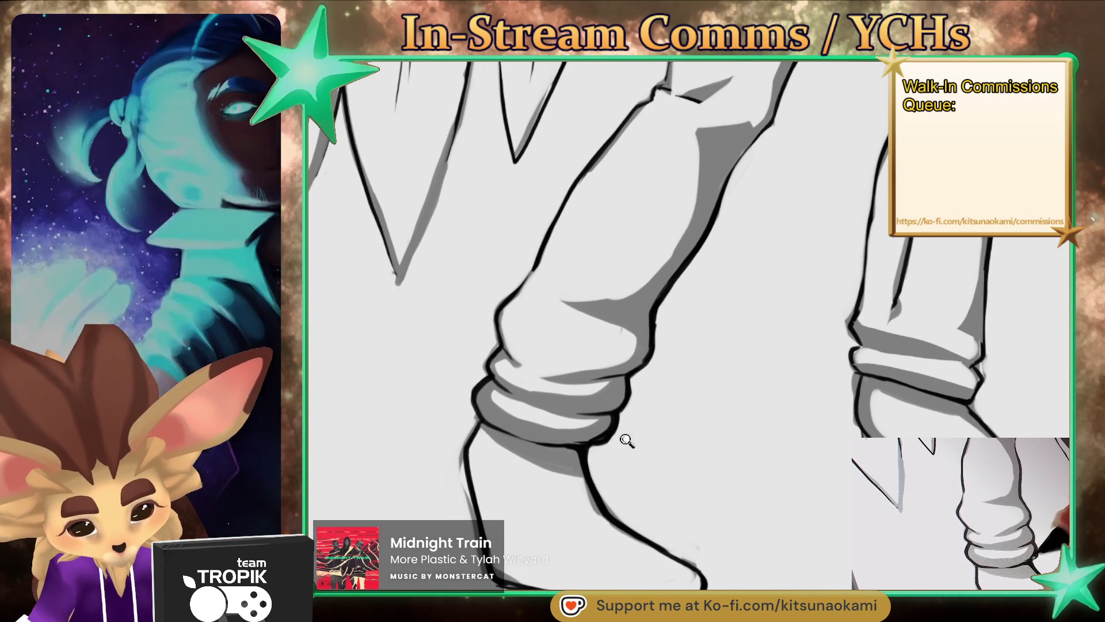
scroll(617, 440, "down", 3)
scroll(673, 503, "up", 3)
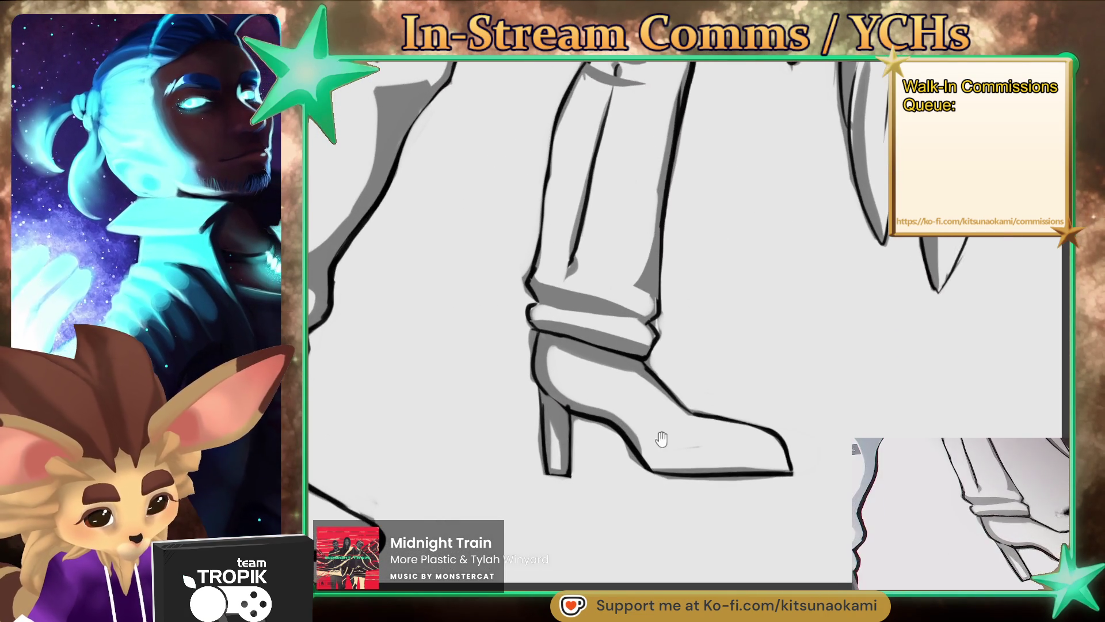
Step: Sketch faint pencil strokes along the inner thigh below the thigh pouch
left_click_drag(678, 422, 671, 452)
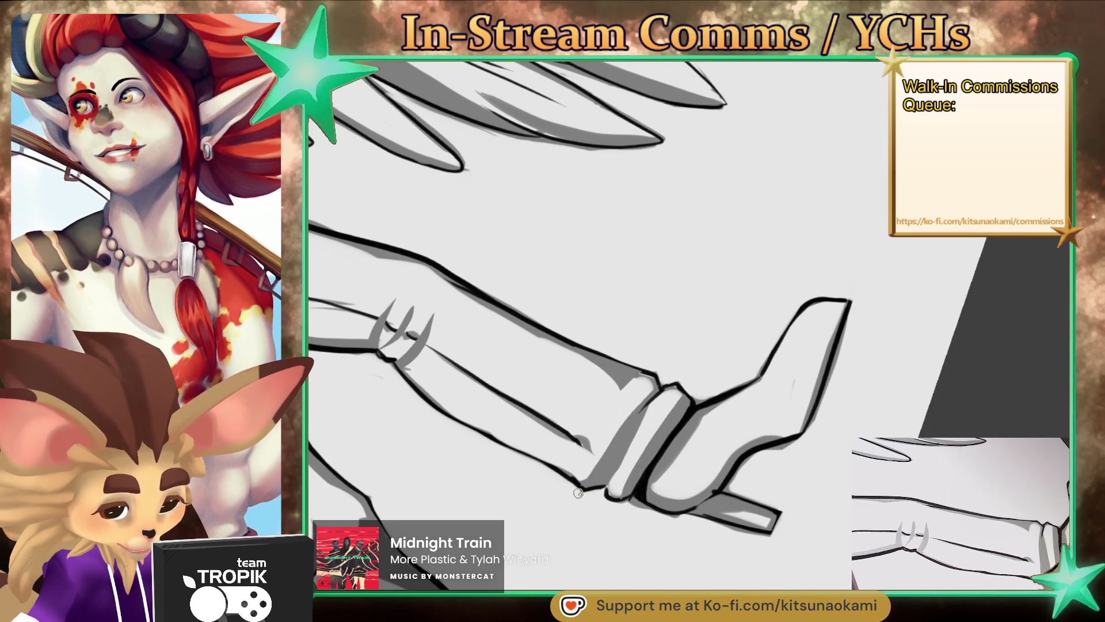
left_click_drag(614, 528, 612, 468)
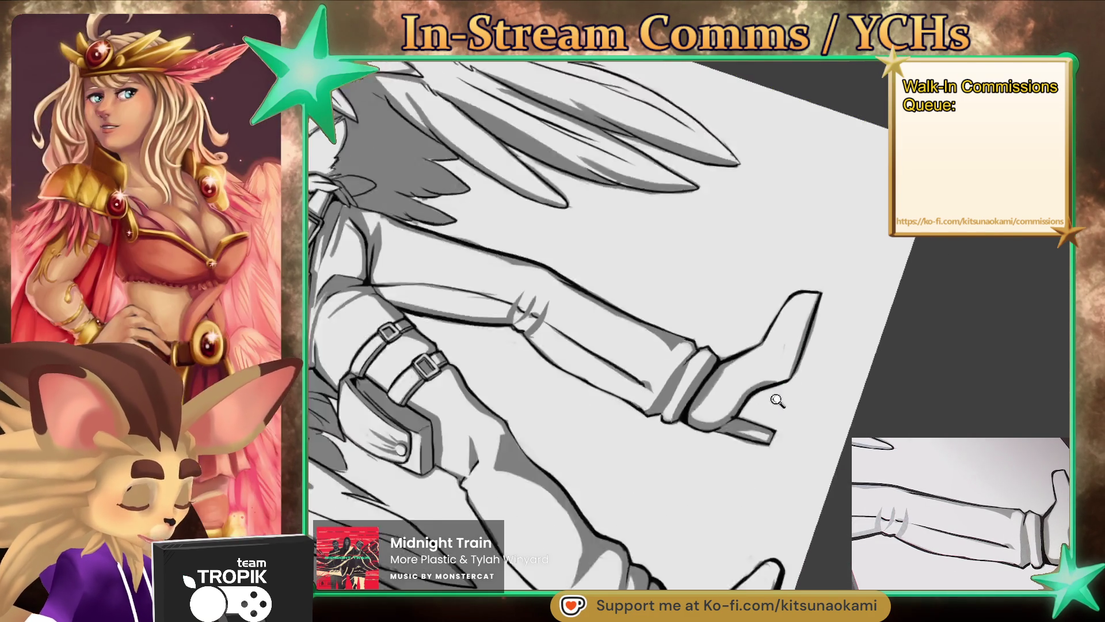
mouse_move(773, 397)
left_mouse_down()
mouse_move(604, 494)
mouse_move(666, 444)
left_mouse_up()
scroll(666, 444, "up", 5)
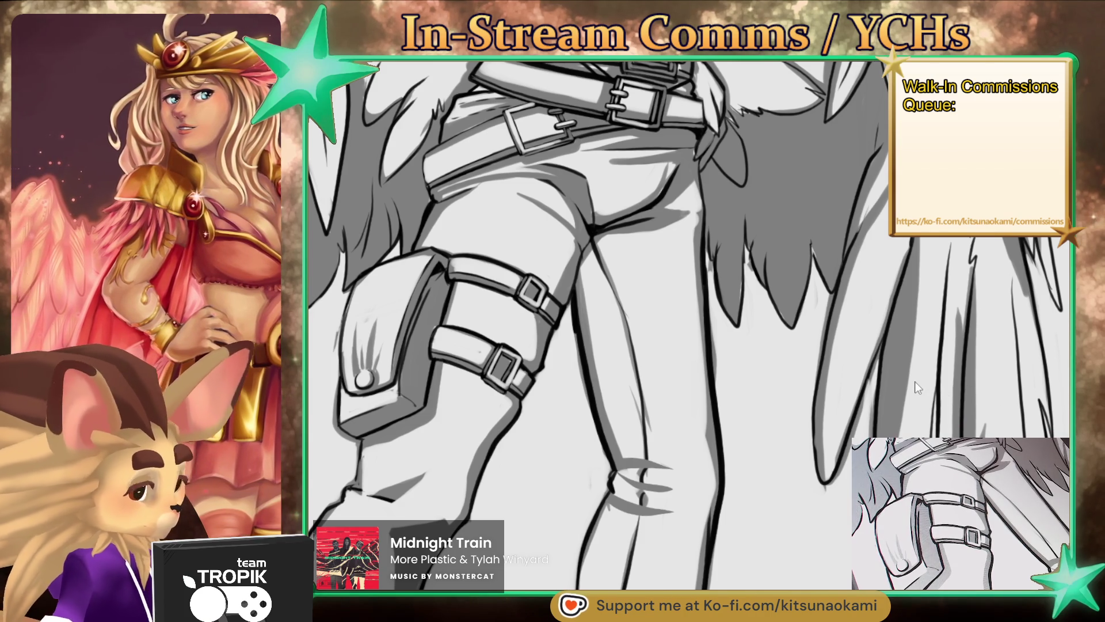
left_click_drag(673, 224, 595, 343)
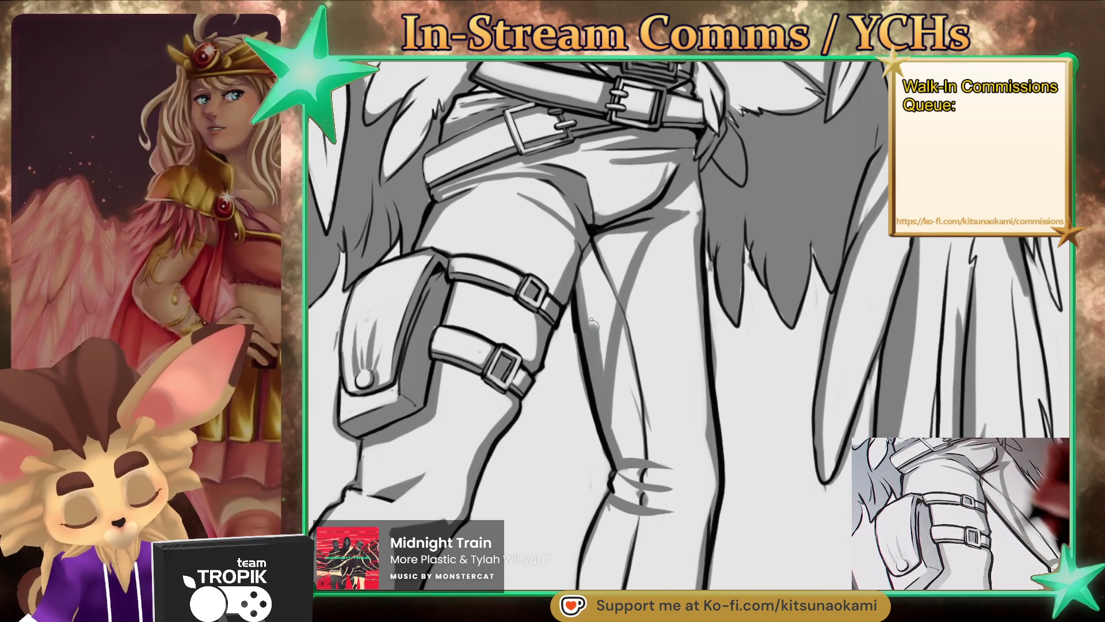
left_click_drag(601, 345, 647, 231)
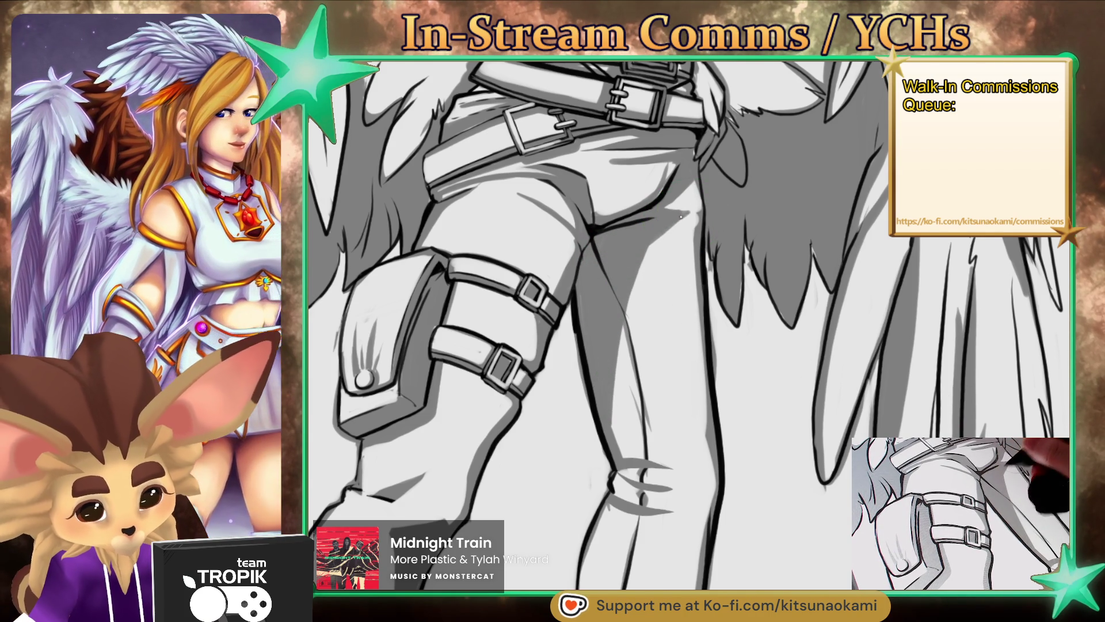
Step: Darken the inner leg line and ink it down the lower legs
left_click_drag(610, 374, 624, 454)
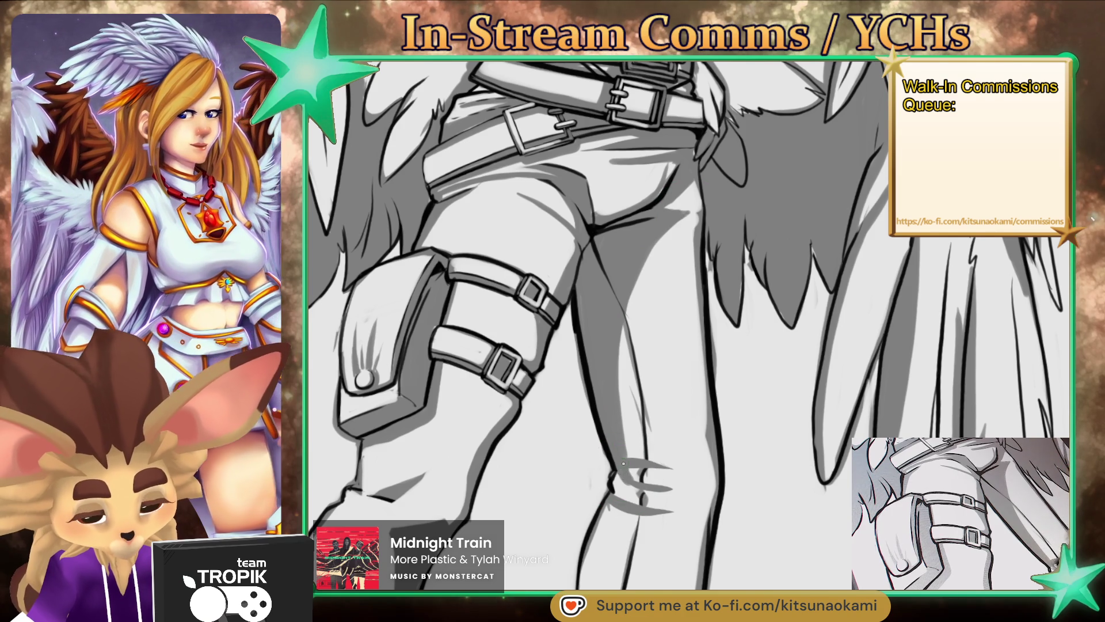
mouse_move(621, 496)
left_mouse_down()
mouse_move(653, 338)
mouse_move(608, 530)
mouse_move(609, 444)
mouse_move(616, 579)
left_mouse_up()
scroll(698, 277, "down", 5)
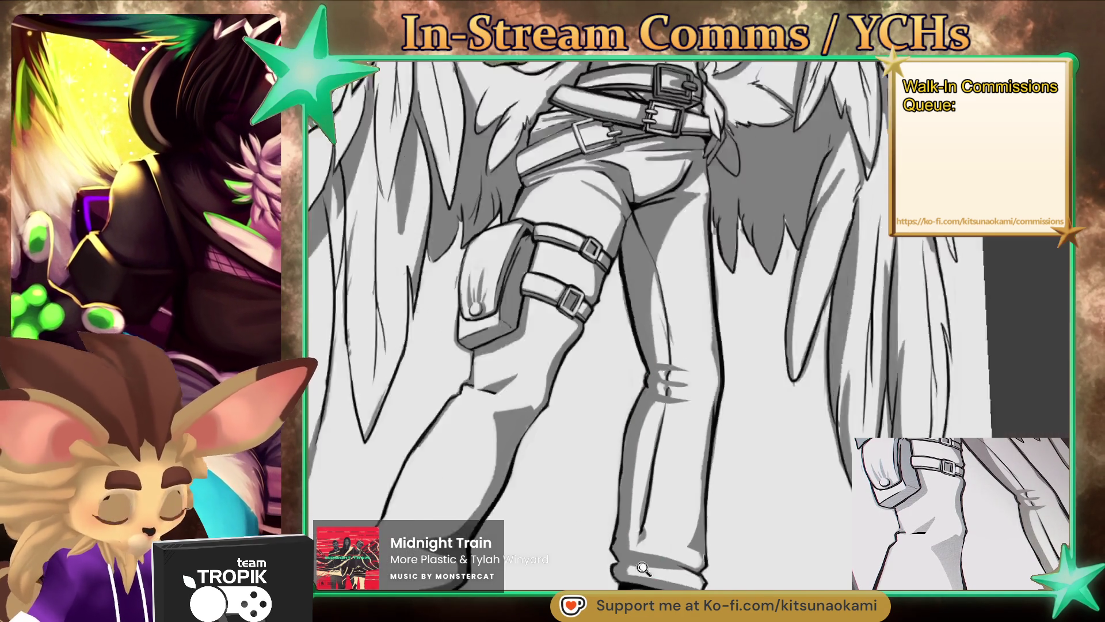
Step: Ink a short touch-up stroke along the leg line
scroll(698, 277, "up", 4)
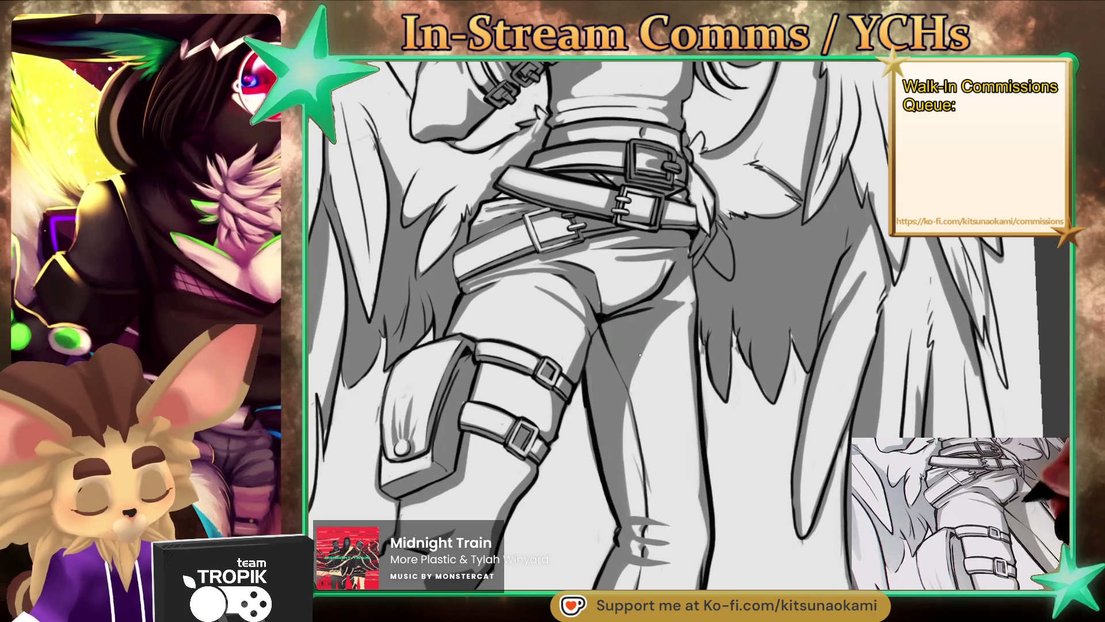
left_click_drag(643, 465, 632, 378)
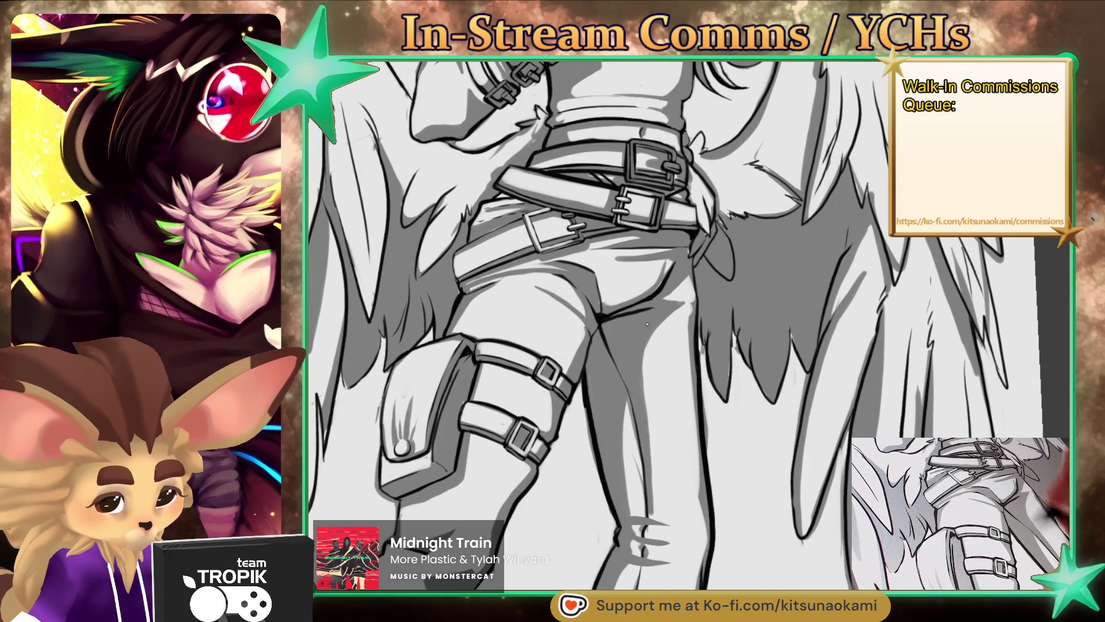
left_click_drag(682, 349, 677, 419)
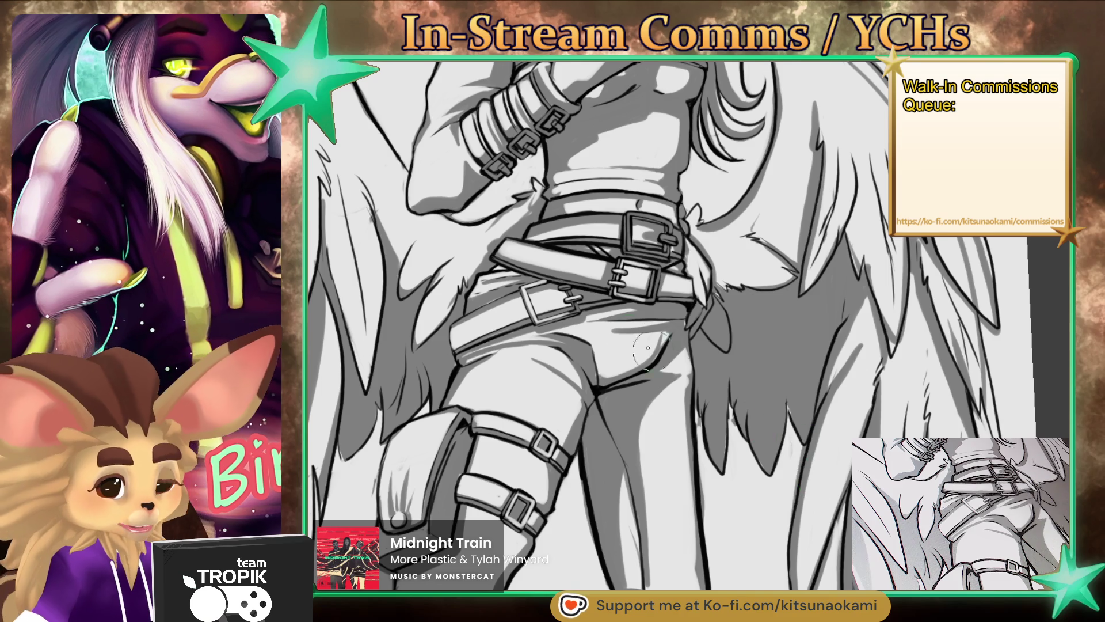
Step: Shade the lower belt strap near its buckle and darken and thicken its left edge
scroll(493, 296, "up", 3)
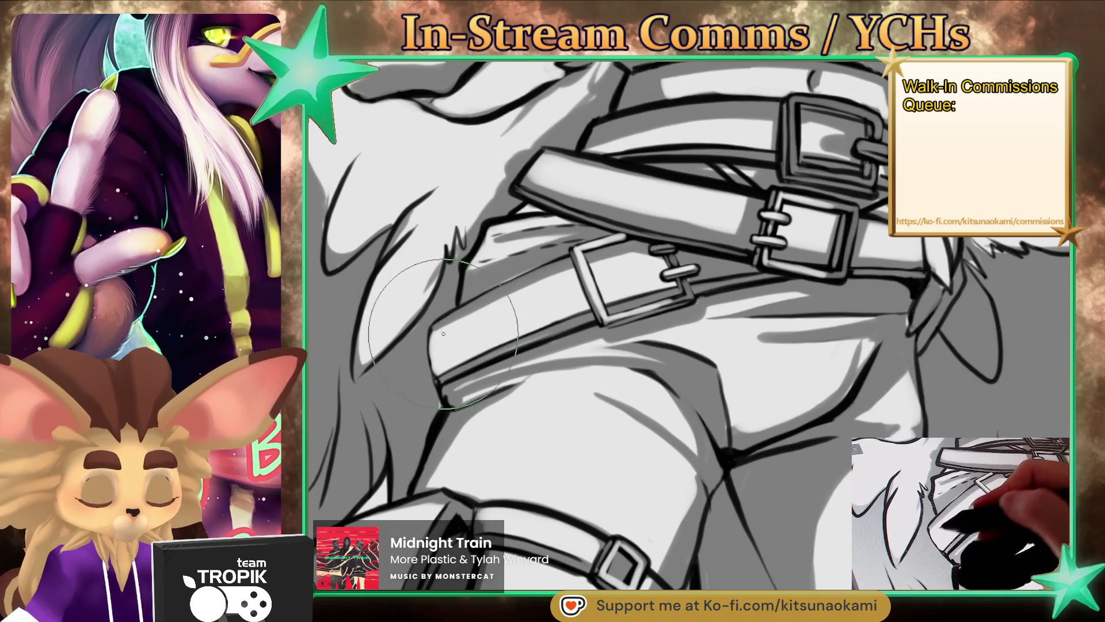
mouse_move(441, 325)
left_mouse_down()
mouse_move(556, 270)
mouse_move(437, 328)
left_mouse_up()
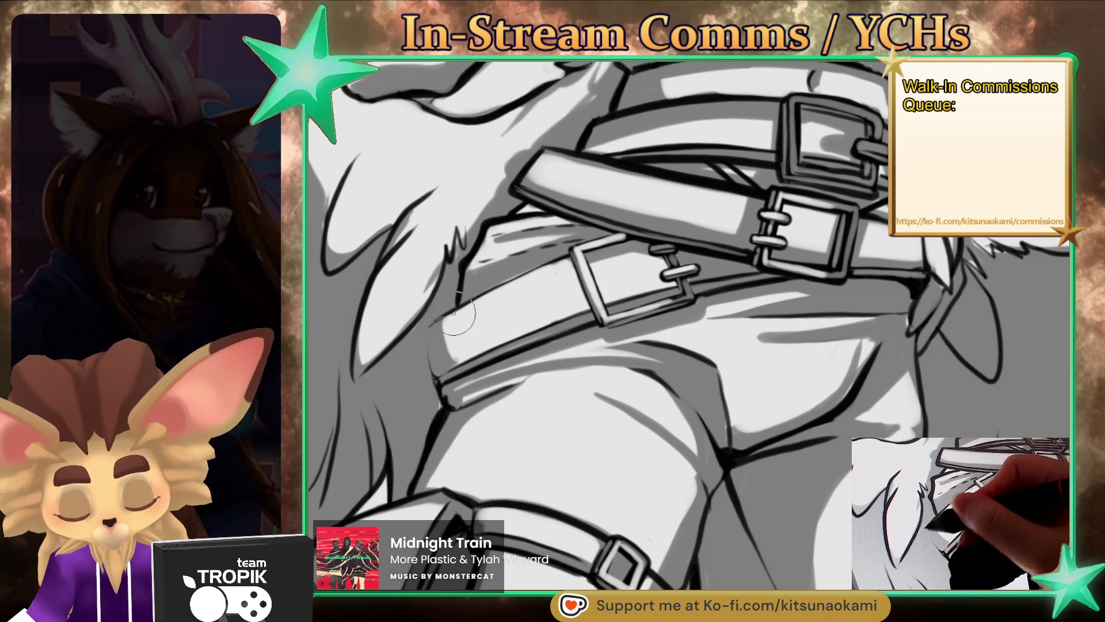
left_click_drag(432, 328, 435, 374)
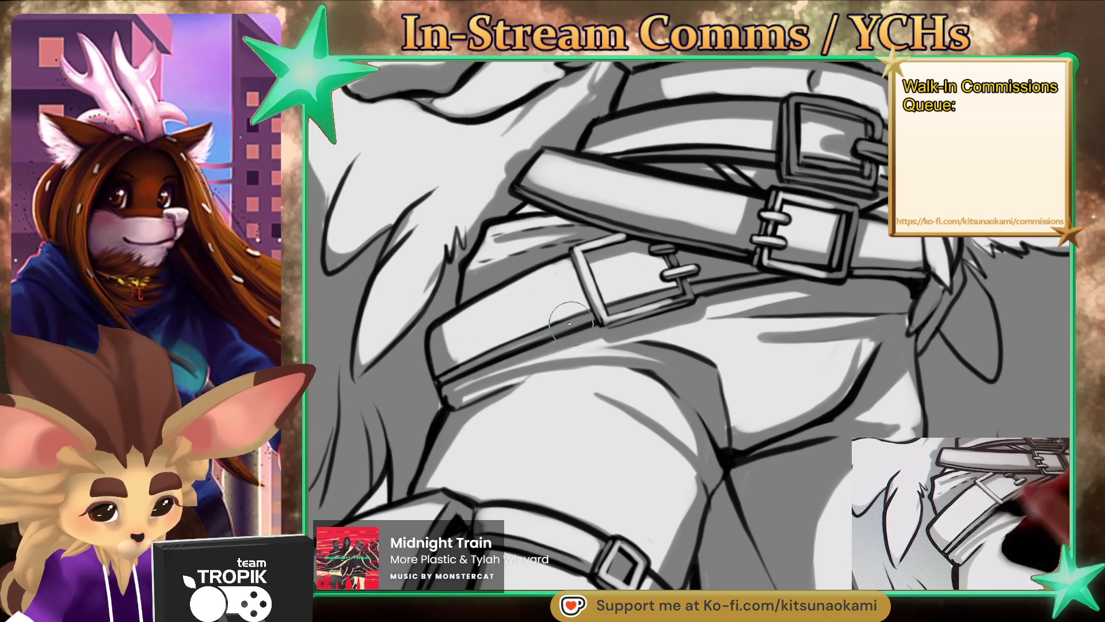
left_click_drag(684, 354, 655, 356)
left_click(655, 355)
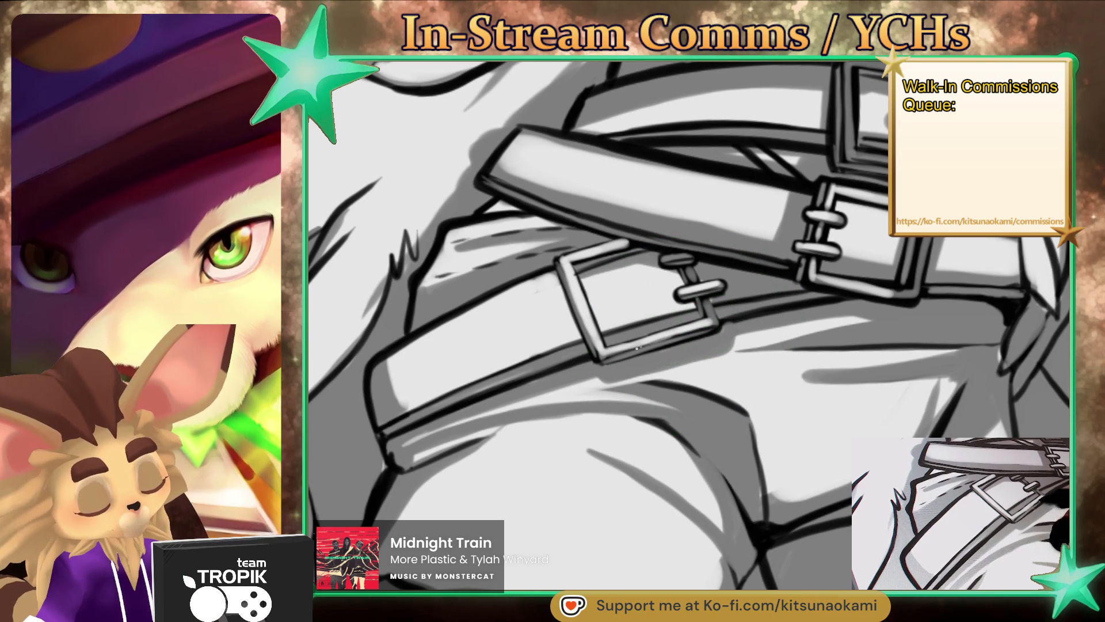
scroll(539, 425, "down", 5)
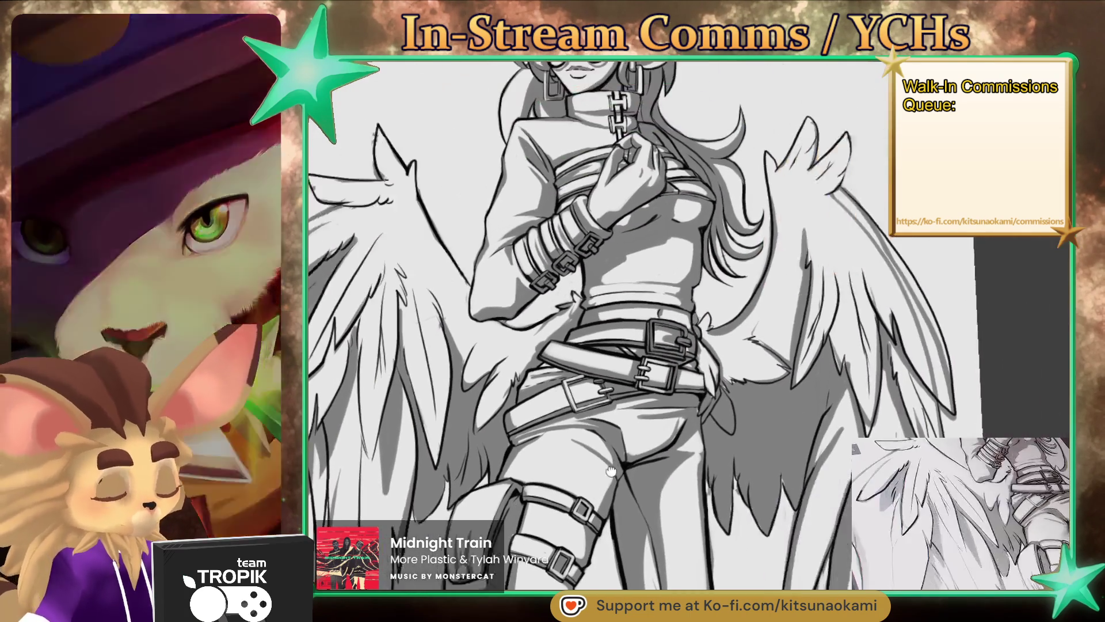
Step: Smooth and lighten the belt strap toward the buckle
scroll(539, 424, "up", 3)
scroll(630, 320, "up", 2)
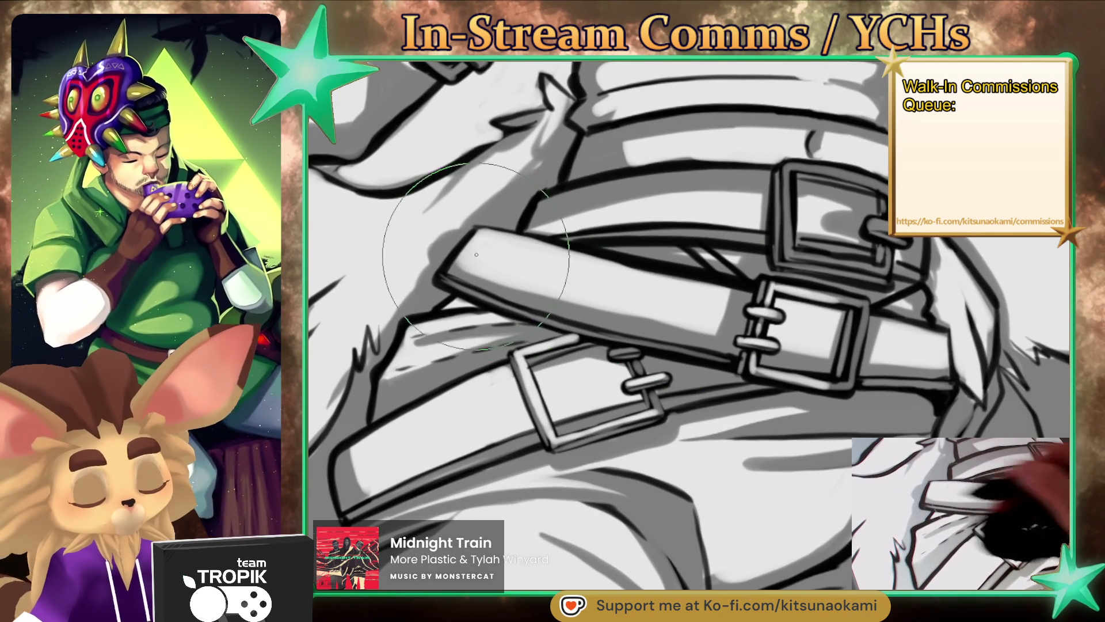
mouse_move(571, 302)
left_mouse_down()
mouse_move(724, 333)
mouse_move(717, 282)
left_mouse_up()
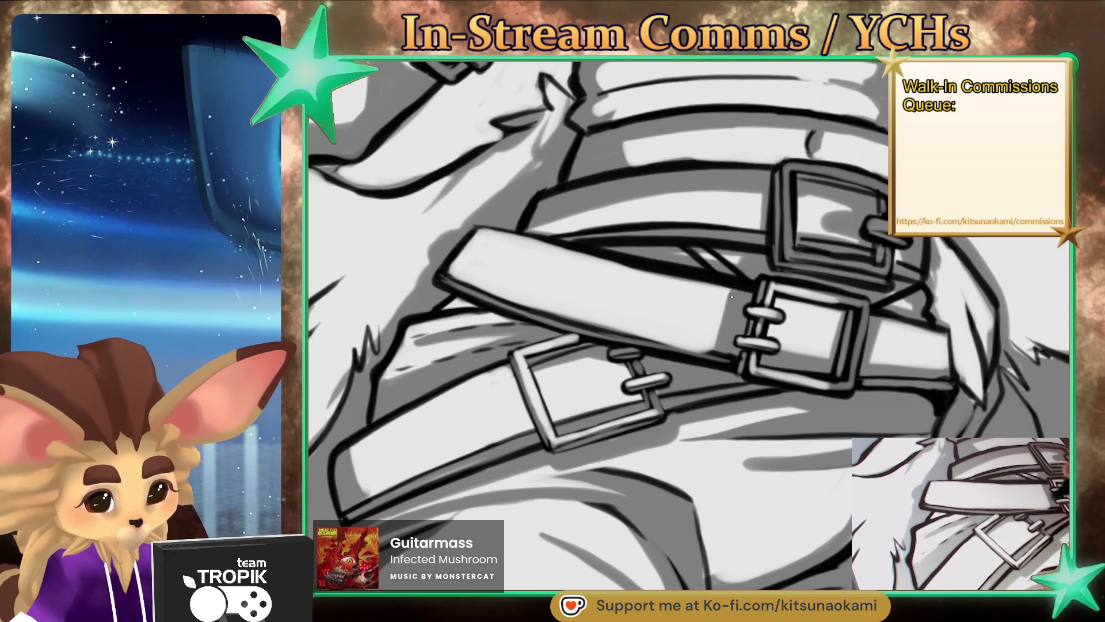
Step: With a much larger brush on a rotated canvas, add a short dark stroke beside the belts
mouse_move(706, 376)
left_mouse_down()
mouse_move(781, 432)
mouse_move(736, 299)
left_mouse_up()
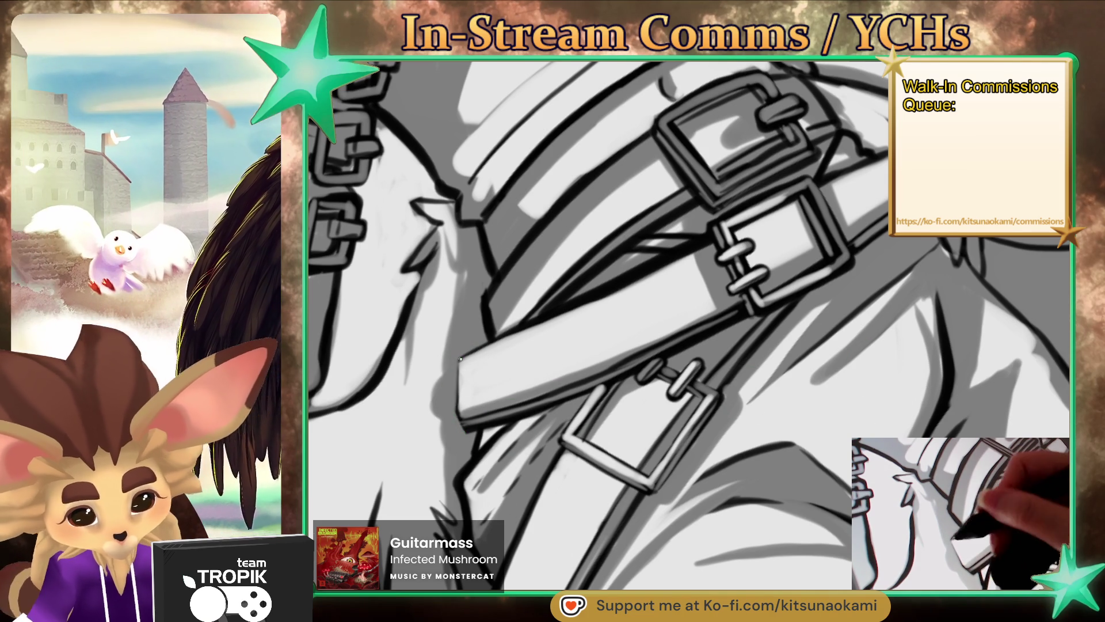
left_click_drag(452, 321, 440, 320)
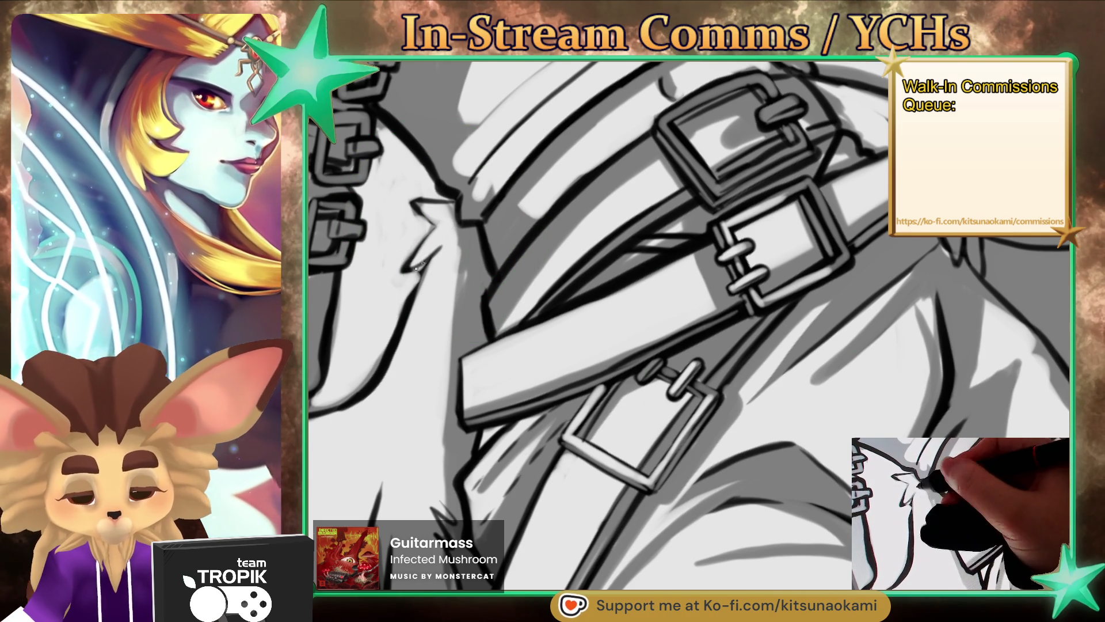
left_click_drag(424, 268, 412, 287)
scroll(444, 314, "down", 5)
Step: Straighten the view and zoom in on the torso toward the belt and hip
scroll(588, 317, "up", 5)
scroll(588, 317, "down", 3)
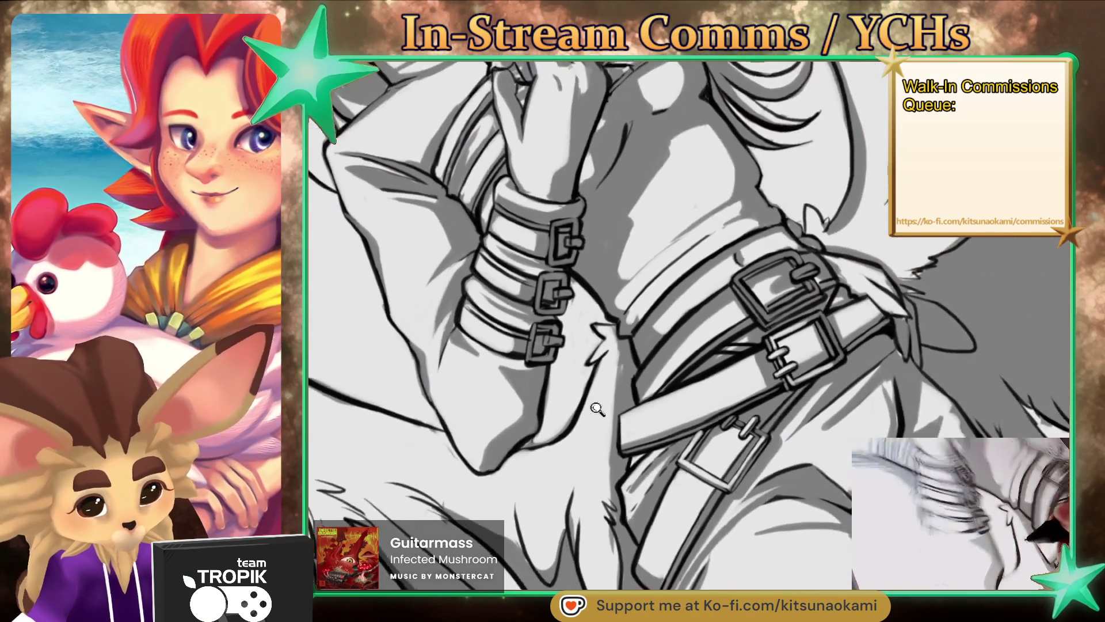
scroll(499, 233, "up", 3)
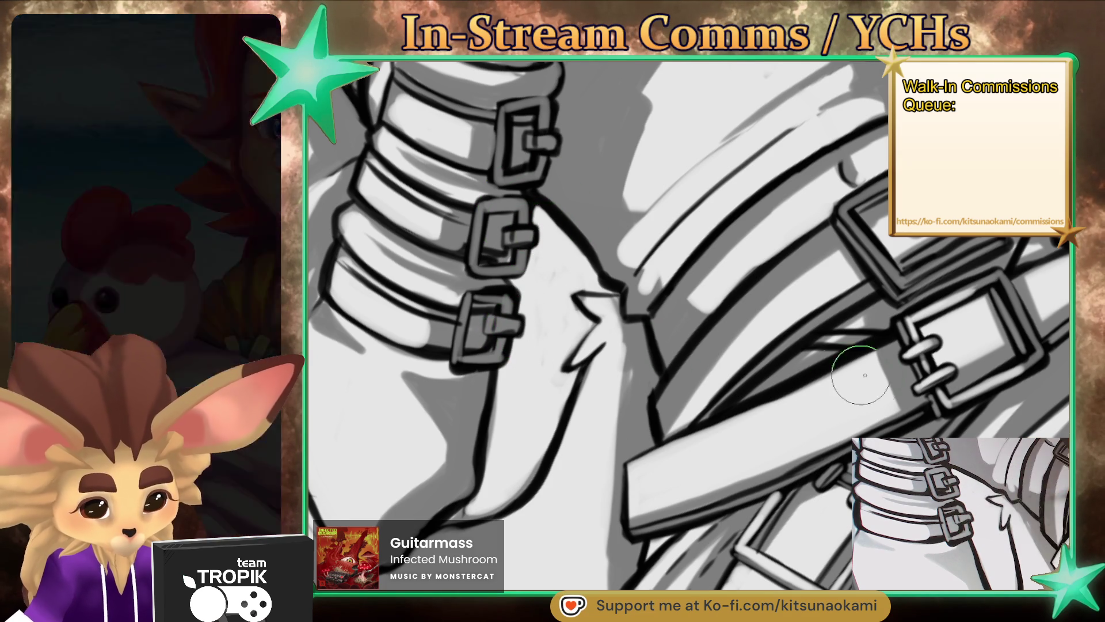
scroll(846, 374, "down", 5)
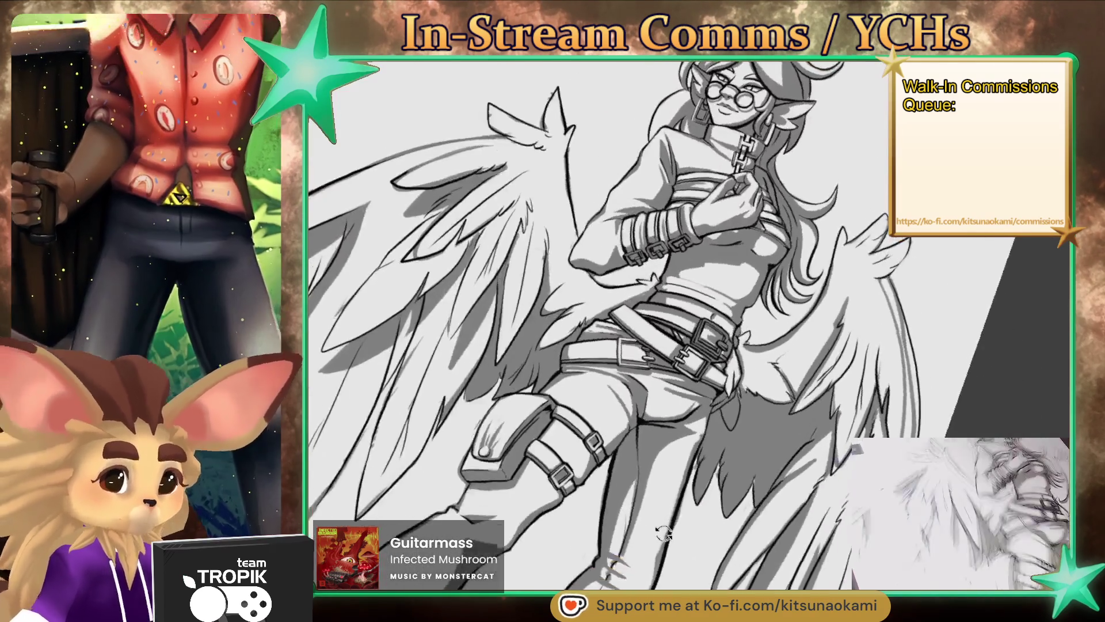
left_click_drag(846, 452, 756, 456)
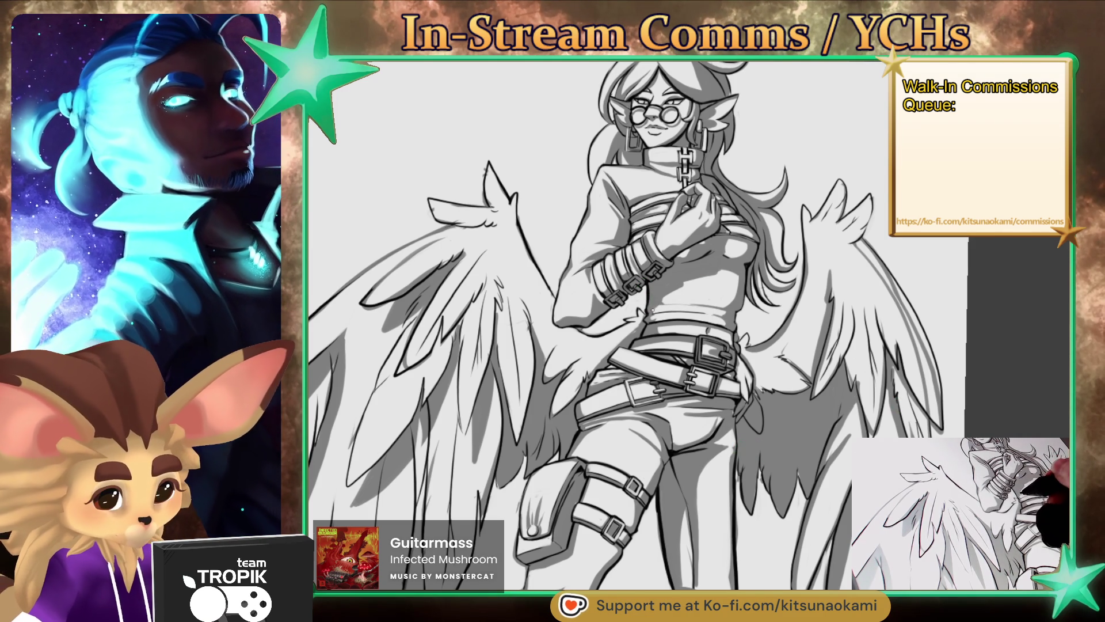
scroll(683, 283, "up", 4)
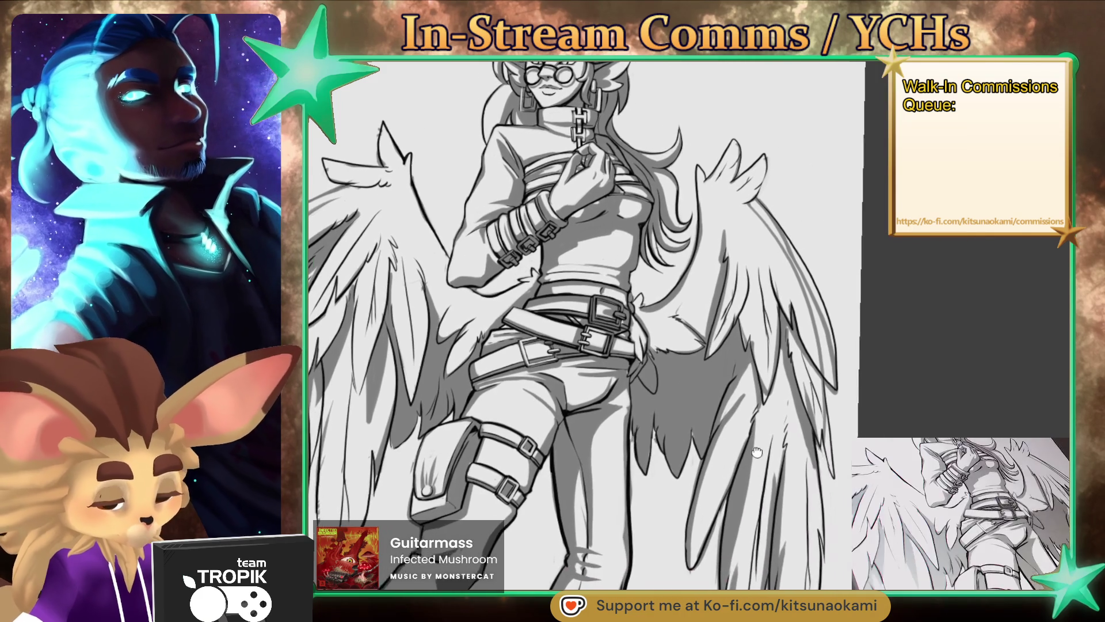
Step: Retrace the right wing's lower feather edges down to the tips, then fit the whole figure in view
scroll(644, 397, "up", 5)
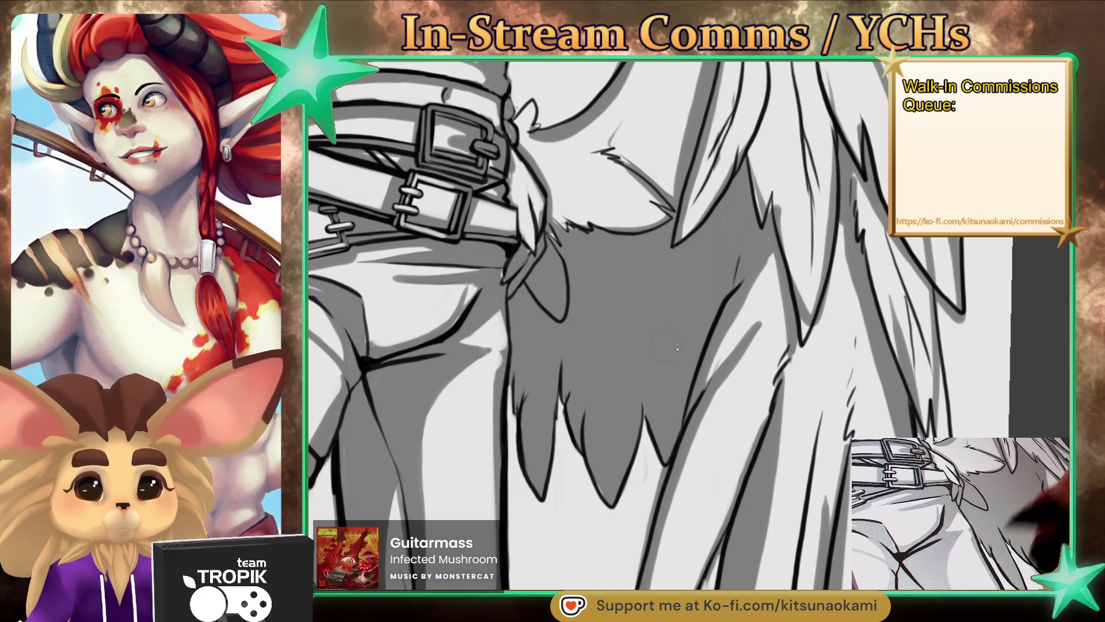
left_click_drag(655, 344, 641, 364)
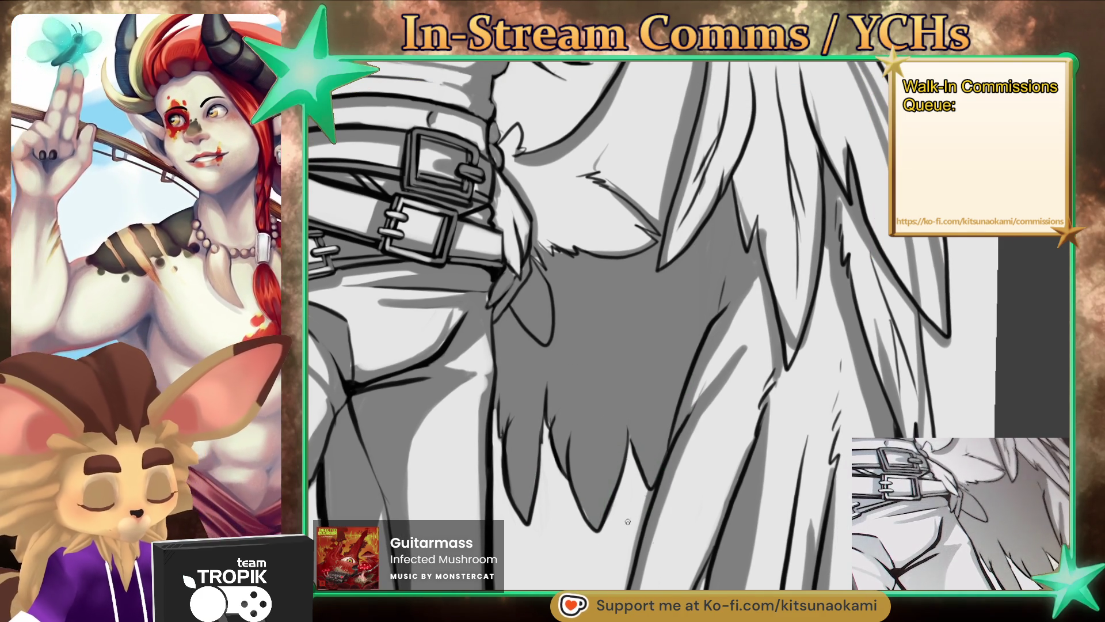
left_click_drag(628, 518, 609, 328)
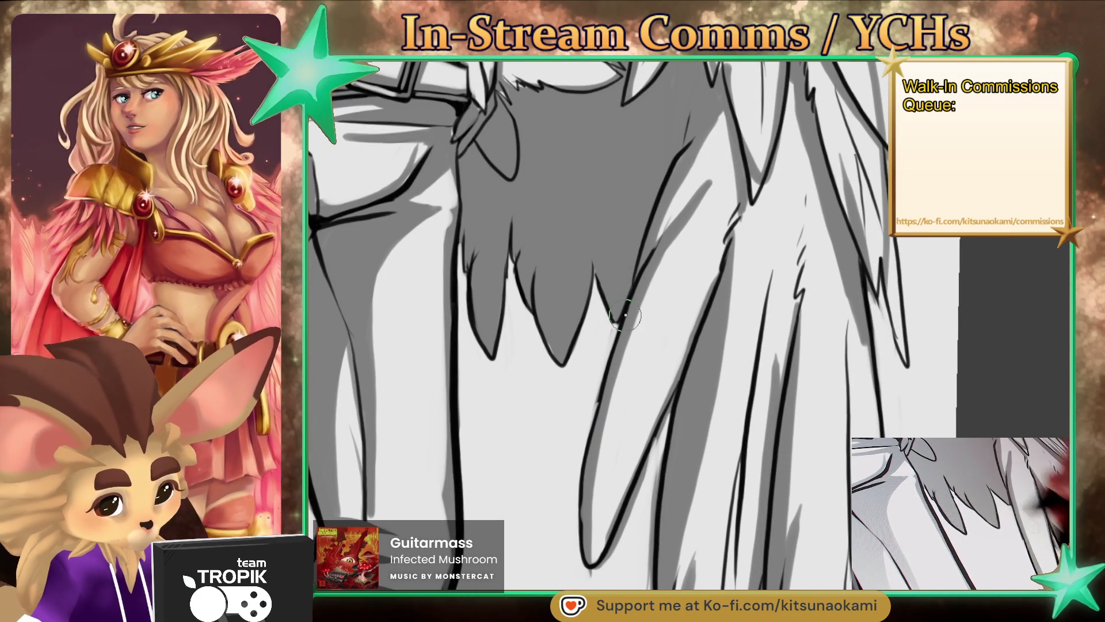
left_click_drag(624, 320, 586, 575)
left_click_drag(605, 498, 612, 423)
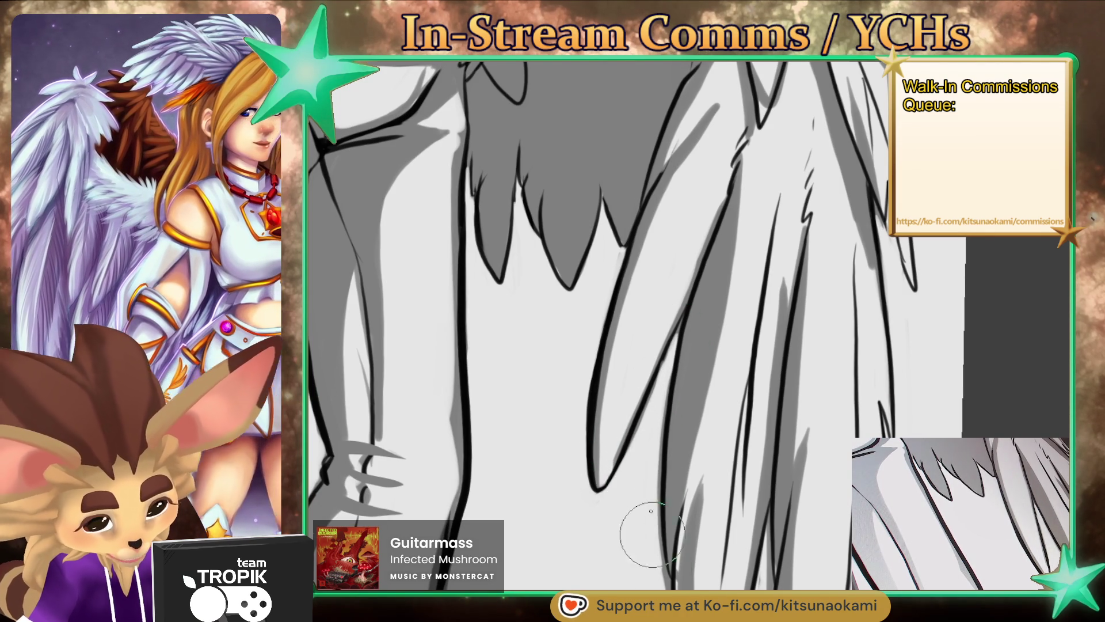
left_click_drag(658, 556, 633, 392)
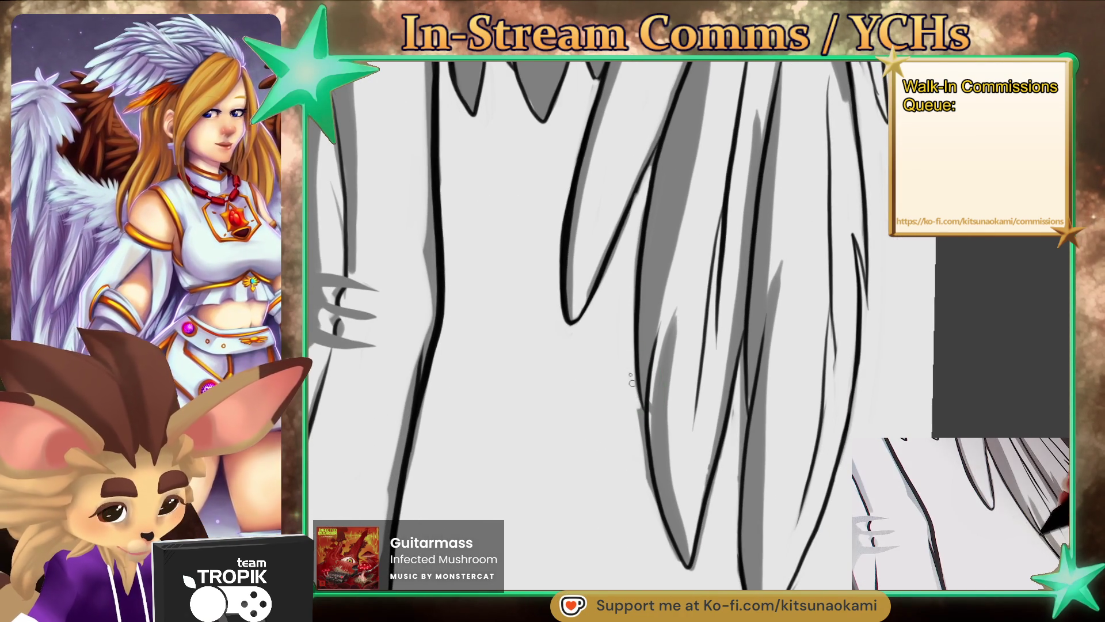
left_click_drag(716, 520, 618, 316)
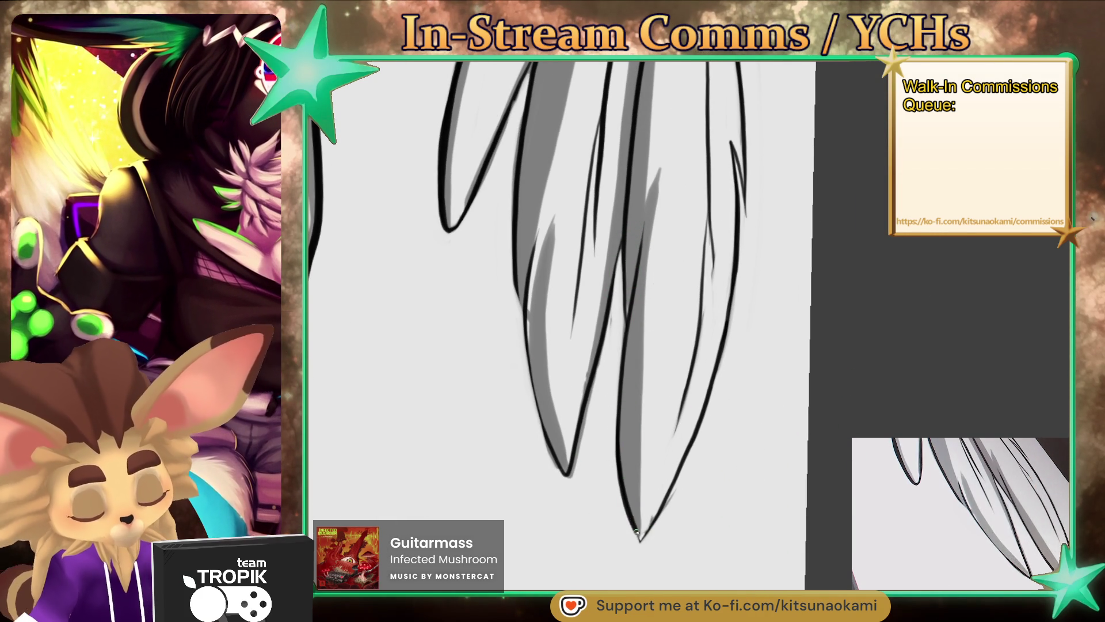
key("ctrl+0")
left_click_drag(662, 434, 686, 495)
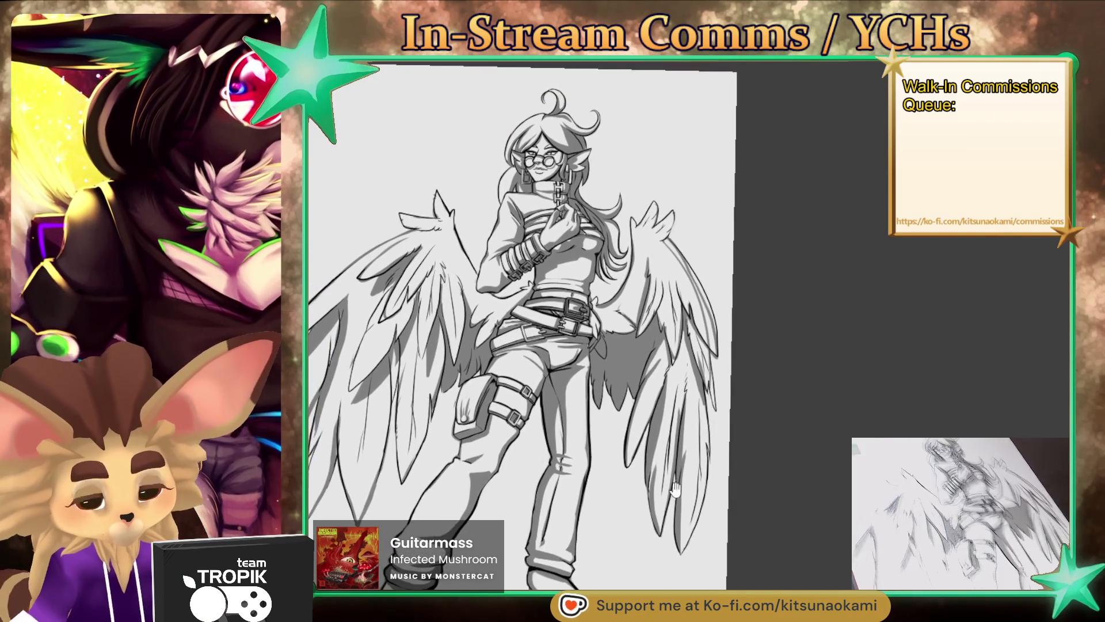
Step: Darken the ink along the left wing's top feather edge, adjusting brush size with [ and ]
scroll(449, 225, "up", 5)
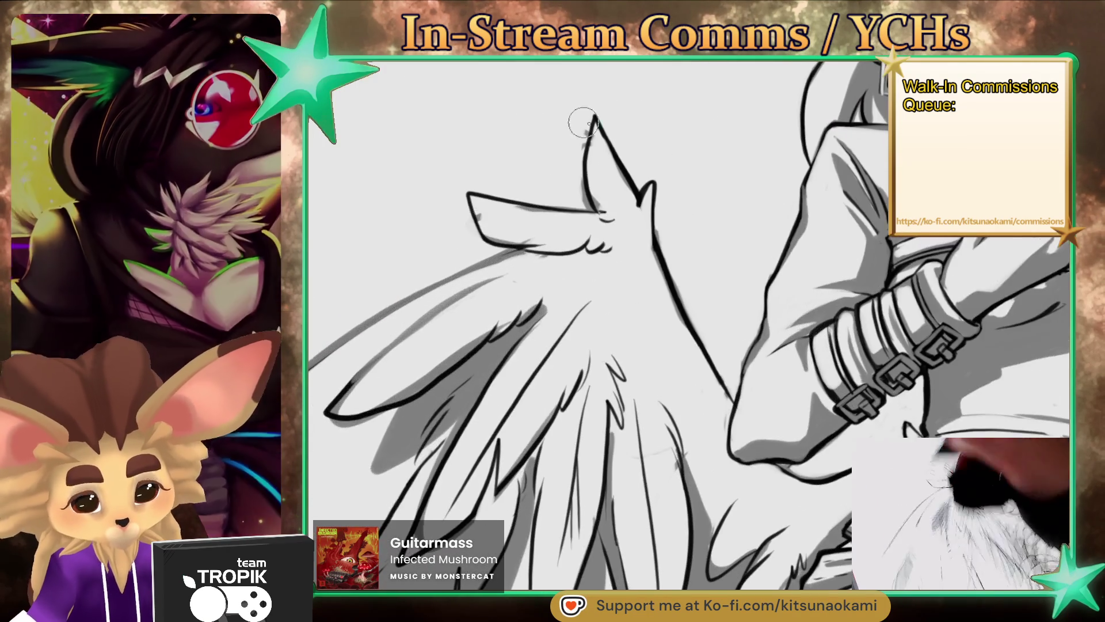
left_click_drag(519, 249, 452, 277)
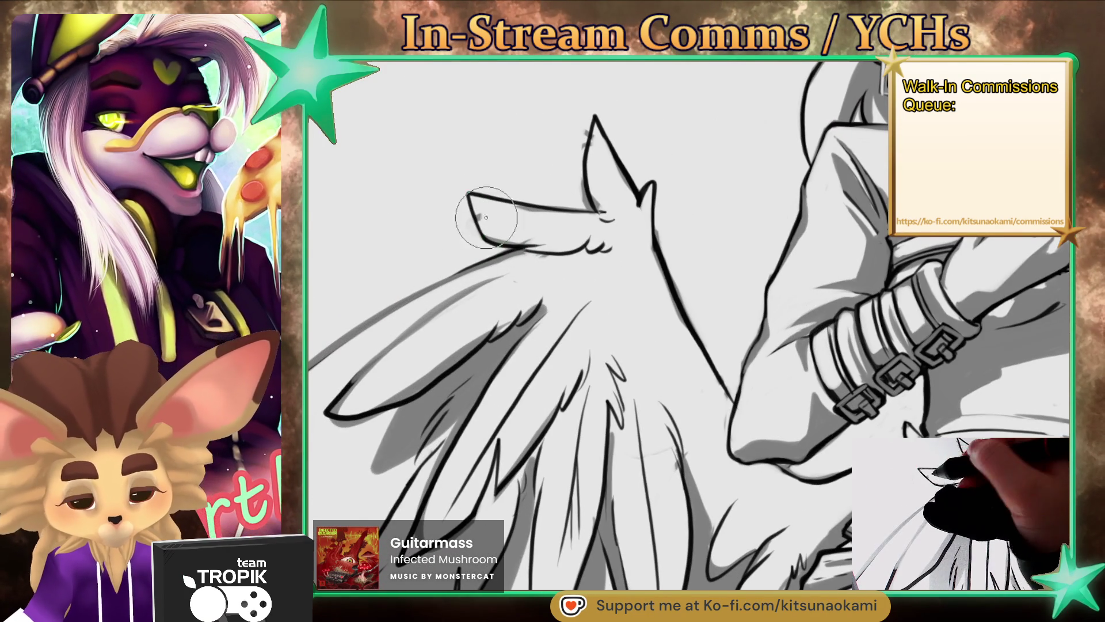
key("]")
key("]")
key("]")
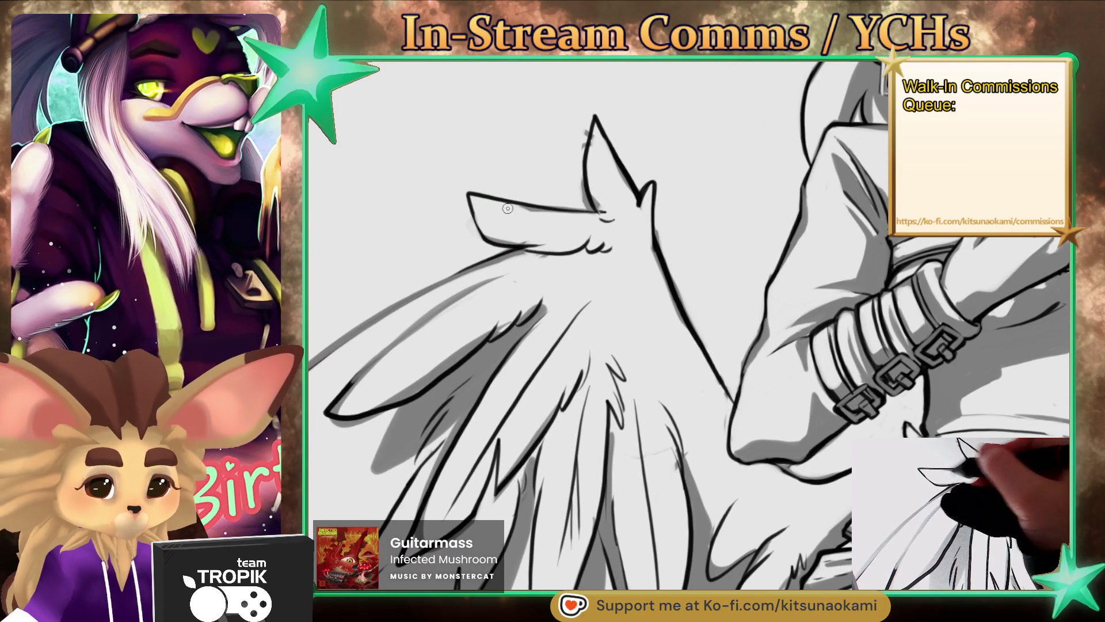
key("[")
key("[")
key("[")
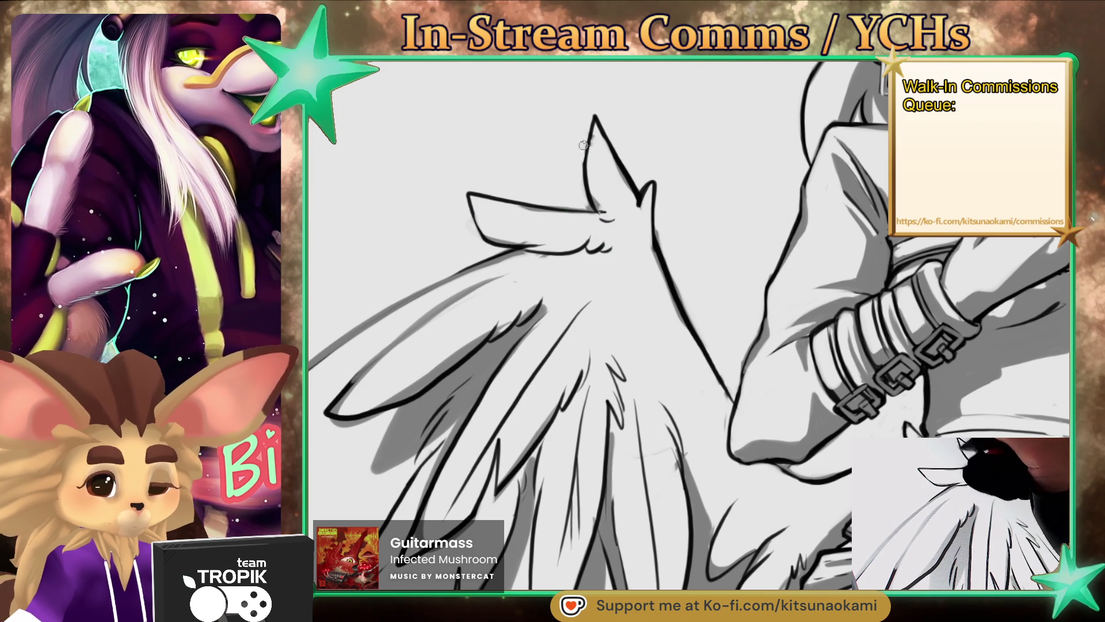
key("]")
key("[")
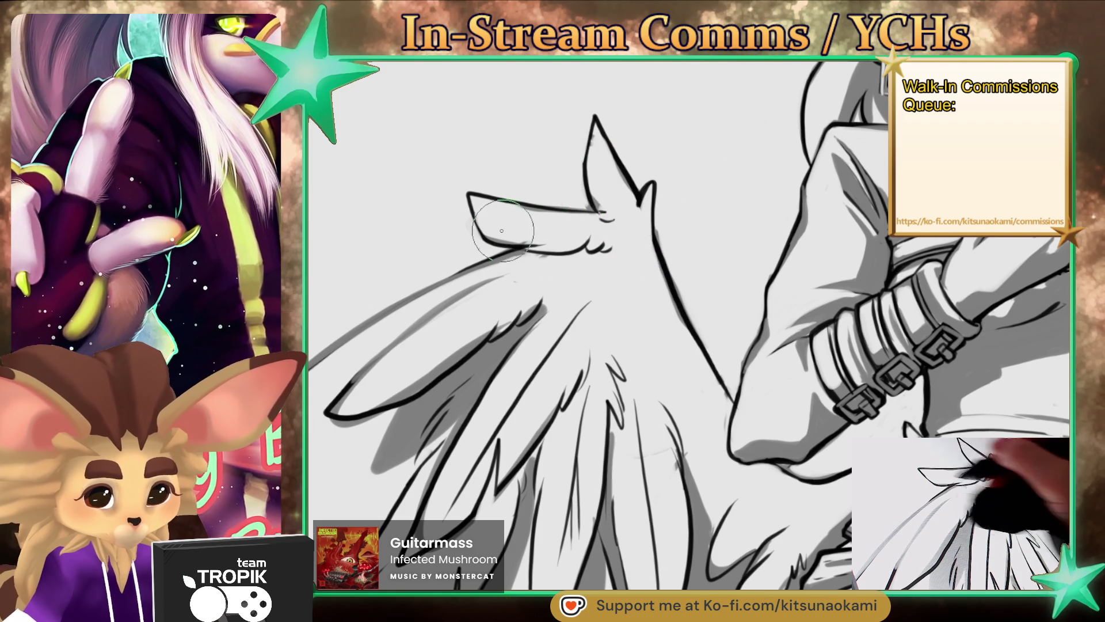
key("]")
key("]")
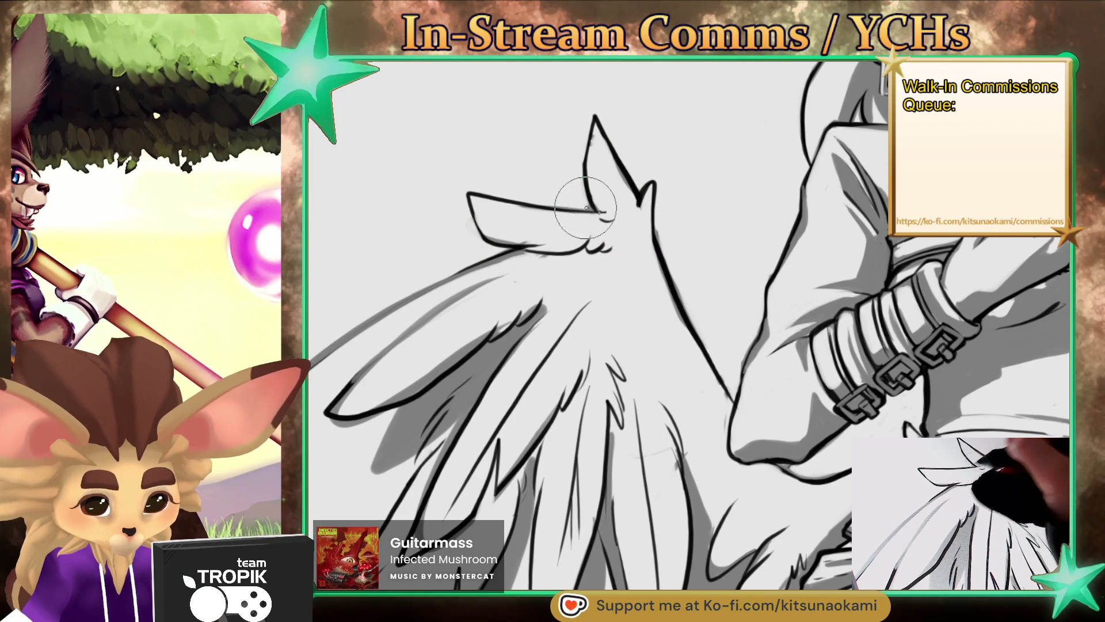
Step: Continue inking bolder lines along the left wing's top feathers
left_click_drag(584, 246, 701, 212)
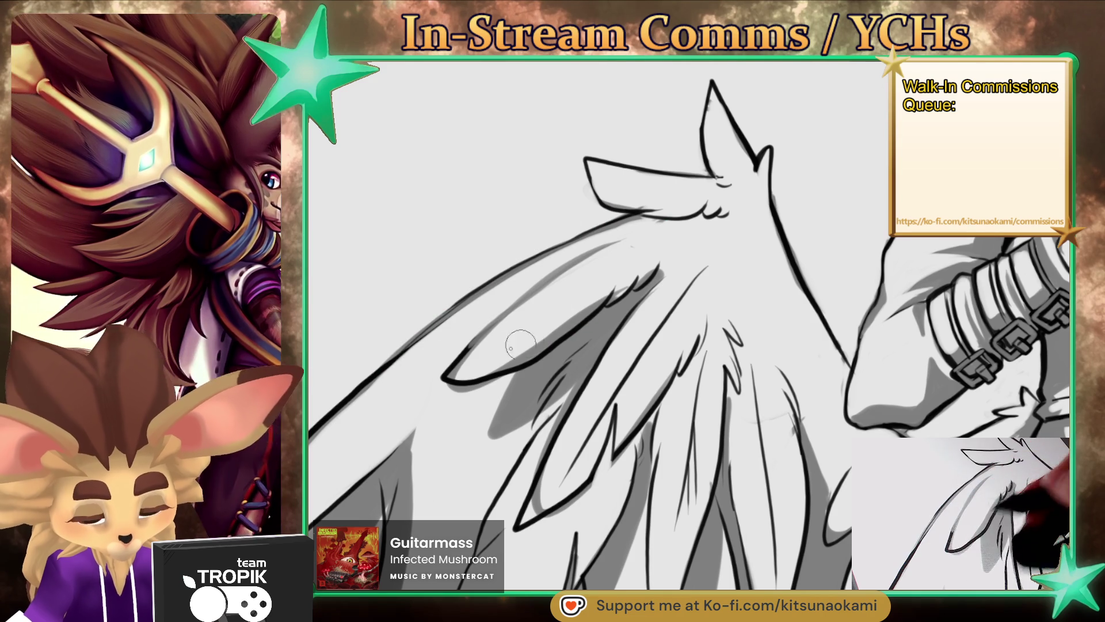
scroll(462, 356, "down", 5)
scroll(472, 387, "up", 4)
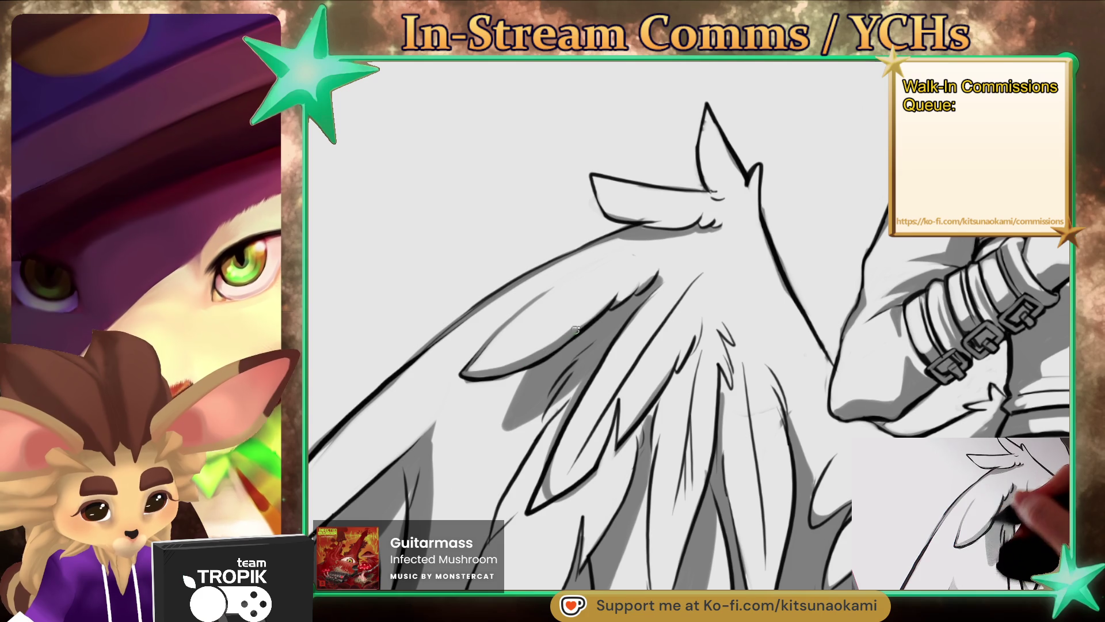
left_click(624, 366, "ctrl+alt")
left_click(625, 366)
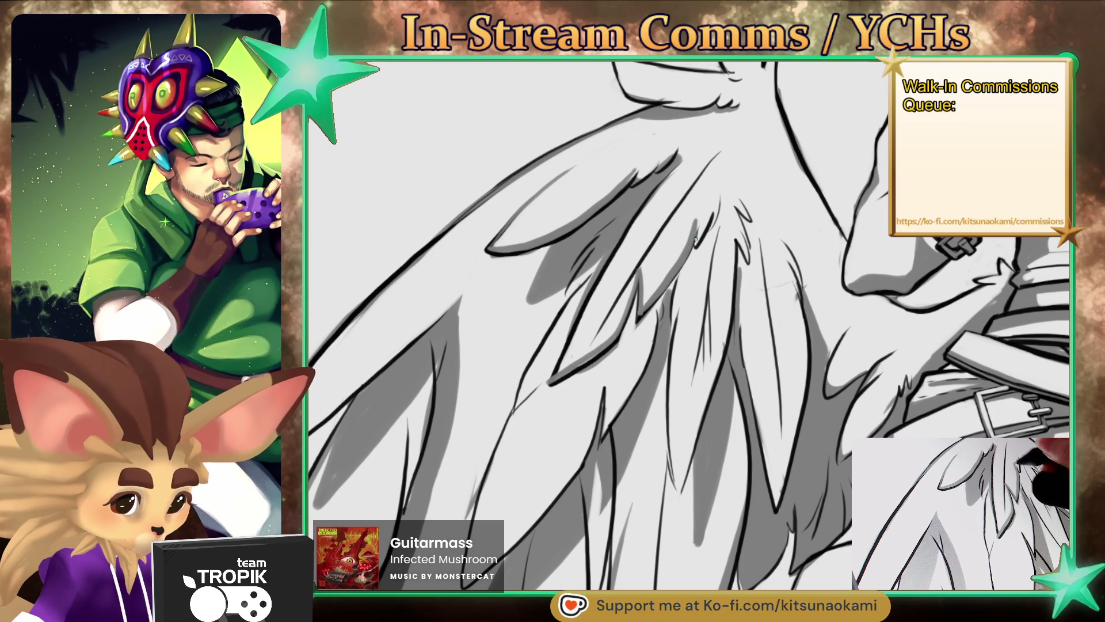
scroll(717, 180, "up", 2)
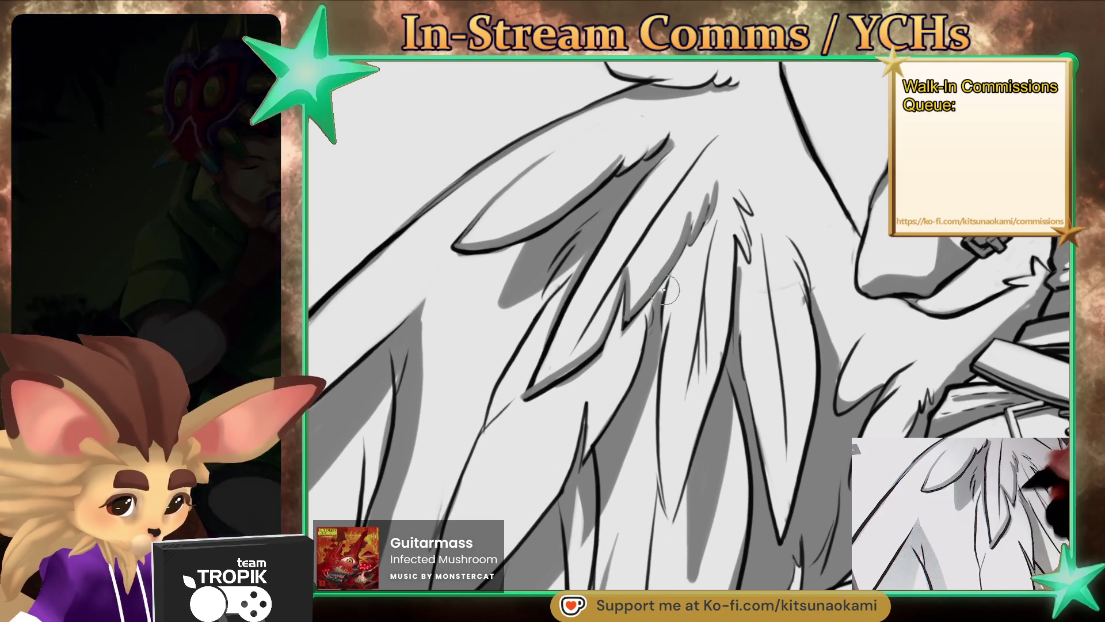
scroll(698, 336, "down", 5)
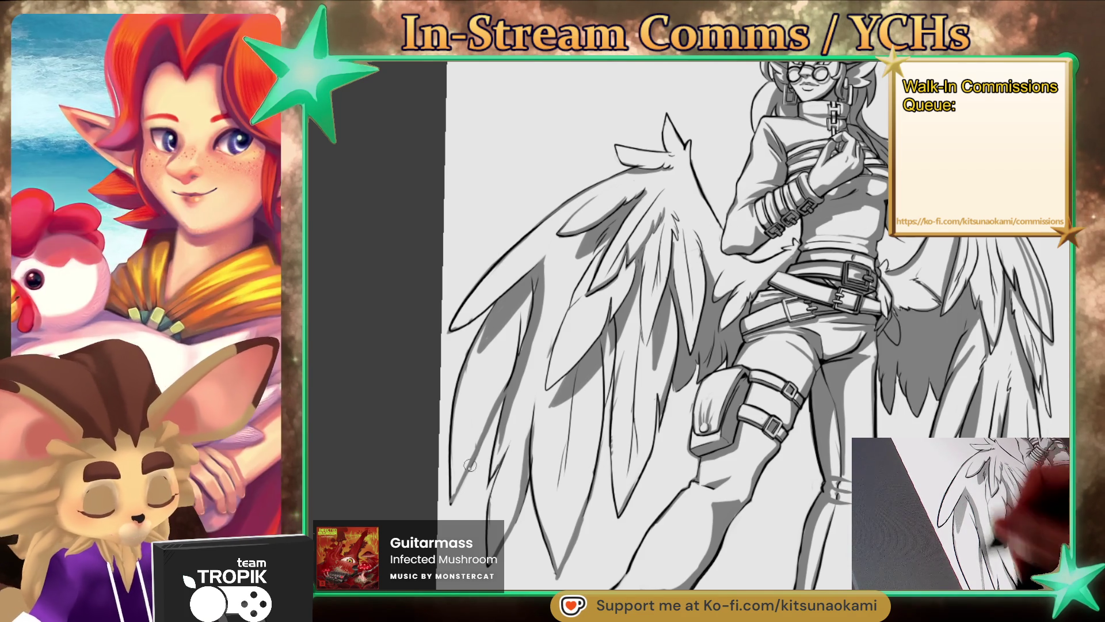
Step: Add two short dark ink strokes at the lower left wing tip, then straighten the view to the whole figure
left_click_drag(455, 504, 468, 477)
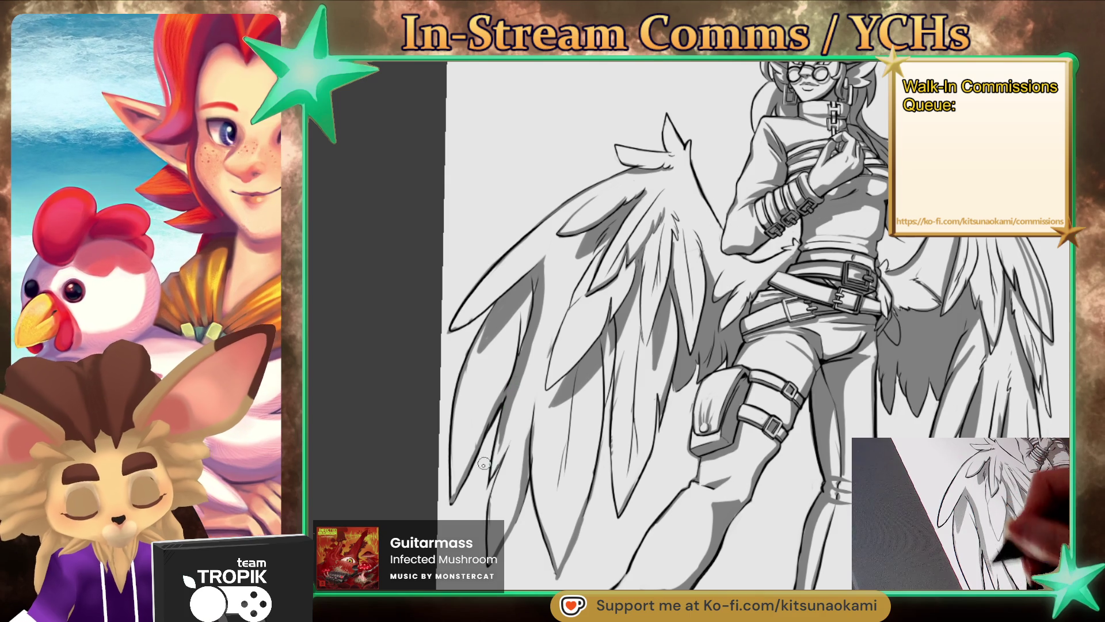
left_click_drag(787, 528, 762, 479)
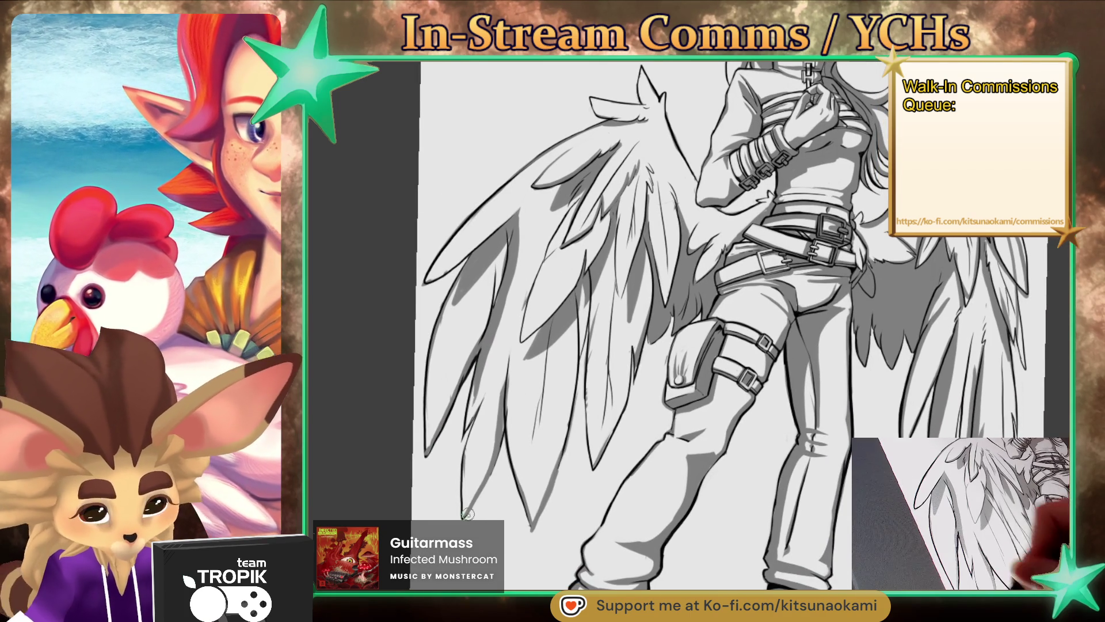
left_click_drag(481, 498, 496, 455)
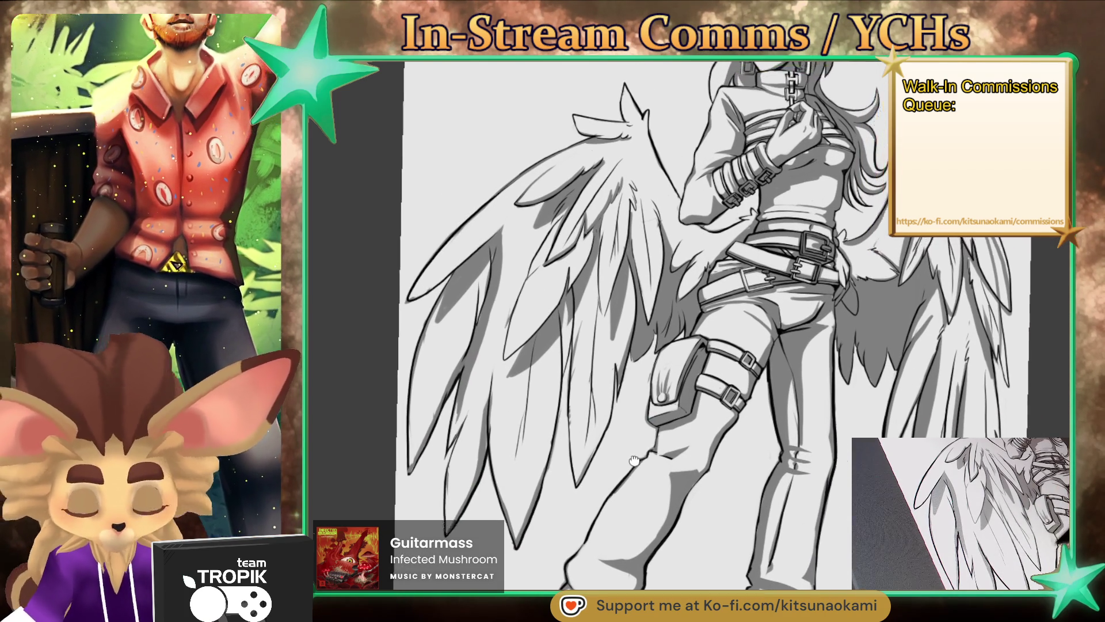
mouse_move(622, 396)
left_mouse_down()
mouse_move(636, 437)
mouse_move(625, 442)
left_mouse_up()
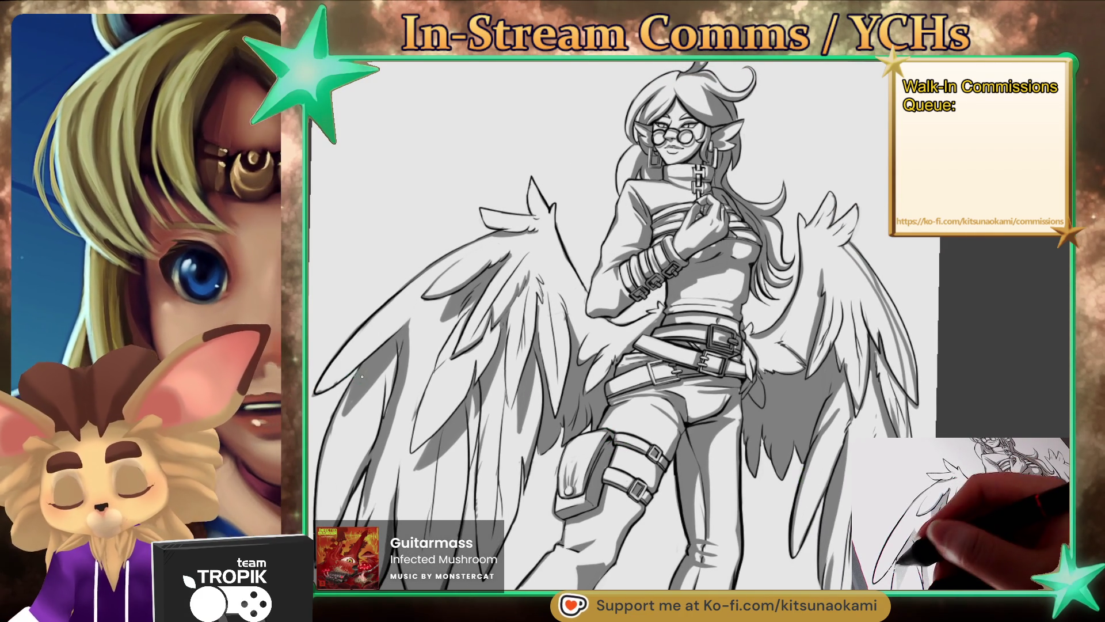
Step: Shade the lower feather edge of the left wing with a grey band
scroll(937, 389, "up", 5)
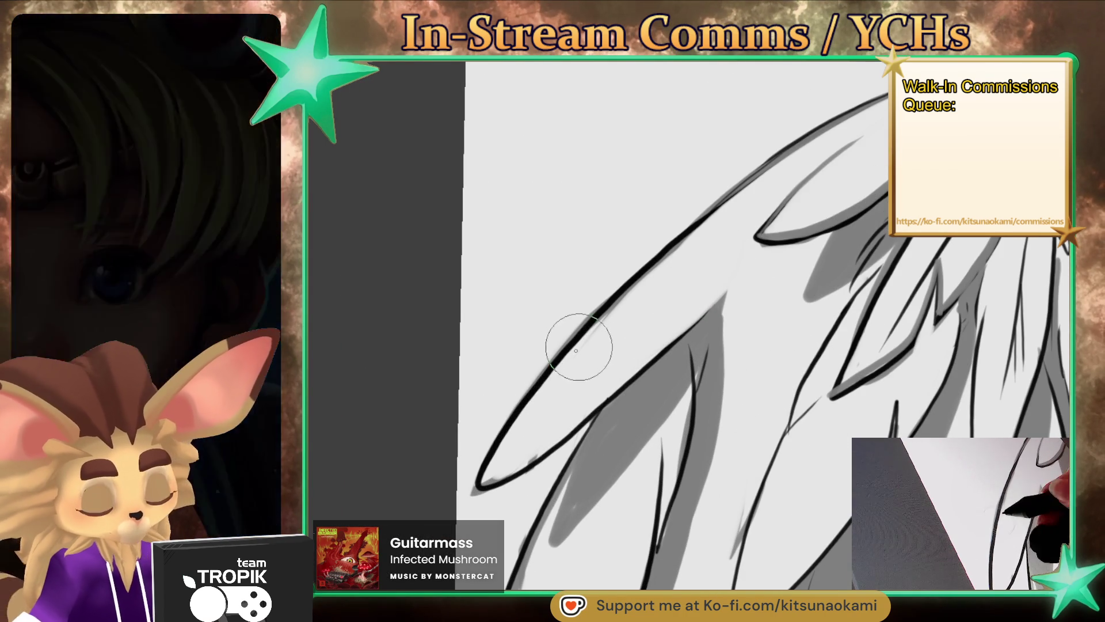
left_click_drag(521, 457, 731, 281)
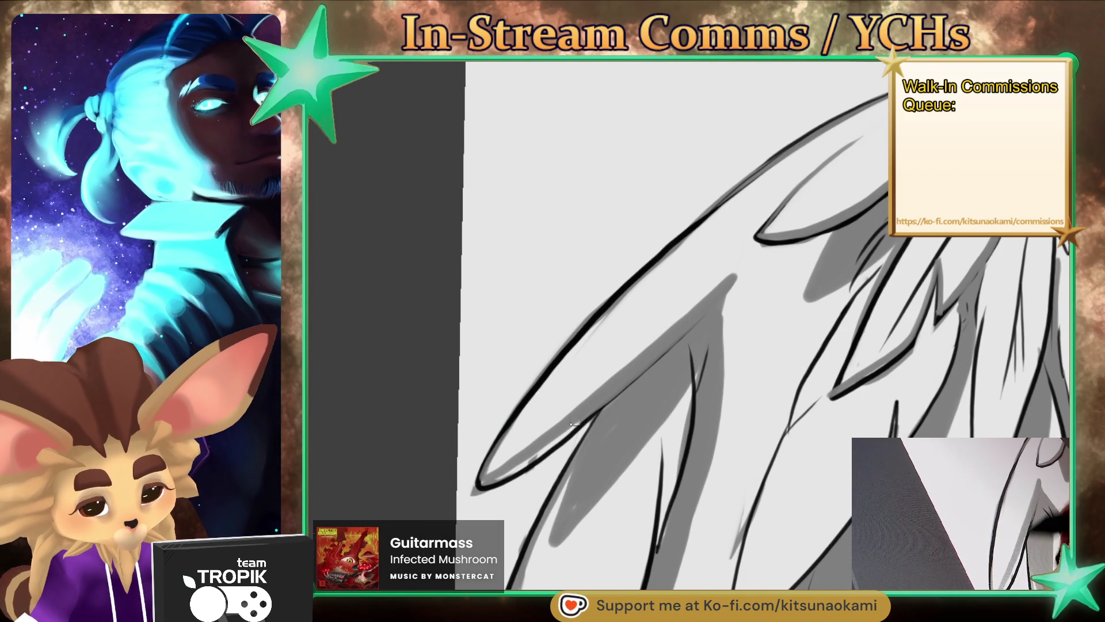
left_click_drag(568, 407, 493, 459)
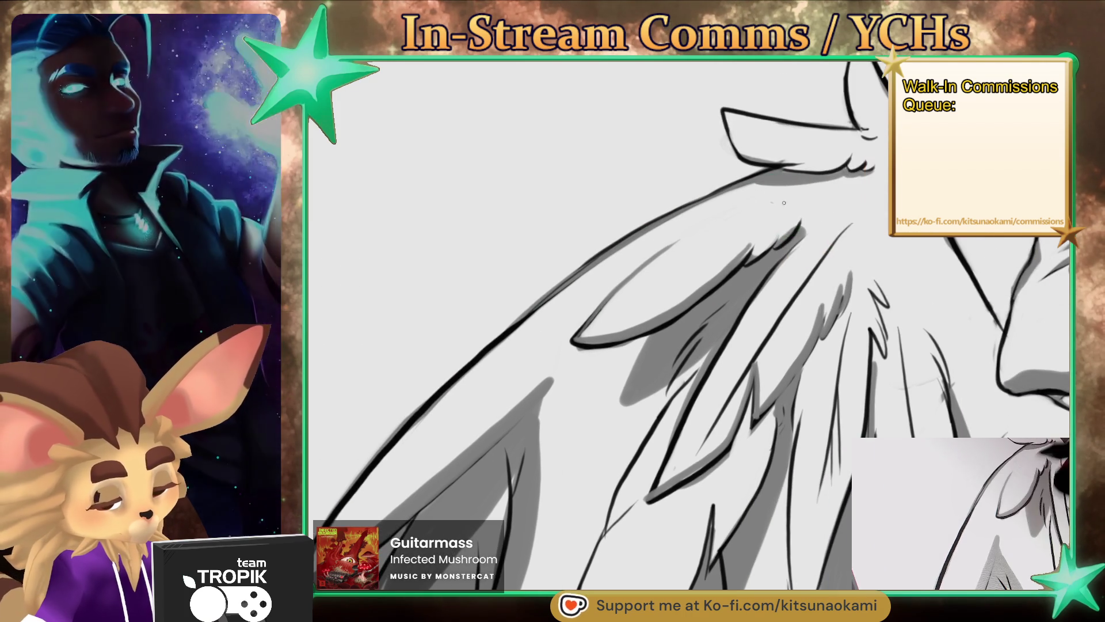
left_click_drag(721, 256, 724, 240)
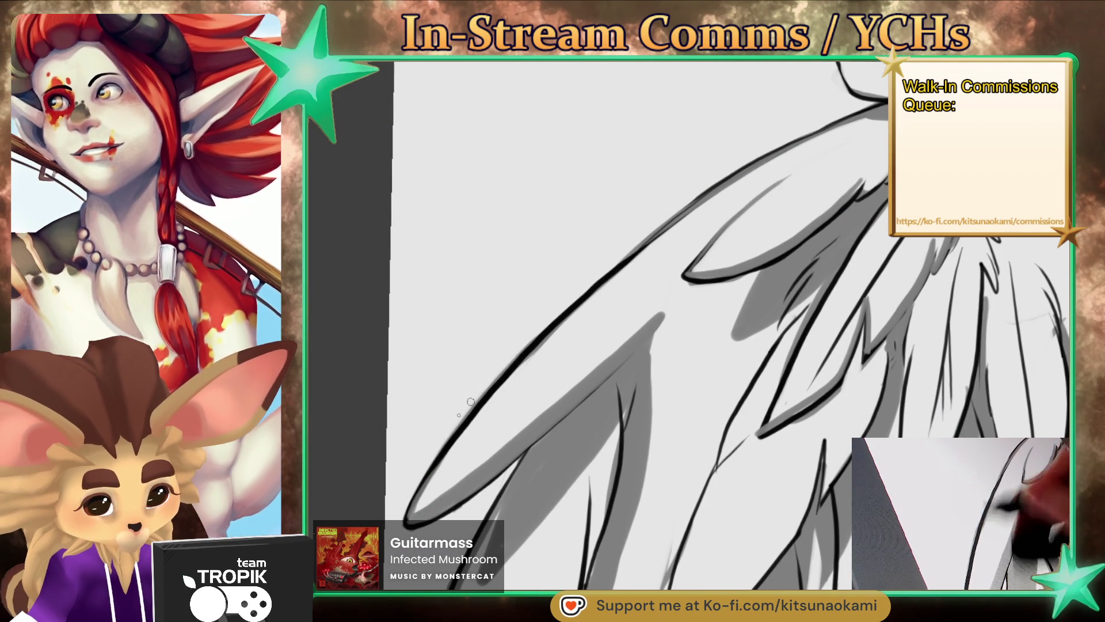
Step: Add broad grey shading strokes across the wing with a larger brush, then return to a fine brush
key("bracketright")
key("bracketright")
key("bracketright")
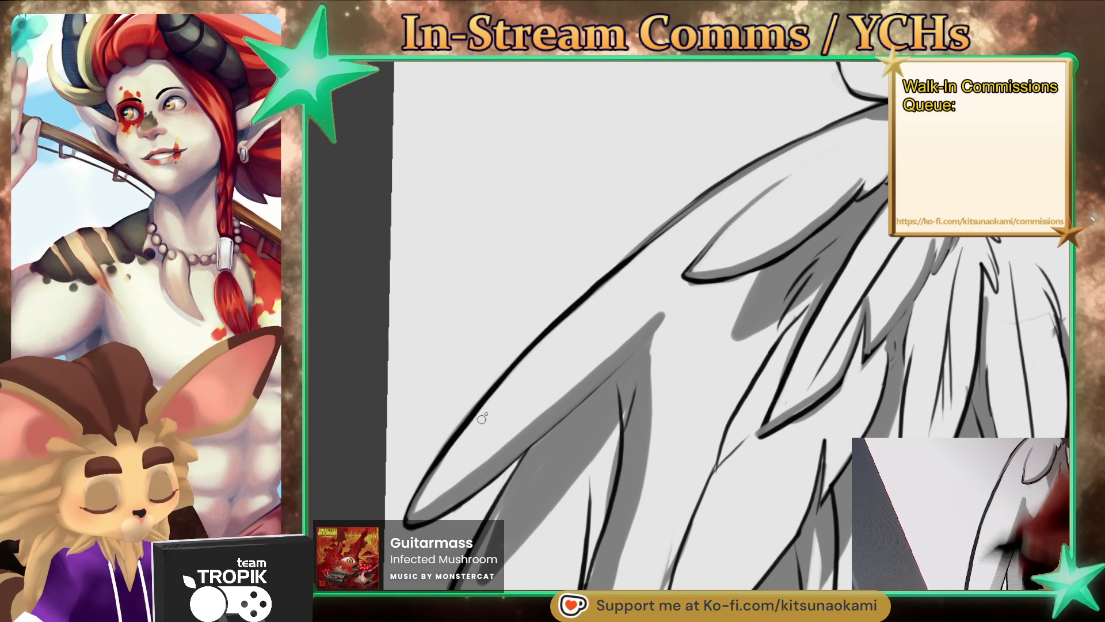
scroll(652, 254, "down", 3)
left_click_drag(696, 357, 745, 275)
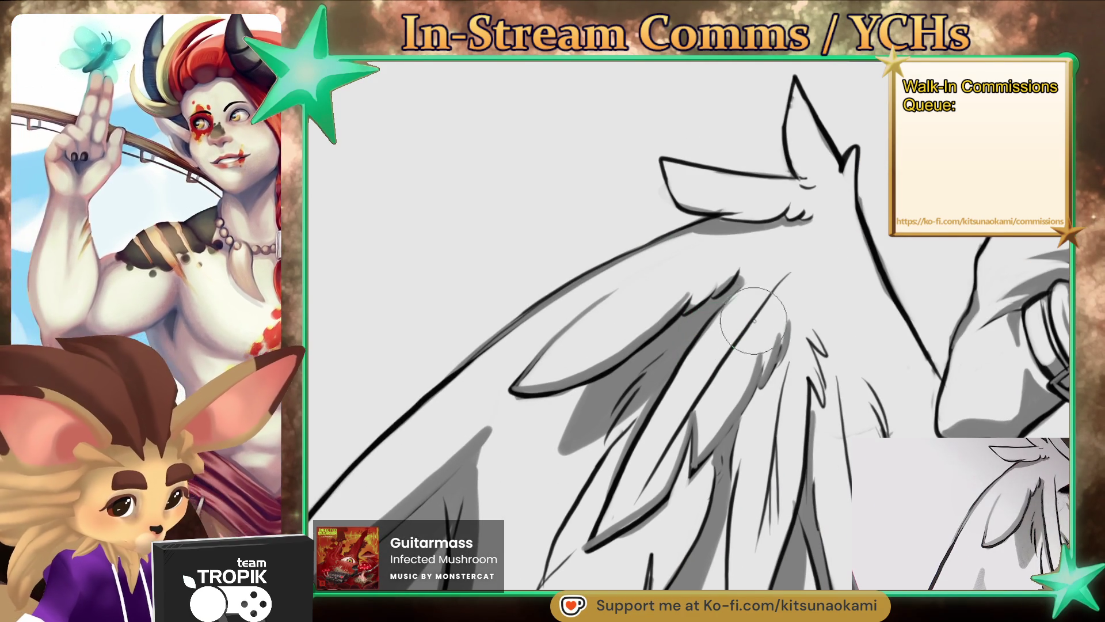
key("bracketleft")
key("bracketleft")
key("bracketleft")
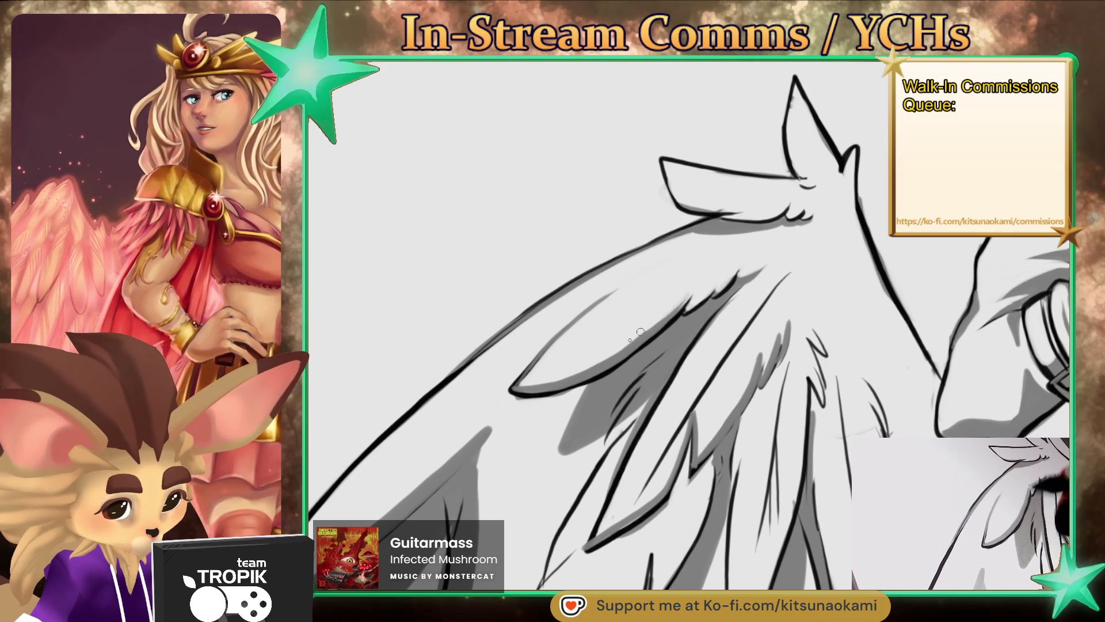
left_click_drag(765, 337, 667, 324)
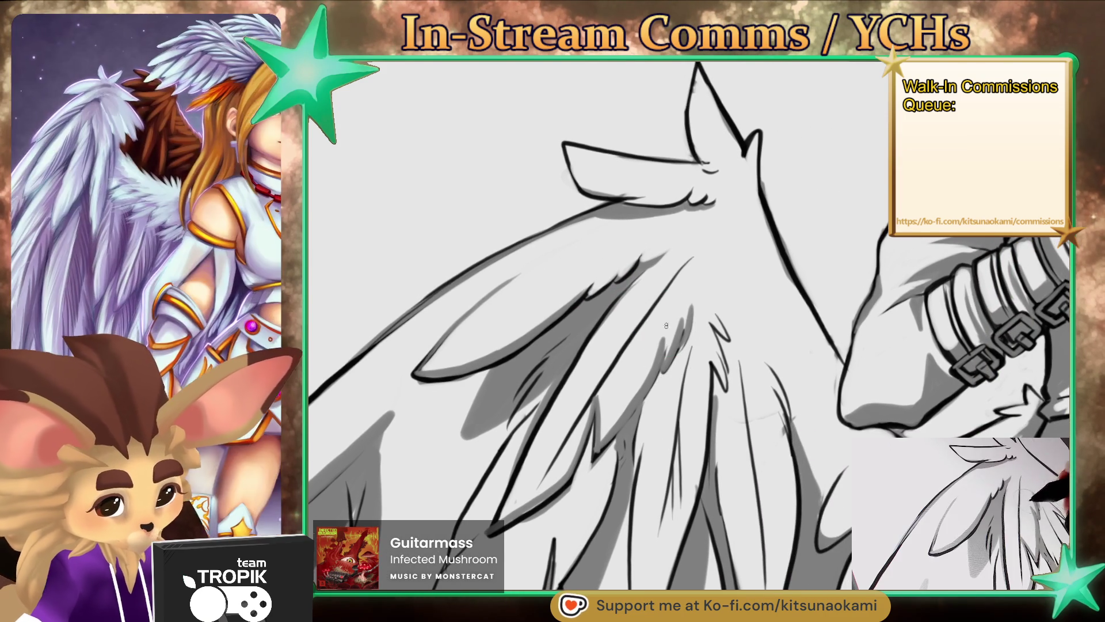
scroll(728, 320, "down", 3)
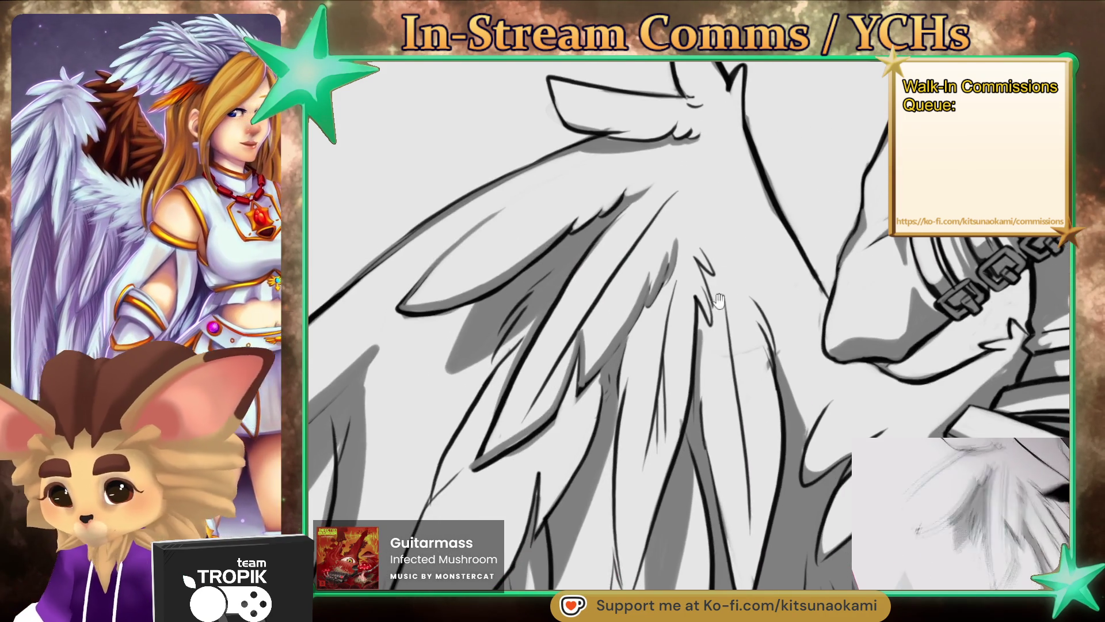
scroll(747, 352, "down", 10)
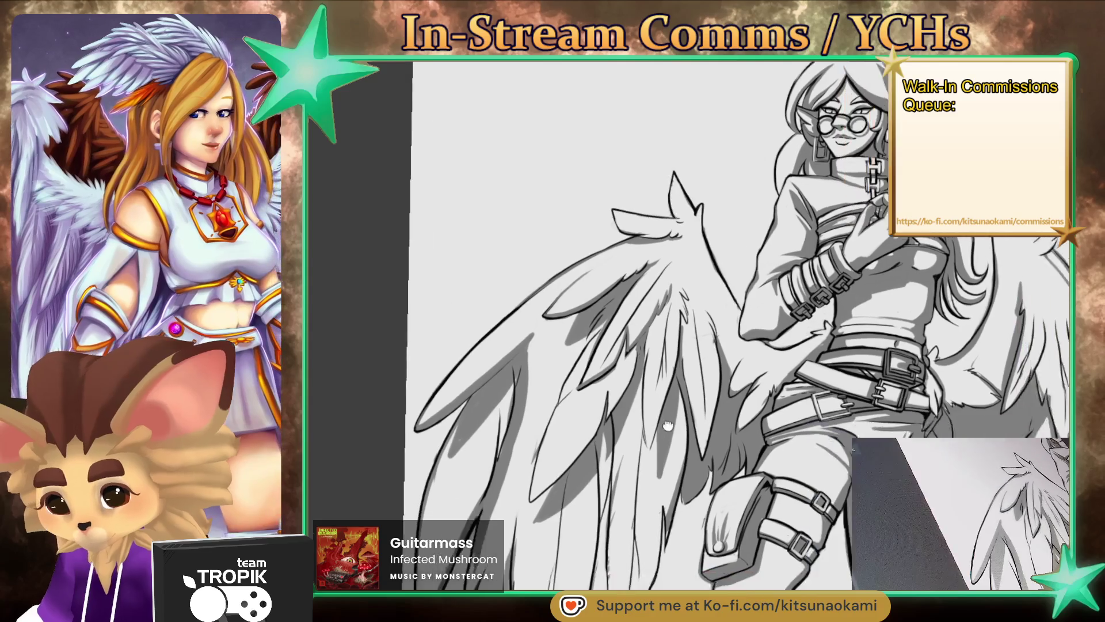
Step: Paint darker grey shadow on the wing feathers near the belt, widening it with a bigger brush
scroll(733, 381, "up", 10)
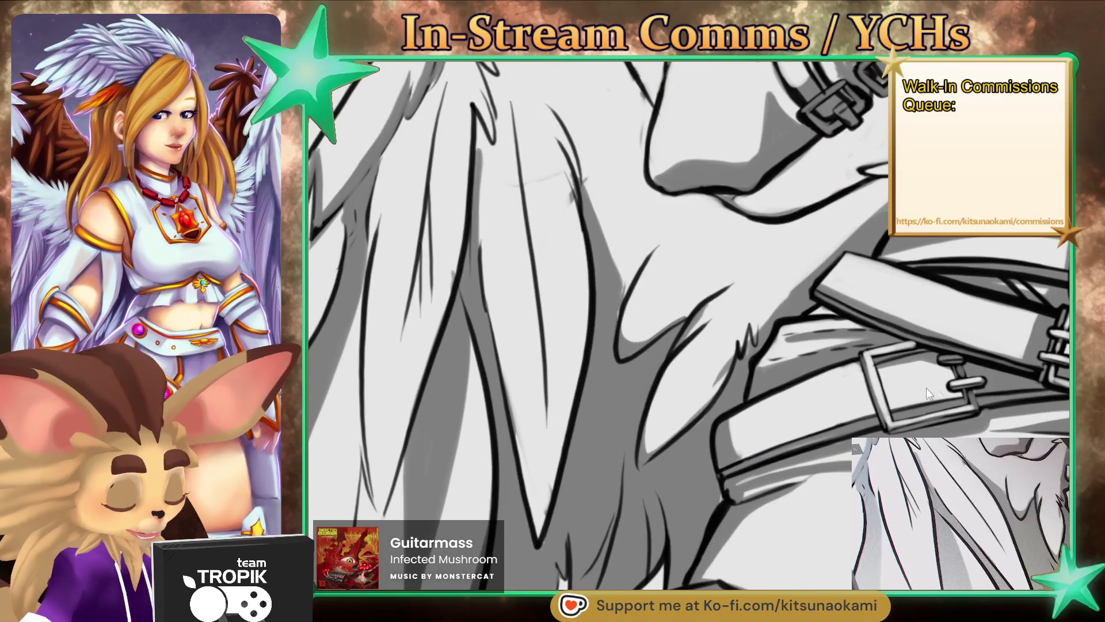
mouse_move(619, 223)
left_mouse_down()
mouse_move(614, 260)
mouse_move(602, 222)
left_mouse_up()
key("]")
key("]")
key("]")
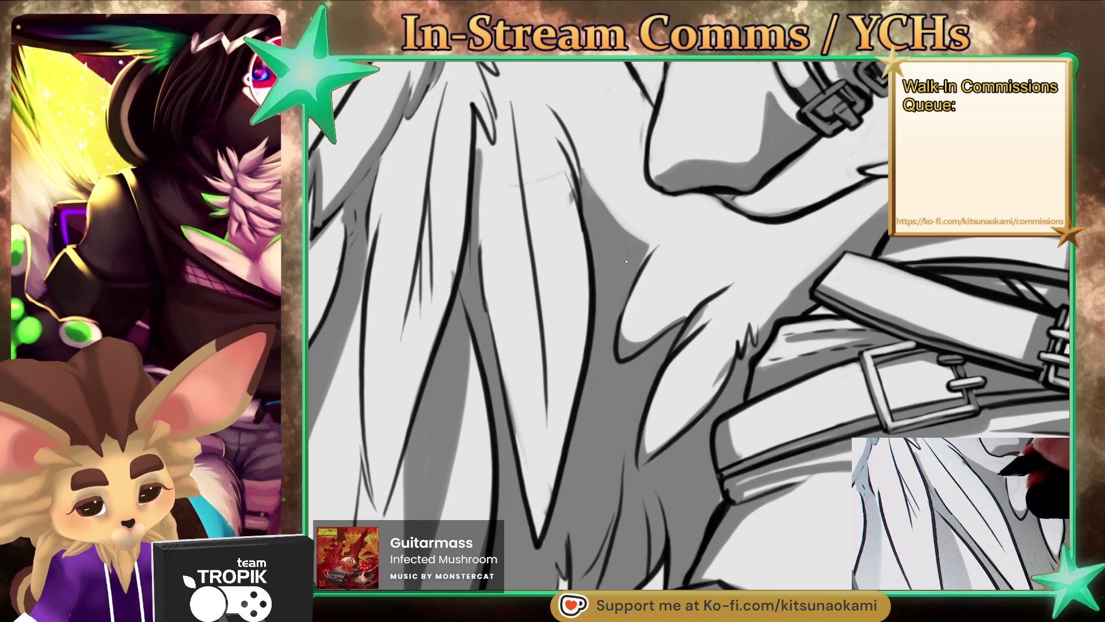
scroll(804, 455, "down", 10)
left_click_drag(803, 455, 755, 455)
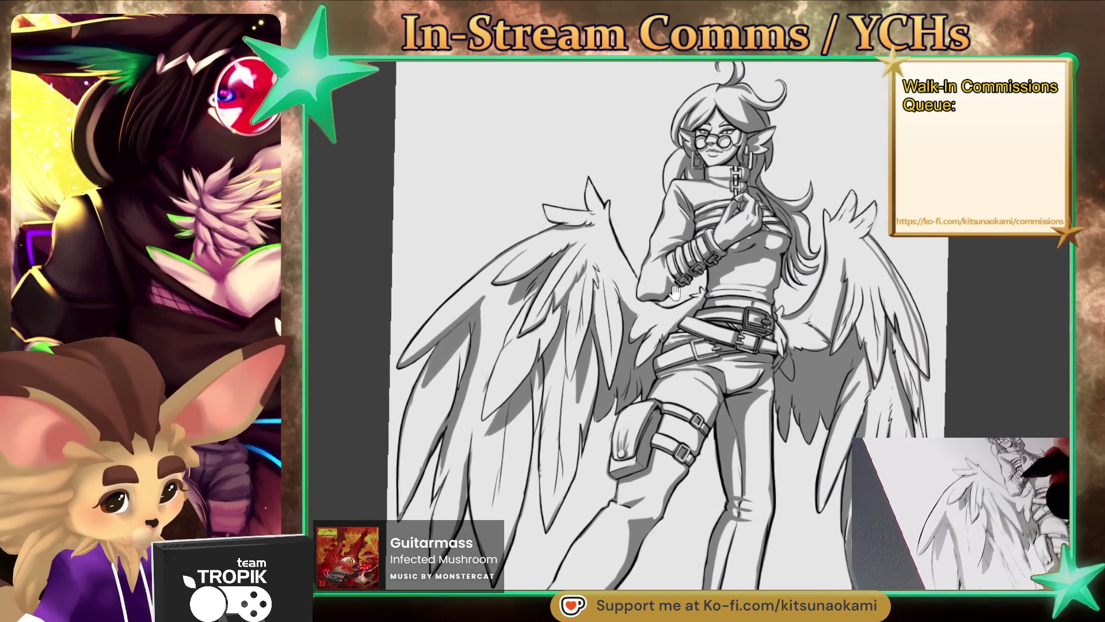
scroll(662, 279, "up", 10)
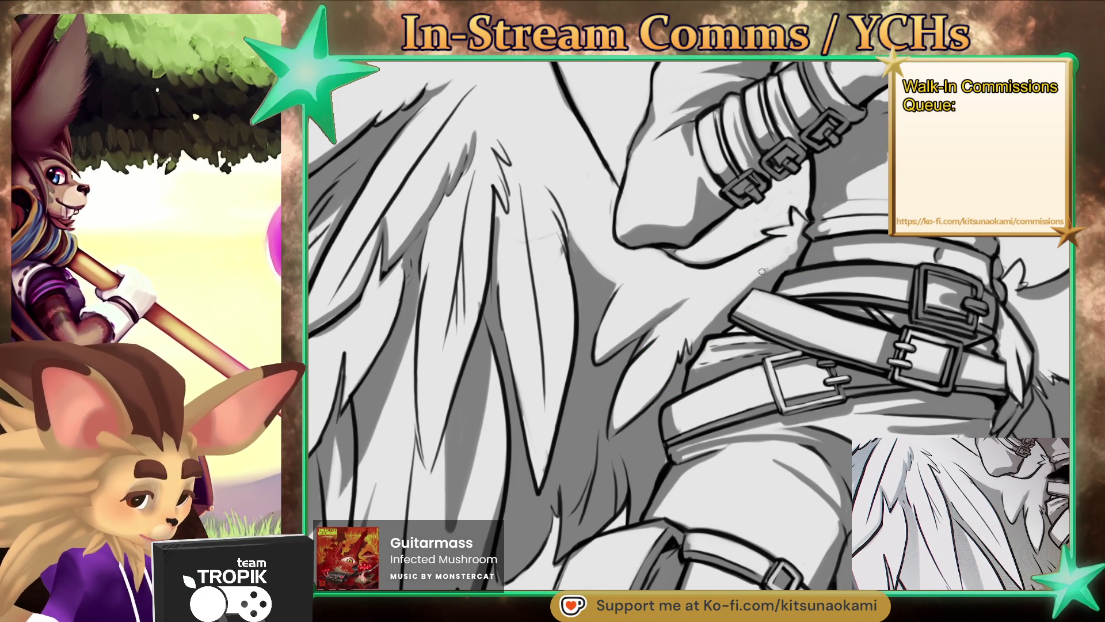
scroll(796, 237, "down", 3)
scroll(796, 237, "down", 2)
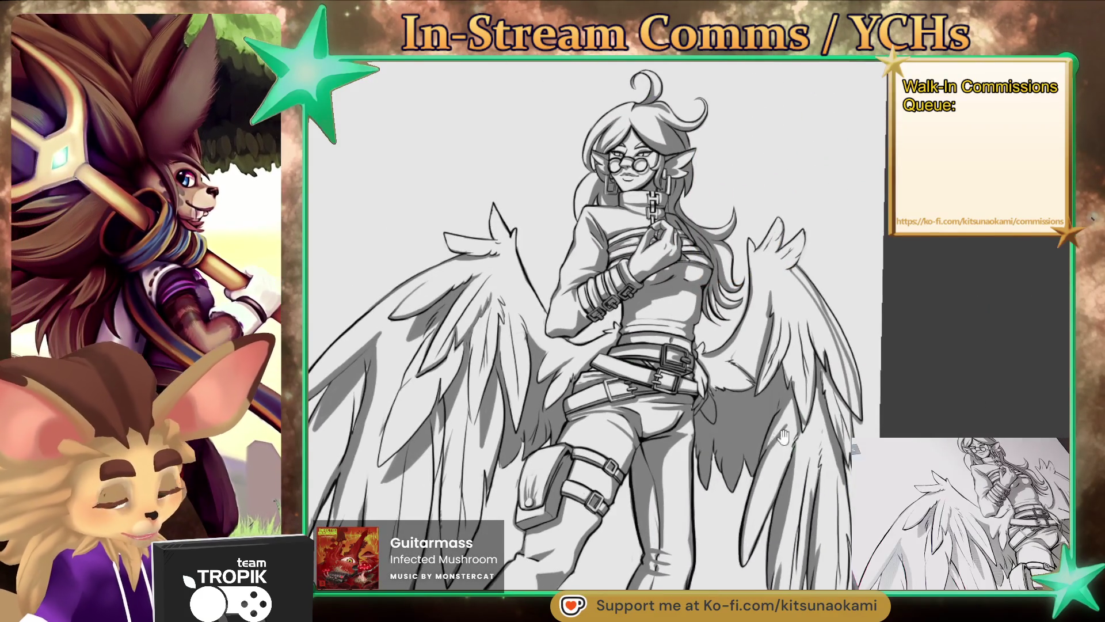
scroll(759, 318, "up", 5)
left_click_drag(760, 319, 641, 275)
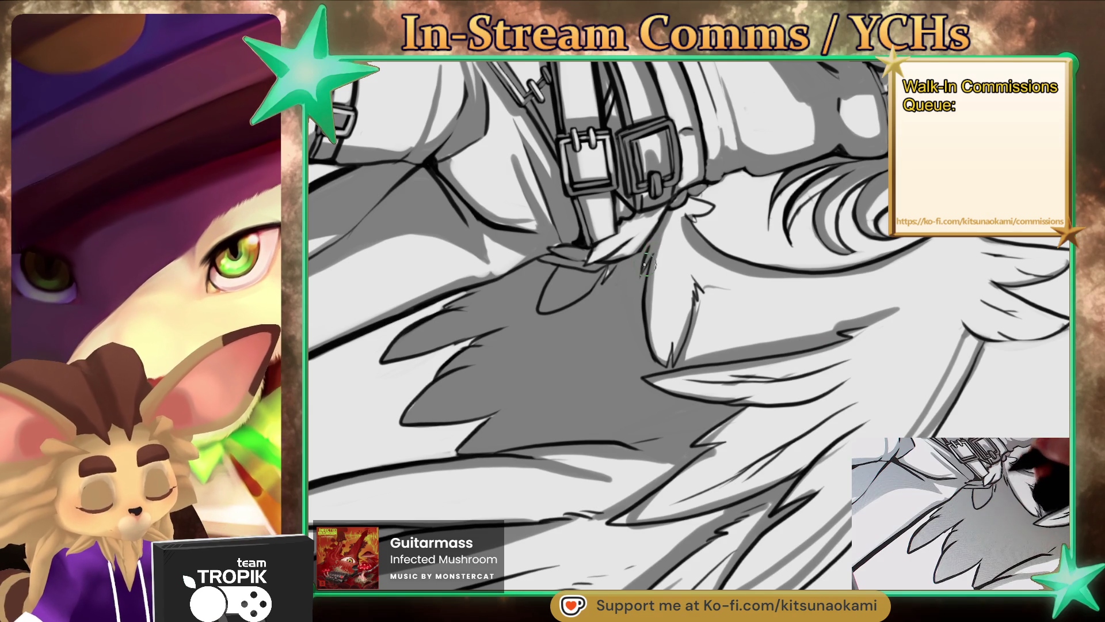
mouse_move(645, 265)
left_mouse_down()
mouse_move(669, 513)
mouse_move(691, 326)
left_mouse_up()
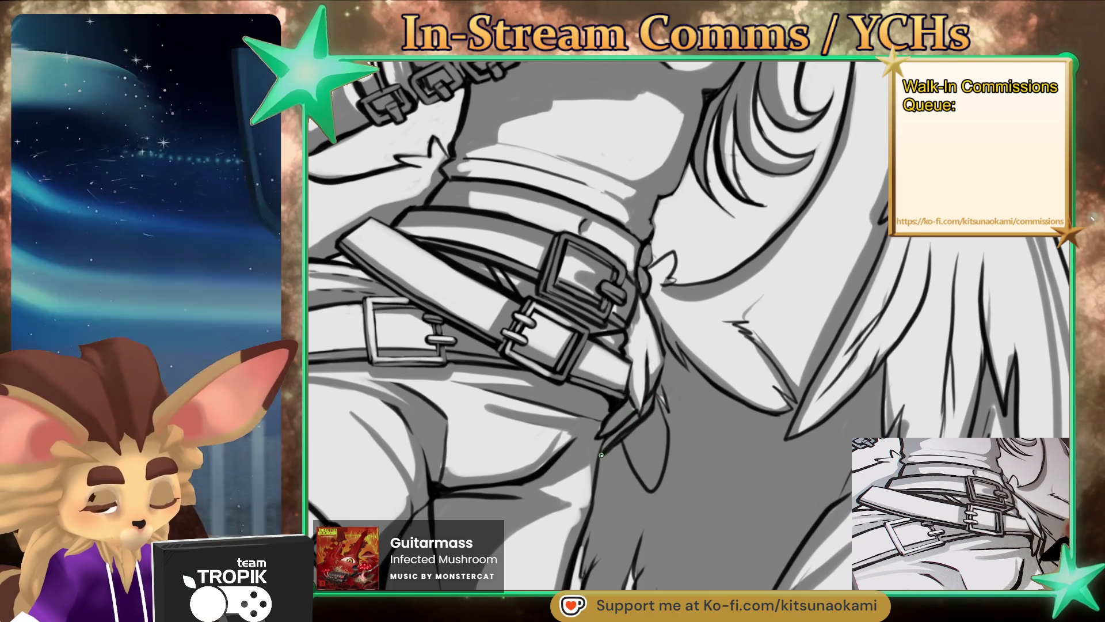
key("ctrl+0")
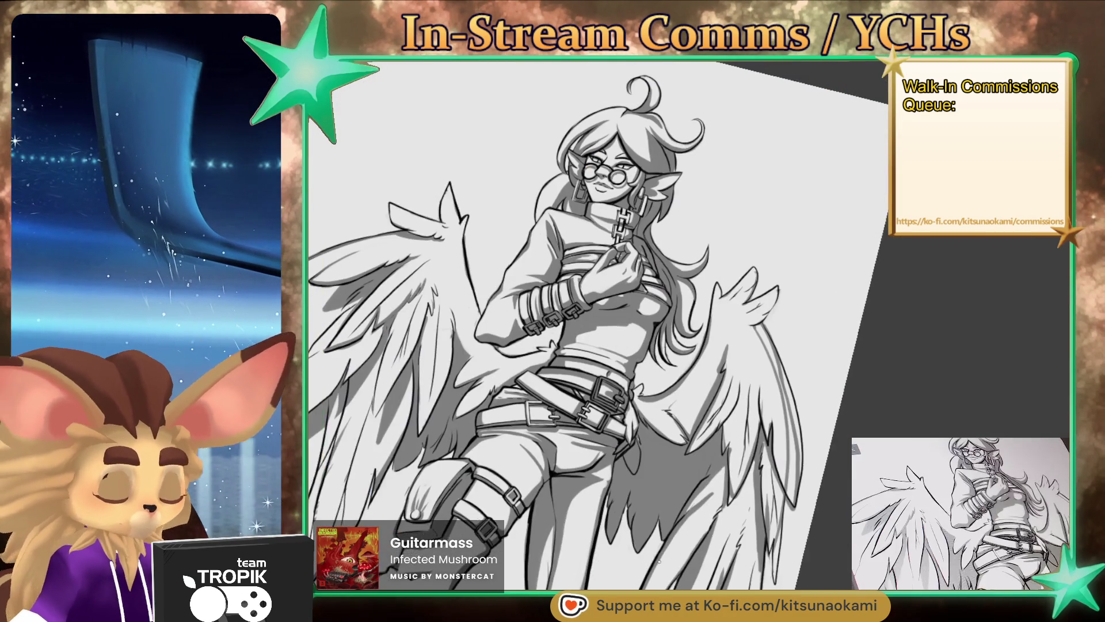
mouse_move(614, 442)
left_mouse_down()
mouse_move(697, 548)
mouse_move(759, 439)
left_mouse_up()
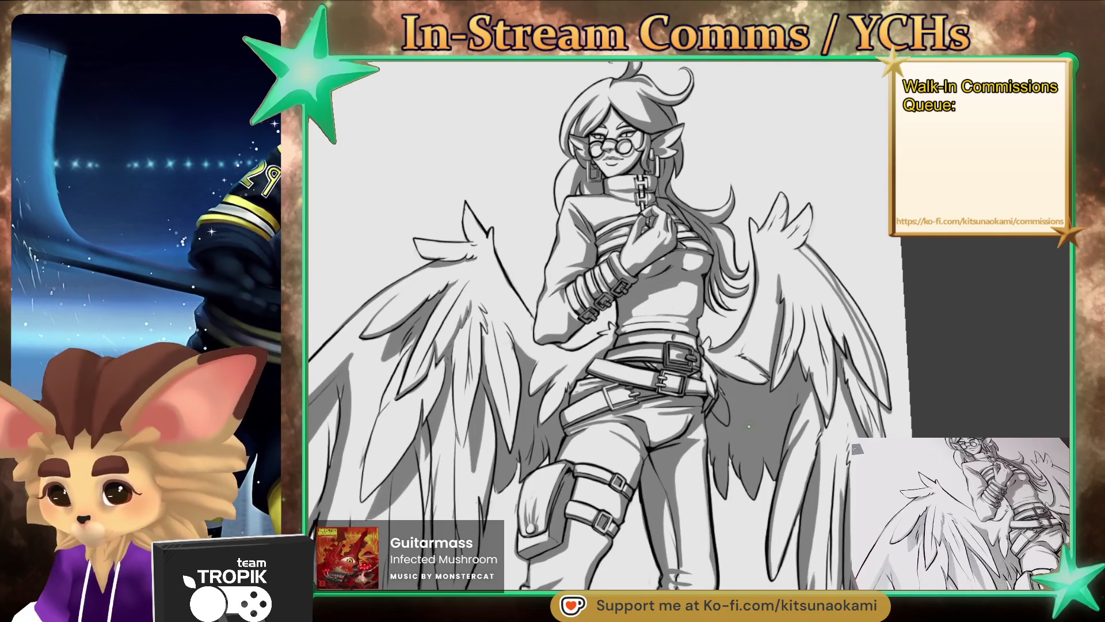
left_click_drag(731, 483, 769, 461)
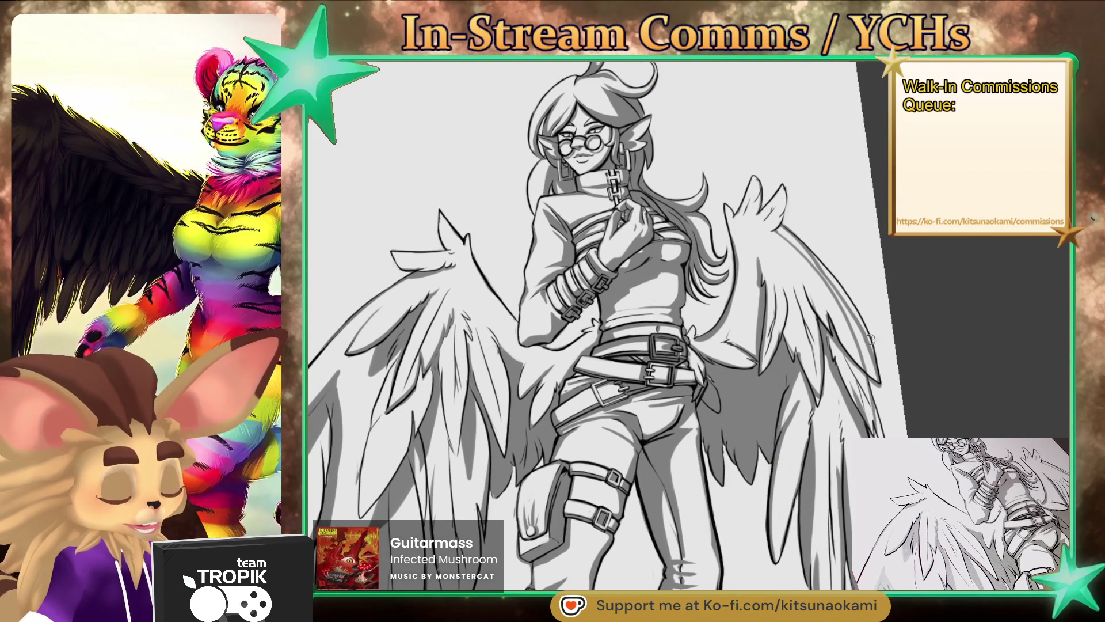
mouse_move(864, 347)
left_mouse_down()
mouse_move(837, 462)
mouse_move(708, 521)
mouse_move(667, 423)
left_mouse_up()
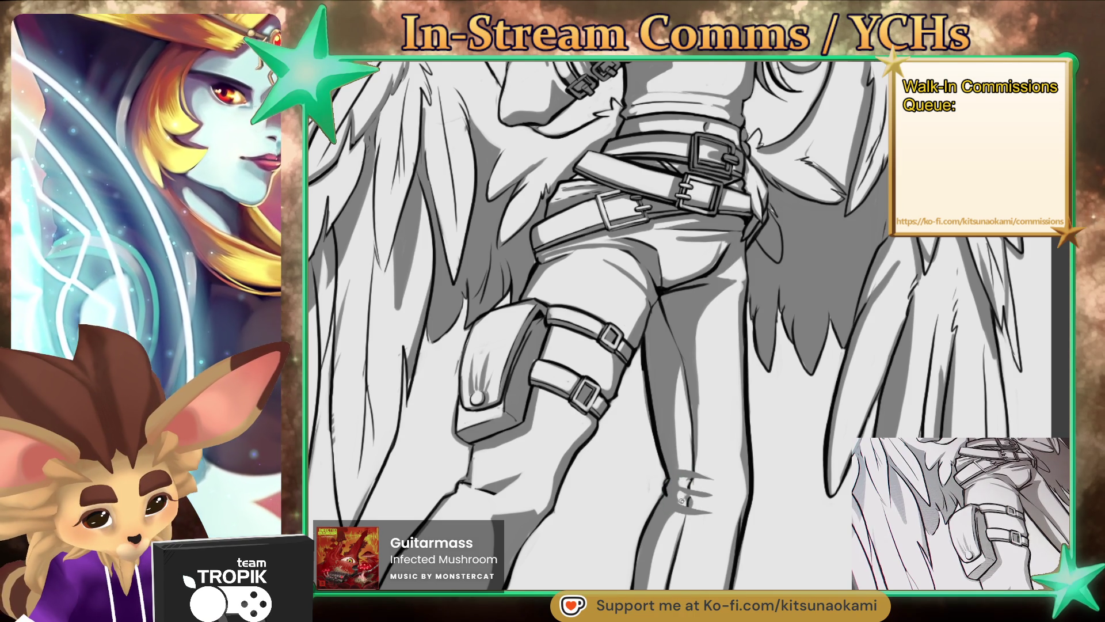
key("ctrl+0")
mouse_move(785, 526)
left_mouse_down()
mouse_move(785, 483)
mouse_move(770, 480)
left_mouse_up()
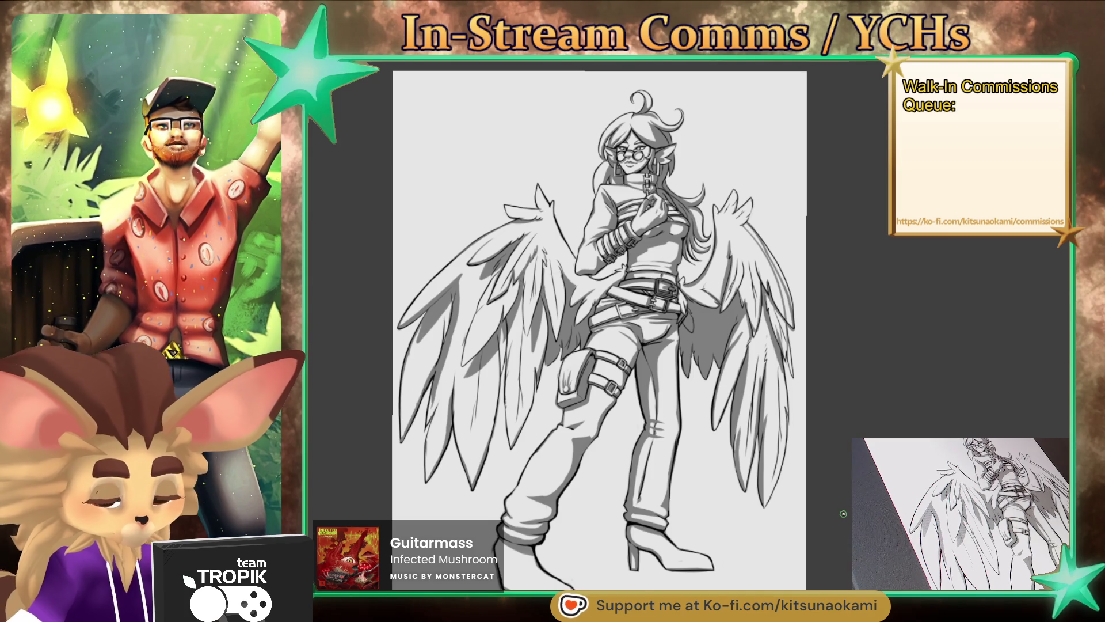
scroll(633, 414, "up", 10)
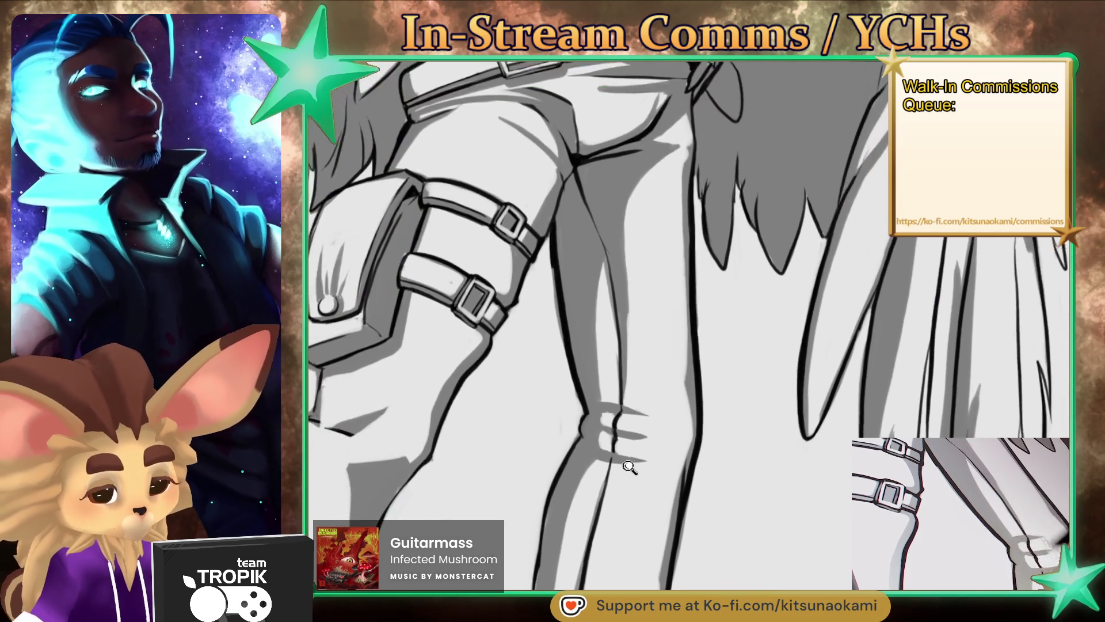
left_click_drag(561, 451, 534, 265)
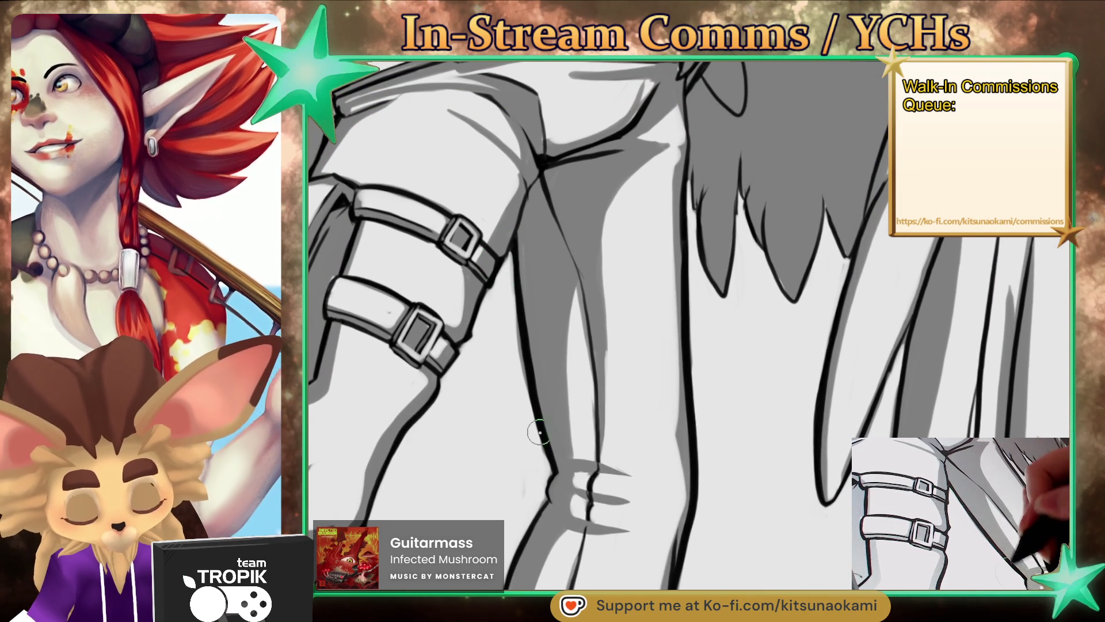
scroll(517, 291, "up", 3)
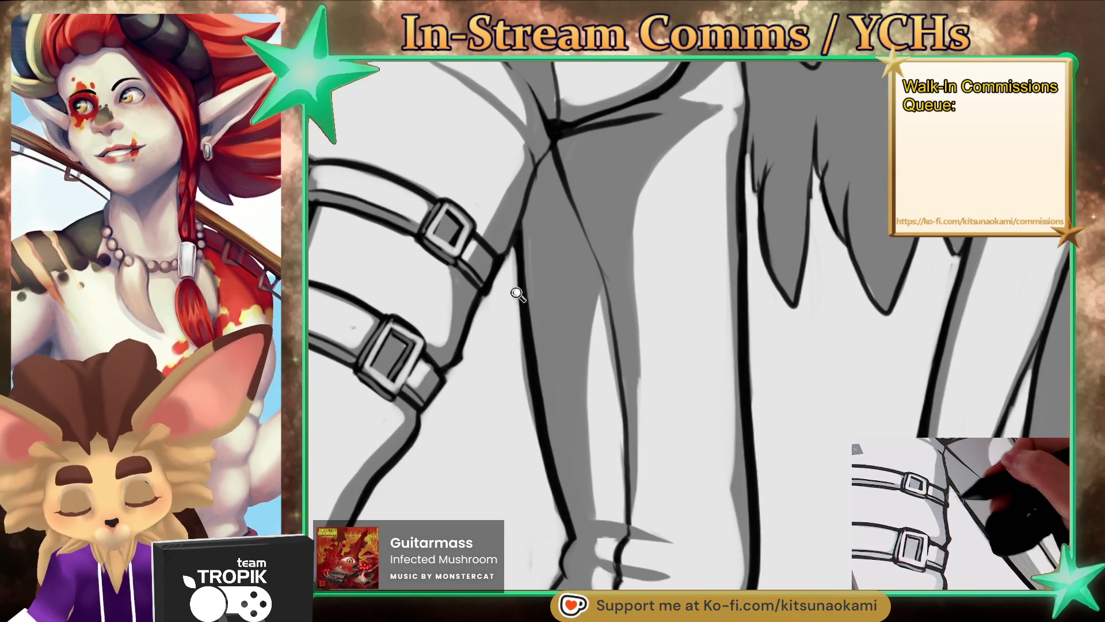
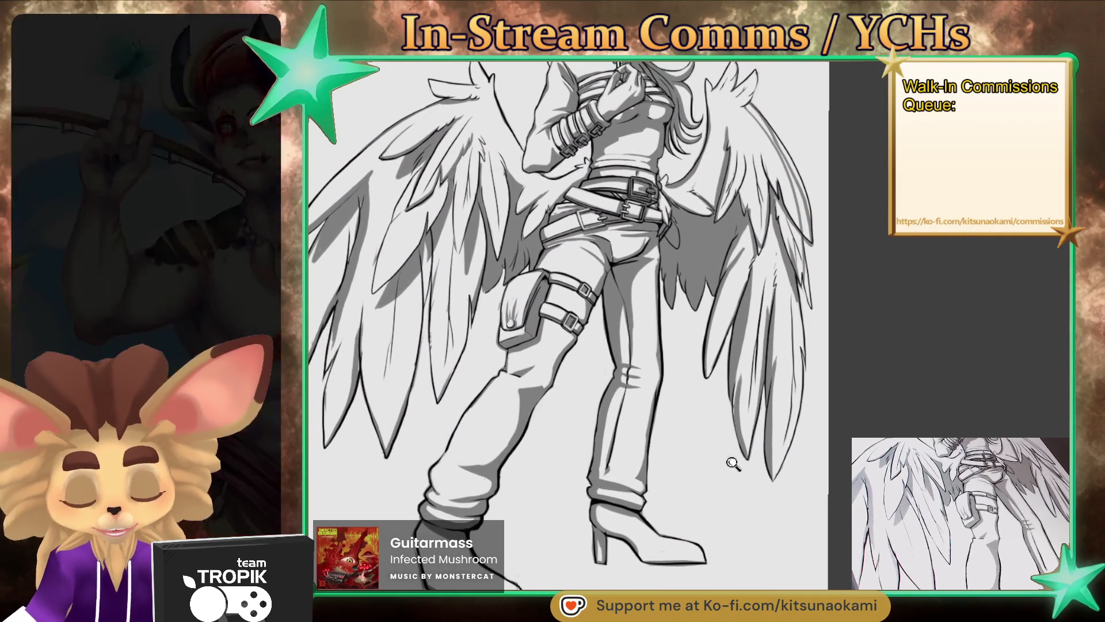
Step: Mirror the canvas to check the drawing, then switch to a larger brush
scroll(732, 463, "down", 5)
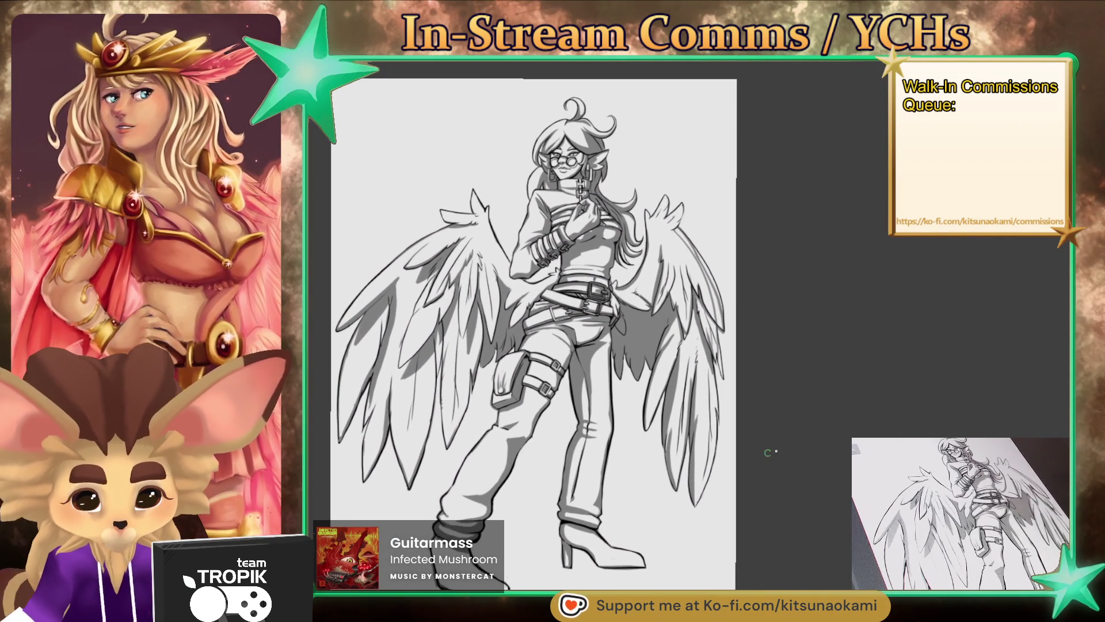
key("m")
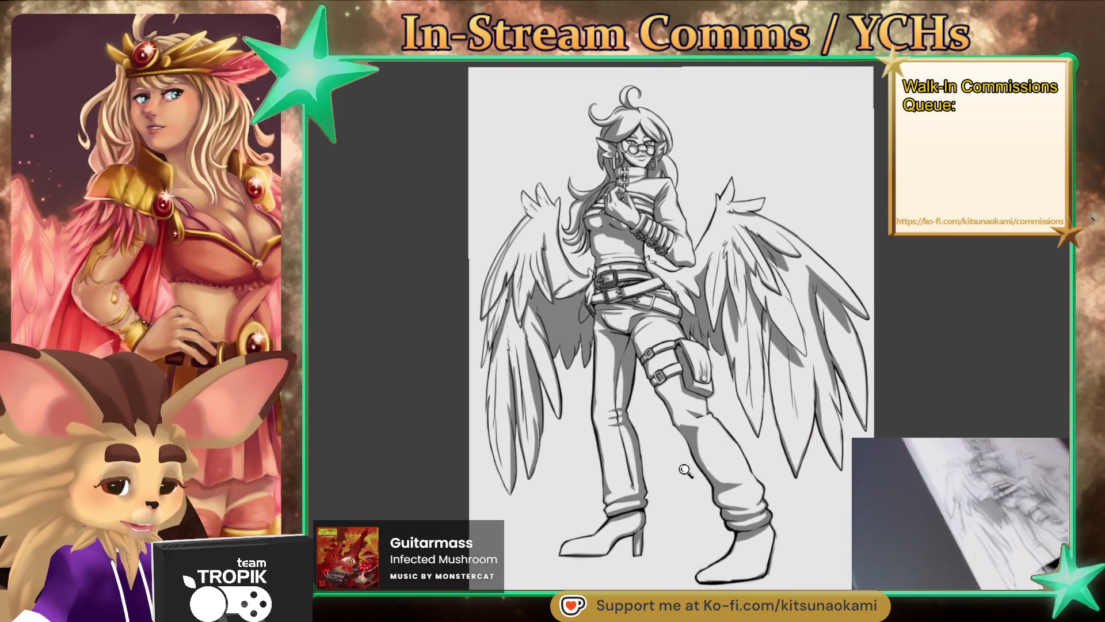
key("m")
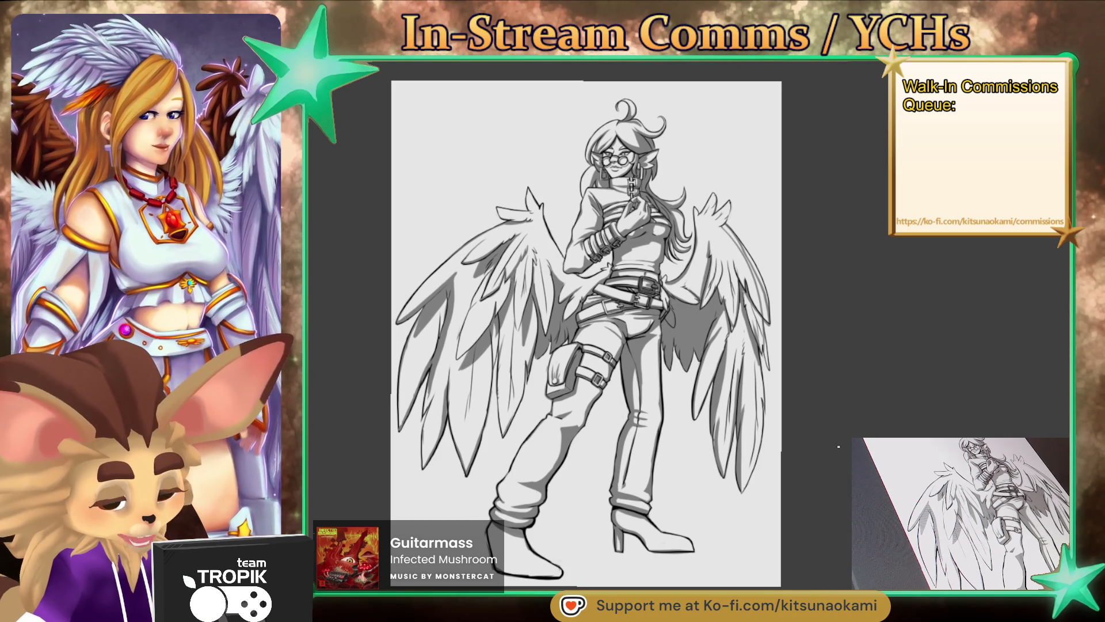
scroll(666, 253, "up", 5)
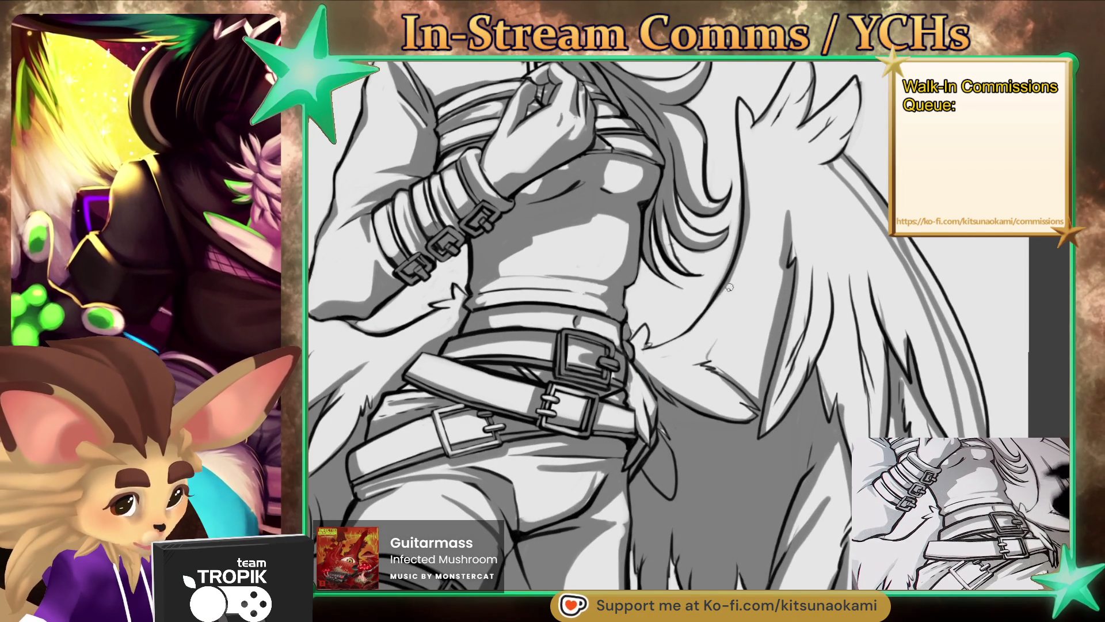
key("e")
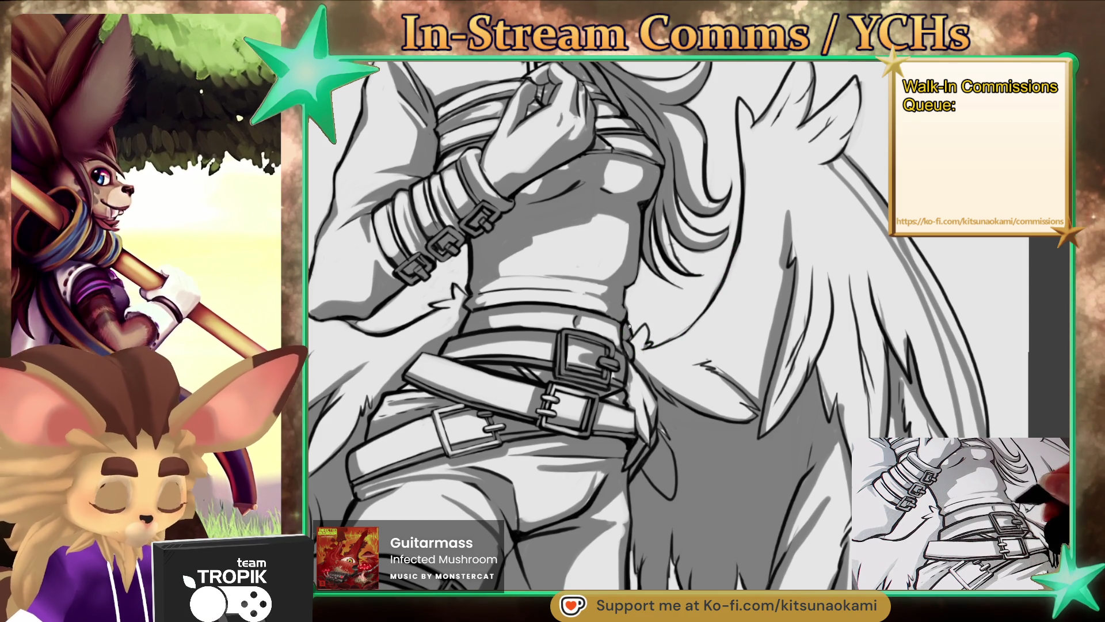
Step: Ink dark fur lines in the wing beside the belt
scroll(820, 443, "down", 5)
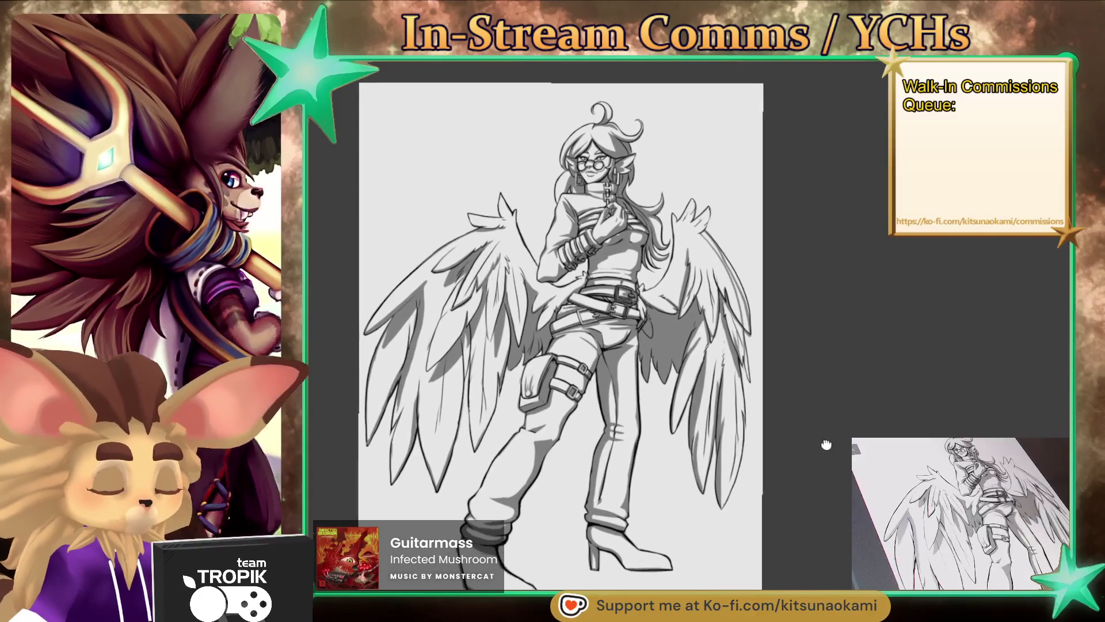
scroll(656, 285, "up", 5)
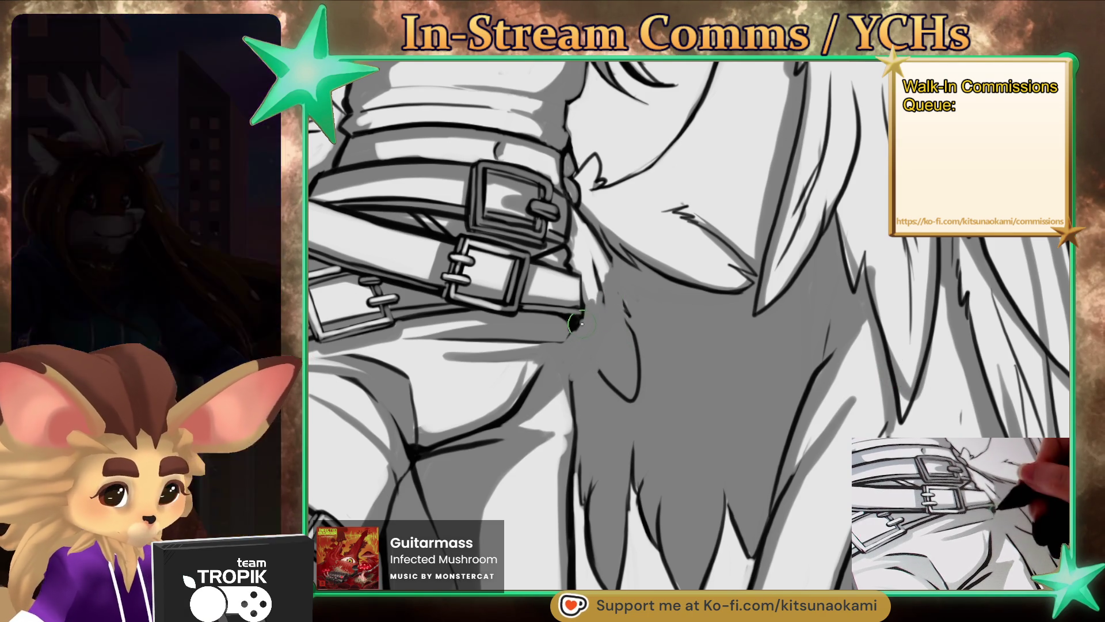
left_click_drag(588, 341, 598, 357)
left_click_drag(620, 291, 581, 399)
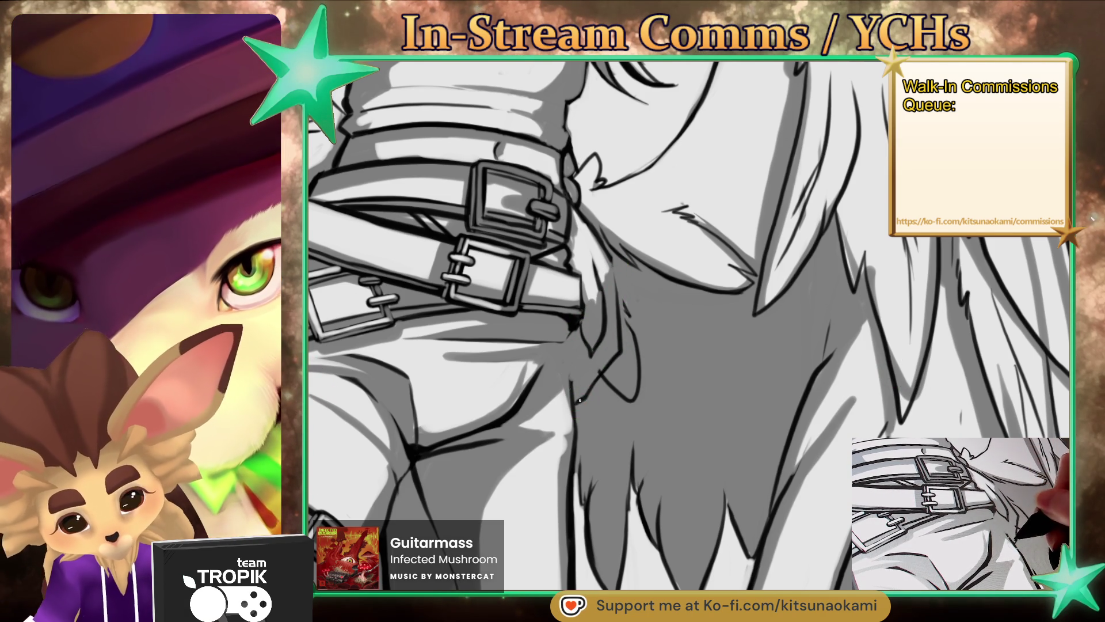
mouse_move(565, 387)
left_mouse_down()
mouse_move(541, 420)
mouse_move(573, 374)
left_mouse_up()
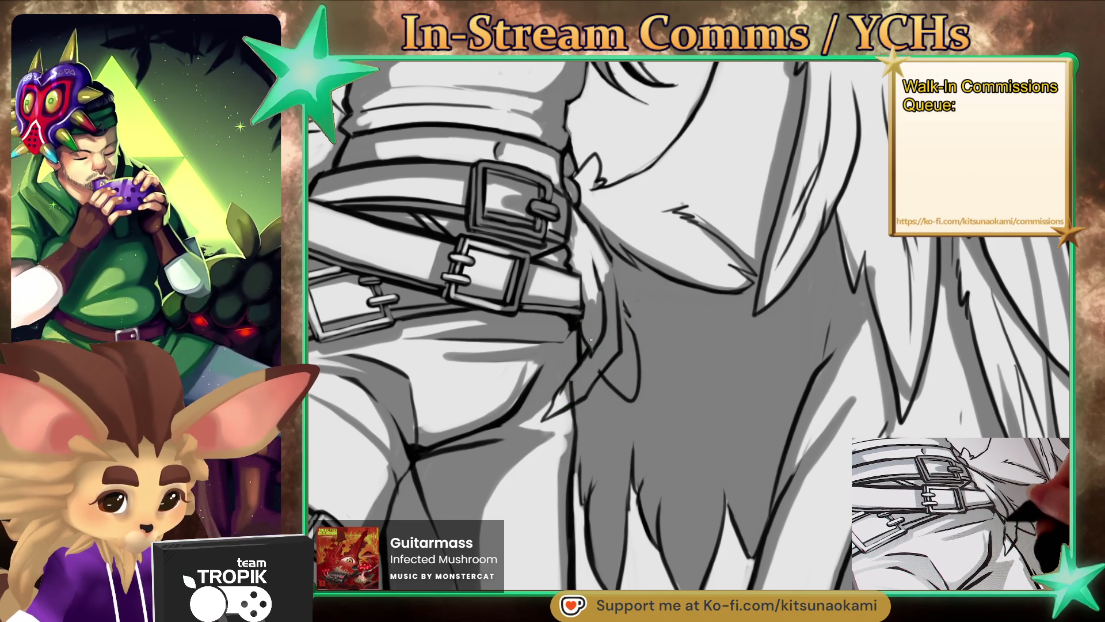
left_click_drag(577, 433, 616, 357)
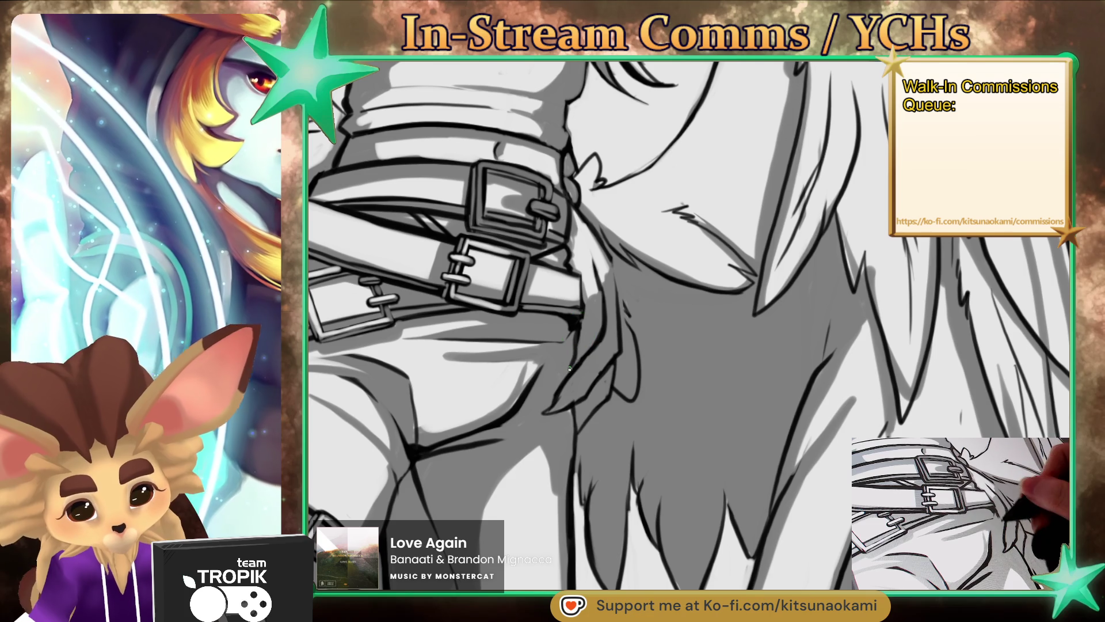
Step: Extend an ink line from the belt buckle and add a short downward fur stroke
scroll(609, 322, "down", 5)
scroll(575, 412, "up", 5)
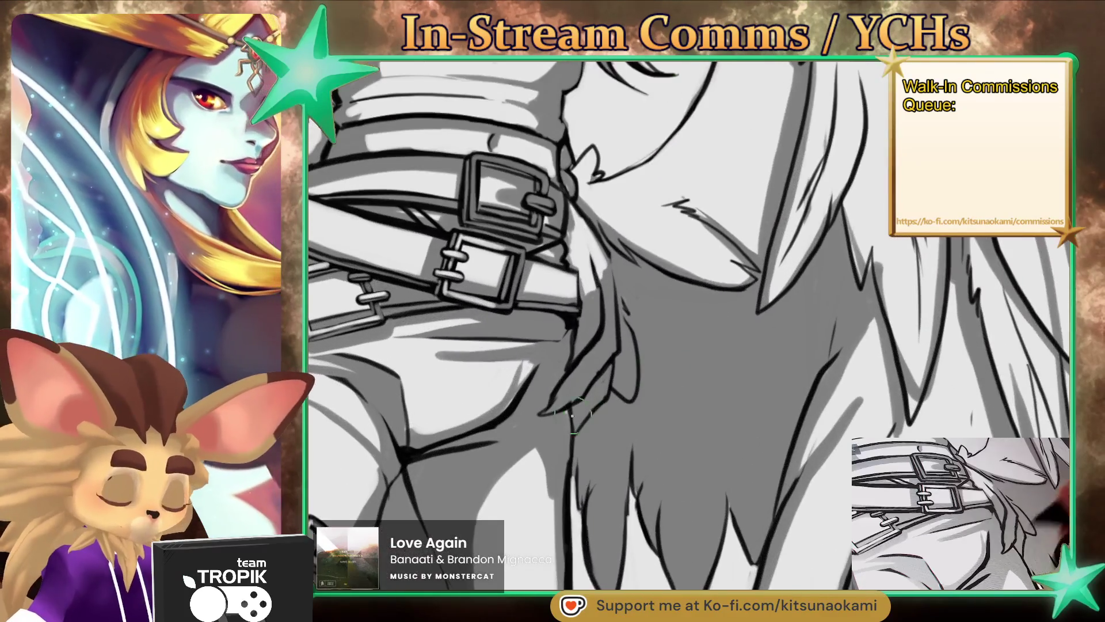
scroll(582, 399, "down", 5)
scroll(630, 358, "up", 5)
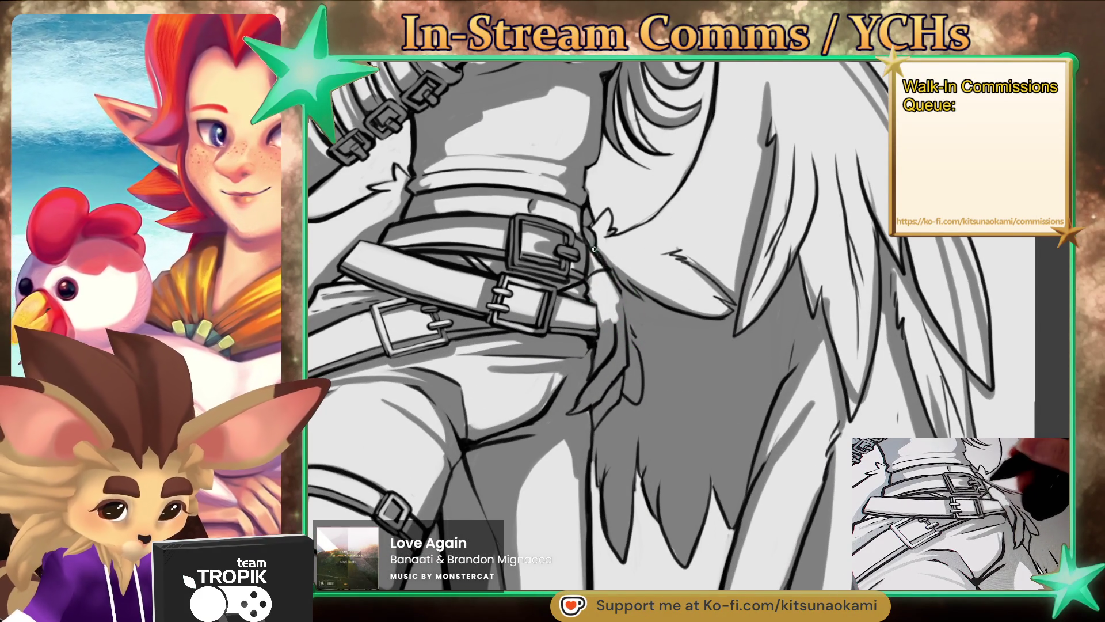
left_click_drag(588, 279, 619, 280)
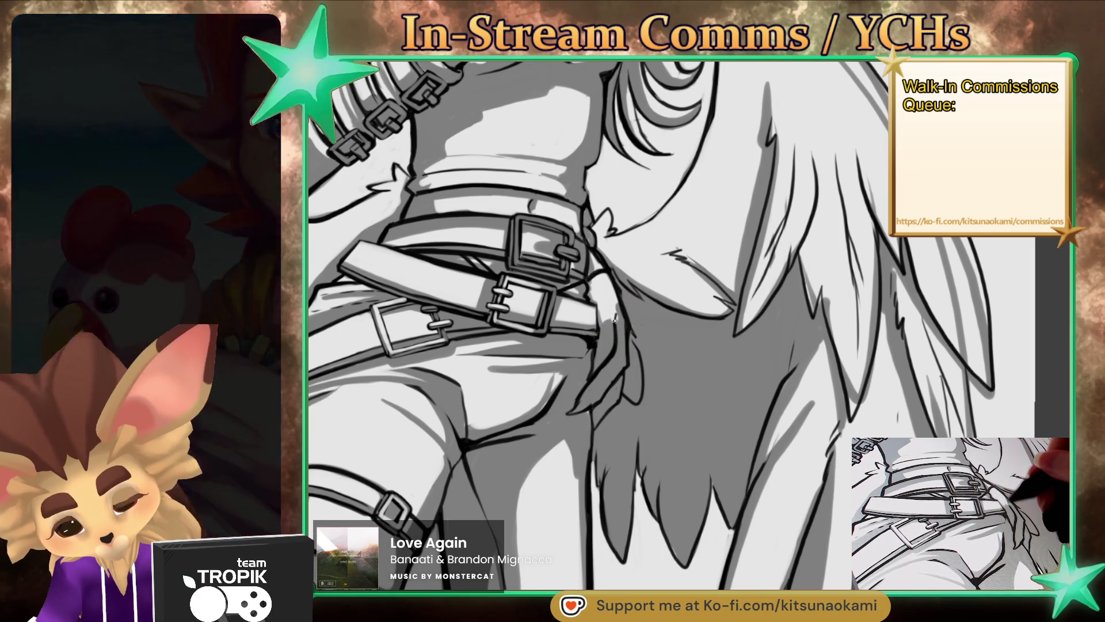
mouse_move(599, 370)
left_mouse_down()
mouse_move(593, 465)
mouse_move(600, 261)
left_mouse_up()
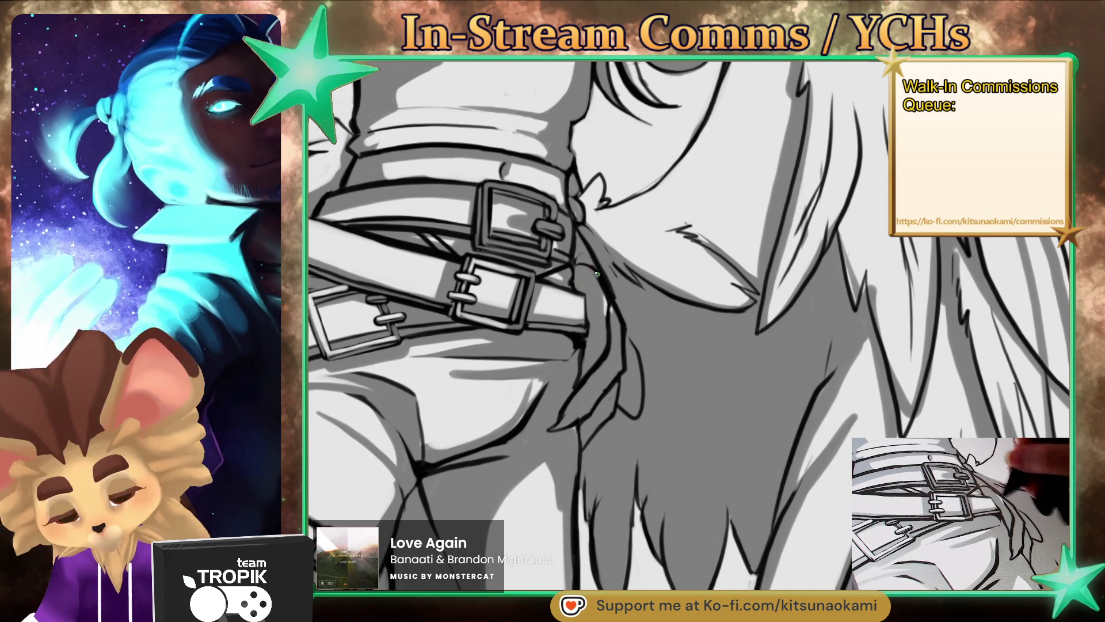
left_click_drag(578, 263, 579, 288)
key("ctrl+0")
left_click_drag(633, 266, 683, 266)
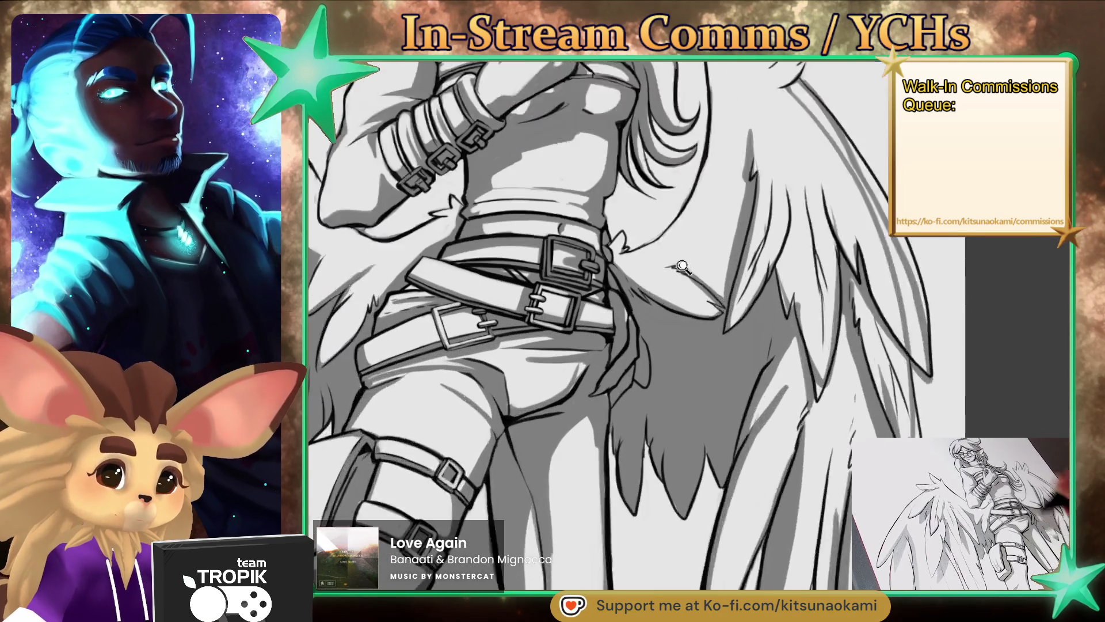
left_click(682, 266)
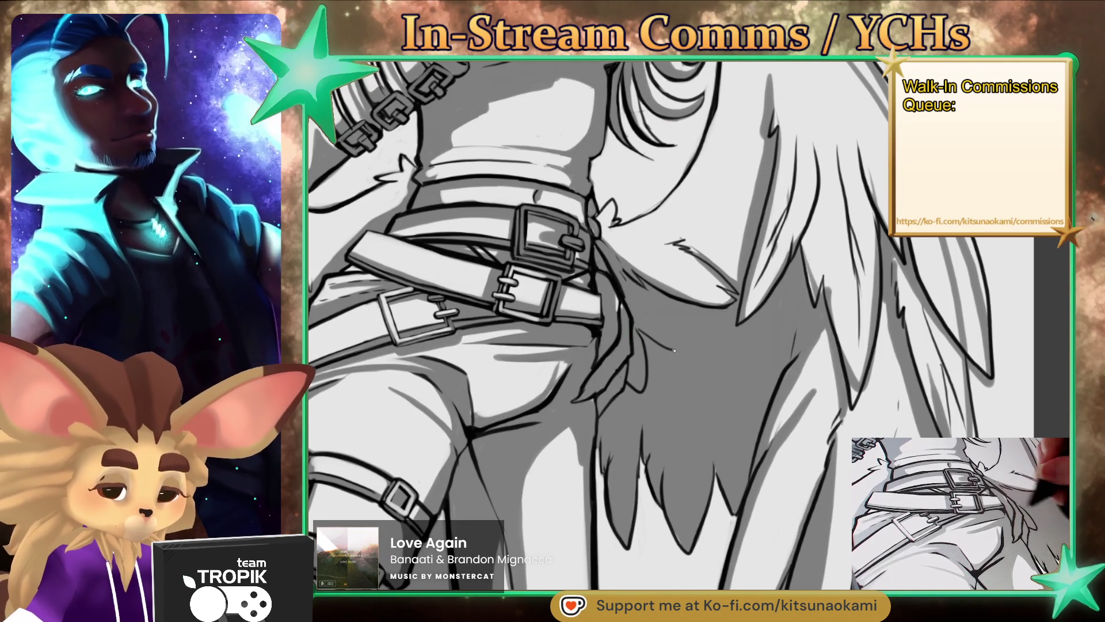
key("ctrl+0")
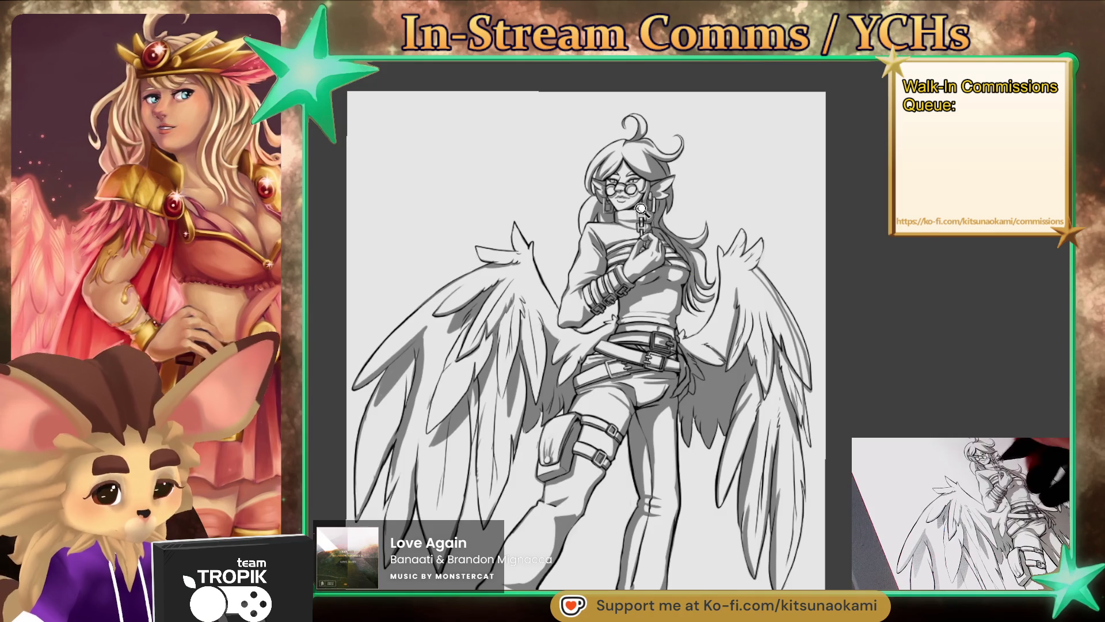
scroll(708, 384, "up", 4)
mouse_move(762, 195)
left_mouse_down()
mouse_move(733, 236)
mouse_move(673, 559)
left_mouse_up()
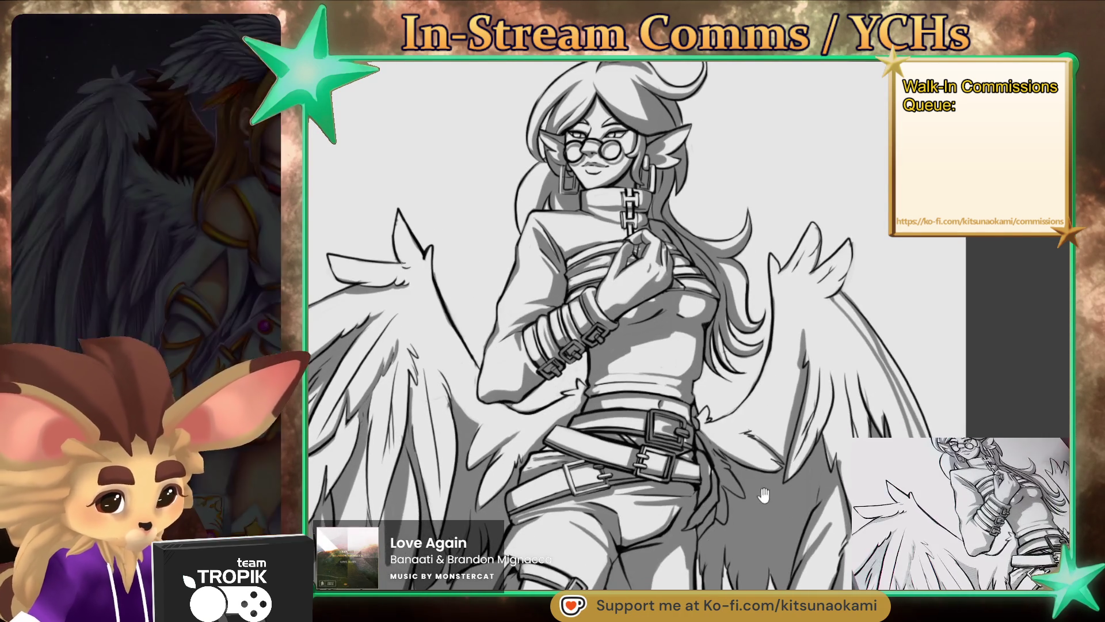
scroll(596, 305, "up", 5)
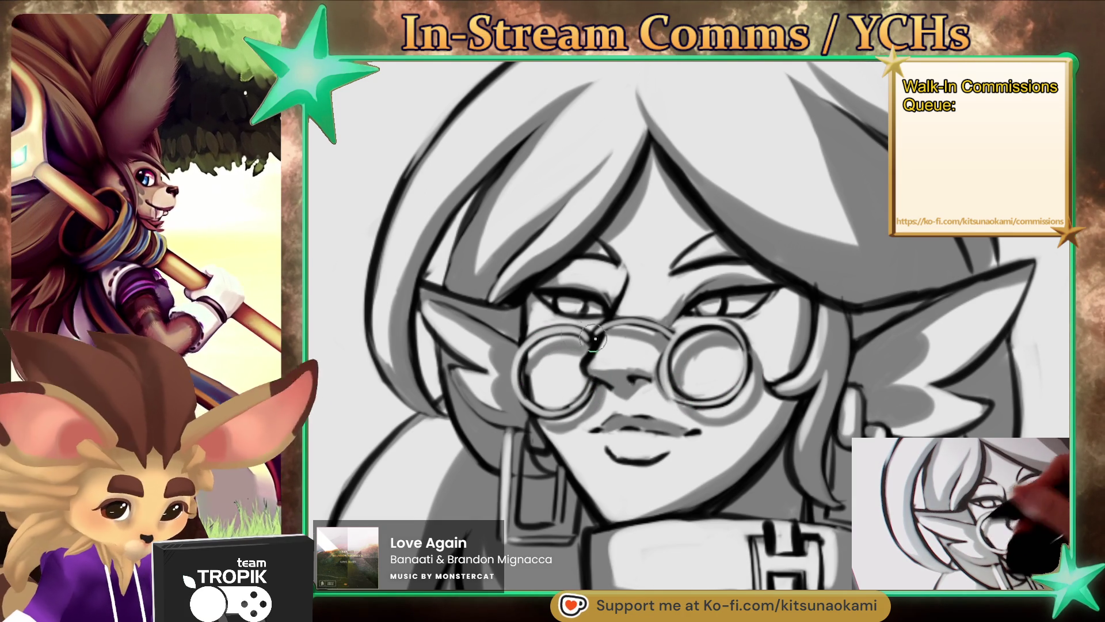
Step: Zoom out and pan down to view the whole winged elf figure
scroll(523, 394, "down", 3)
scroll(670, 335, "up", 3)
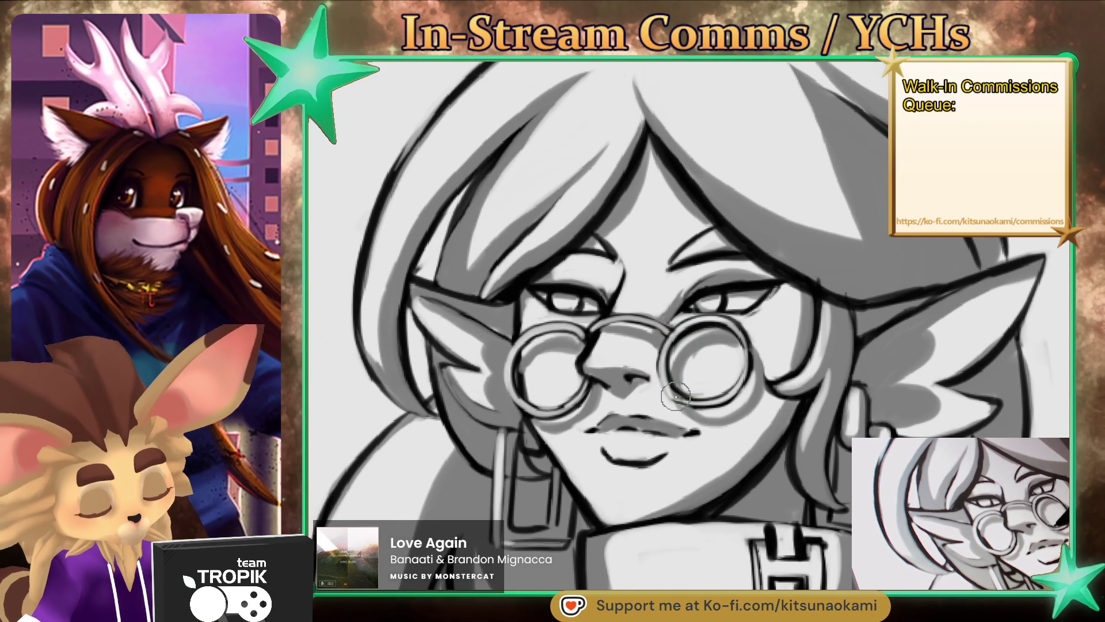
scroll(675, 360, "down", 5)
left_click_drag(714, 426, 726, 496)
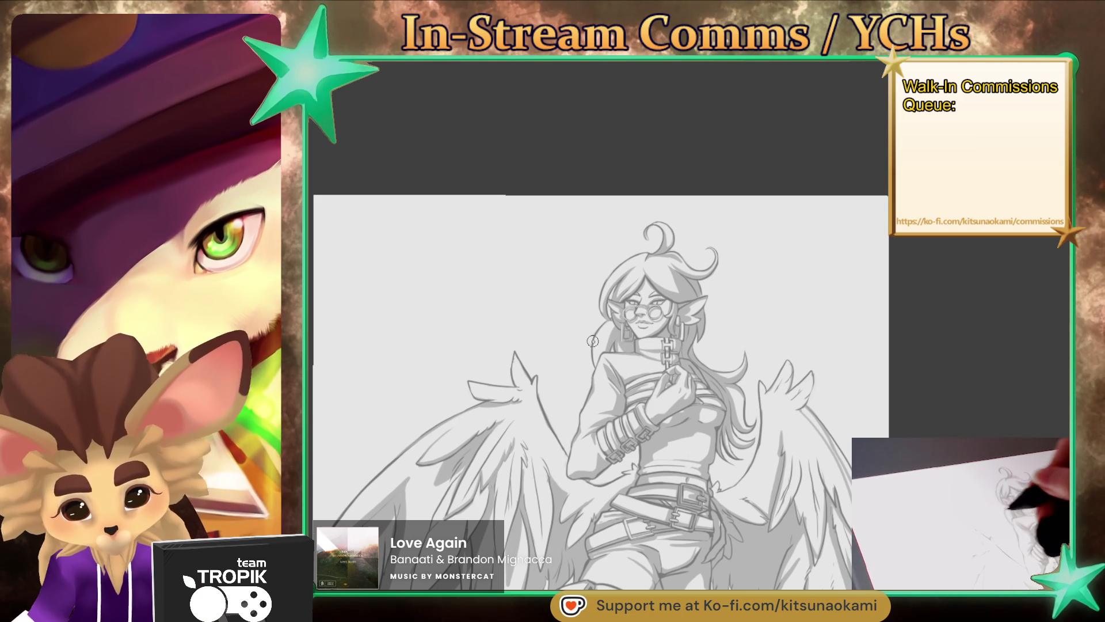
Step: Paint a white highlight along the hair and shoulder, with light shading on the collar
scroll(609, 337, "up", 3)
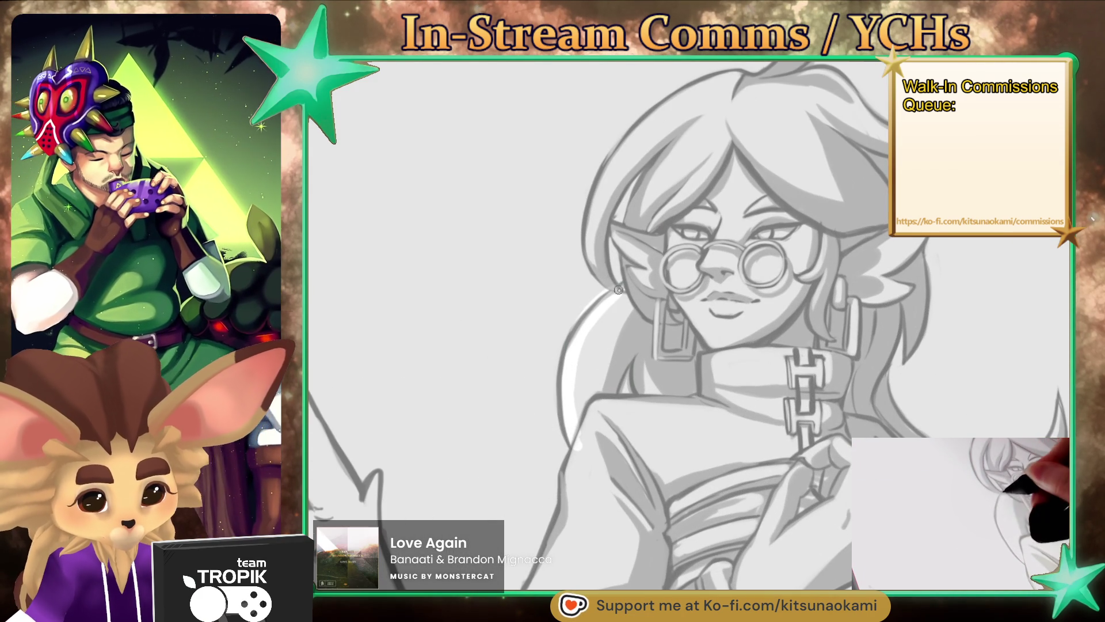
mouse_move(624, 288)
left_mouse_down()
mouse_move(576, 429)
mouse_move(639, 332)
mouse_move(644, 406)
left_mouse_up()
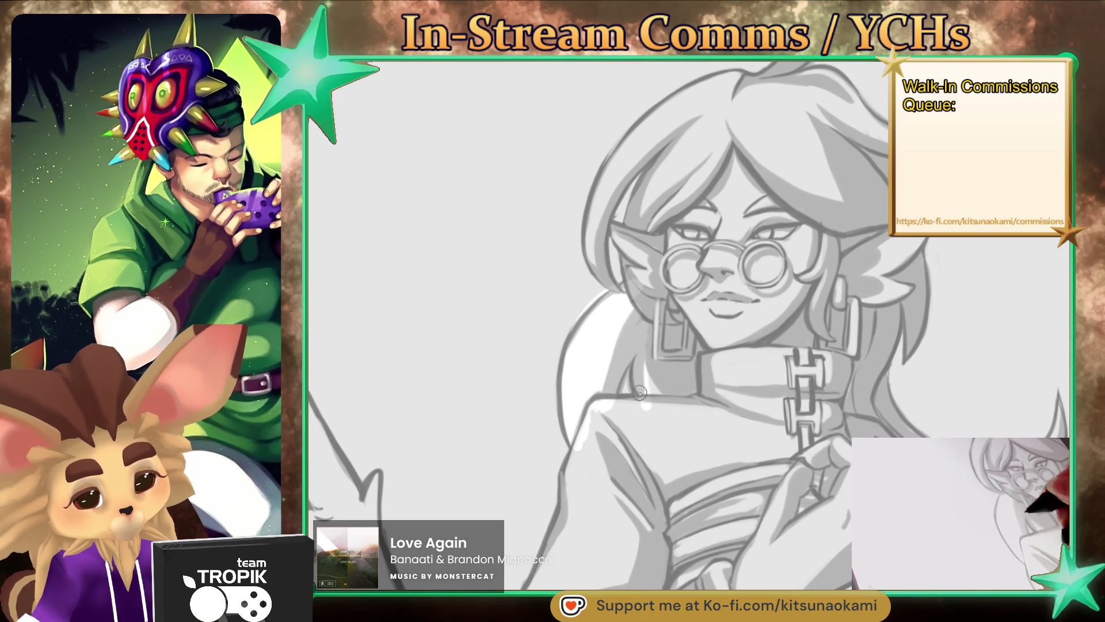
left_click_drag(656, 343, 659, 409)
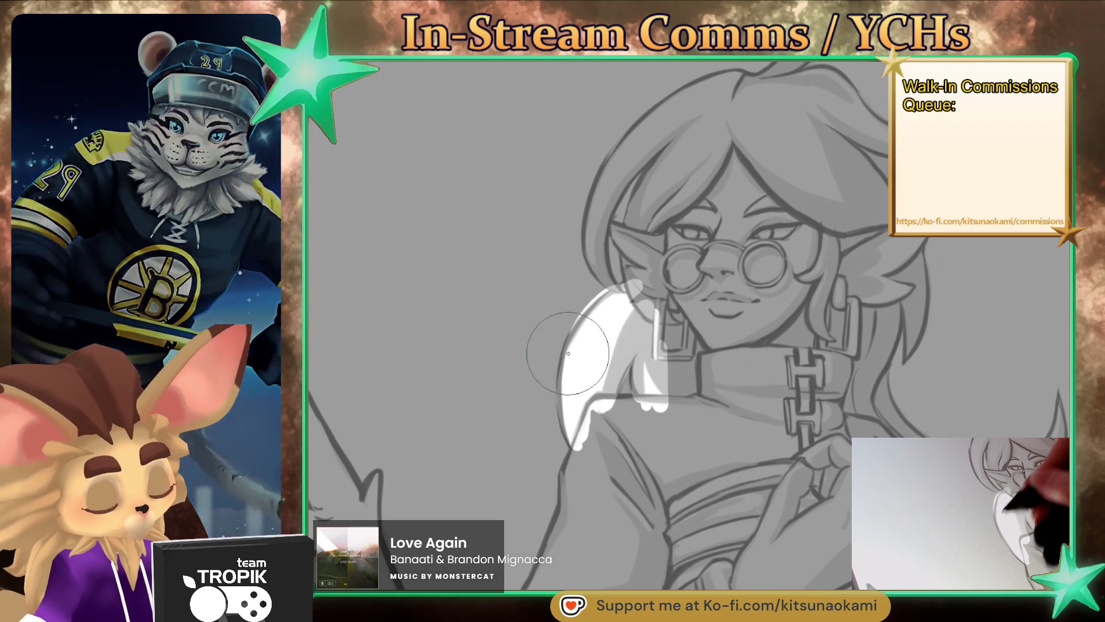
mouse_move(568, 472)
left_mouse_down()
mouse_move(578, 446)
mouse_move(535, 585)
mouse_move(576, 494)
mouse_move(599, 397)
left_mouse_up()
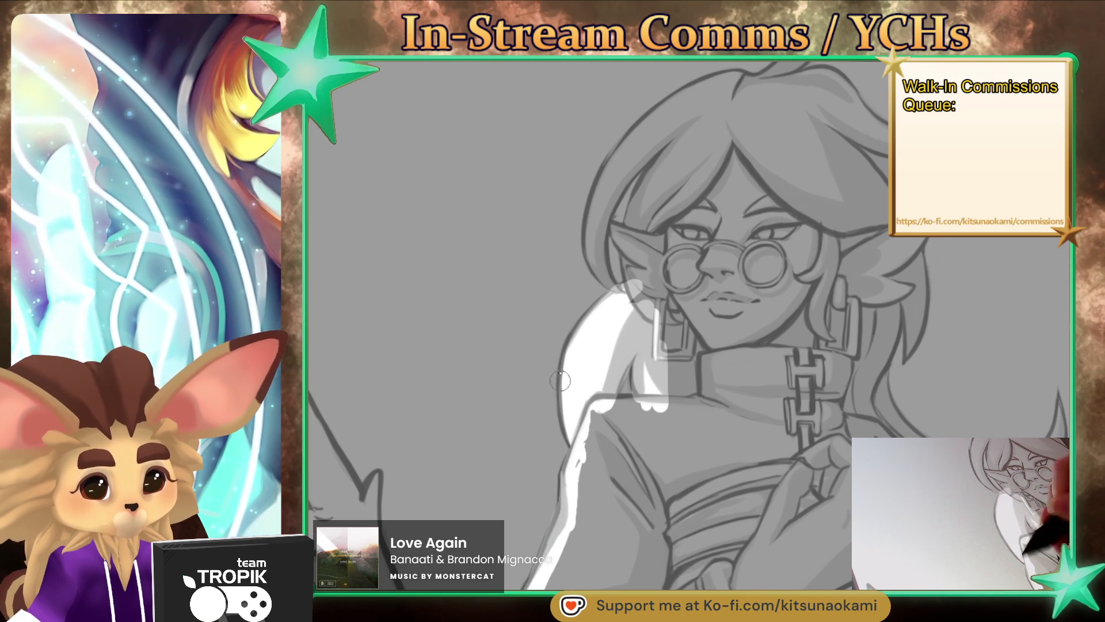
Step: Add bright white highlights along the left edge and top of the hair
left_click_drag(610, 277, 615, 199)
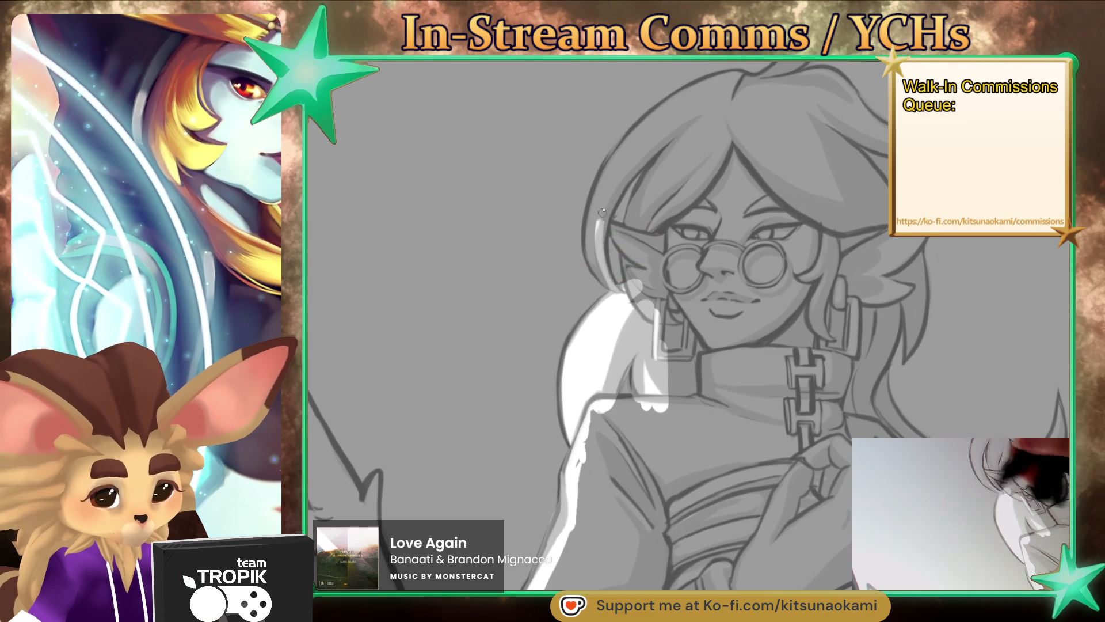
left_click_drag(632, 244, 668, 136)
left_click_drag(630, 281, 660, 156)
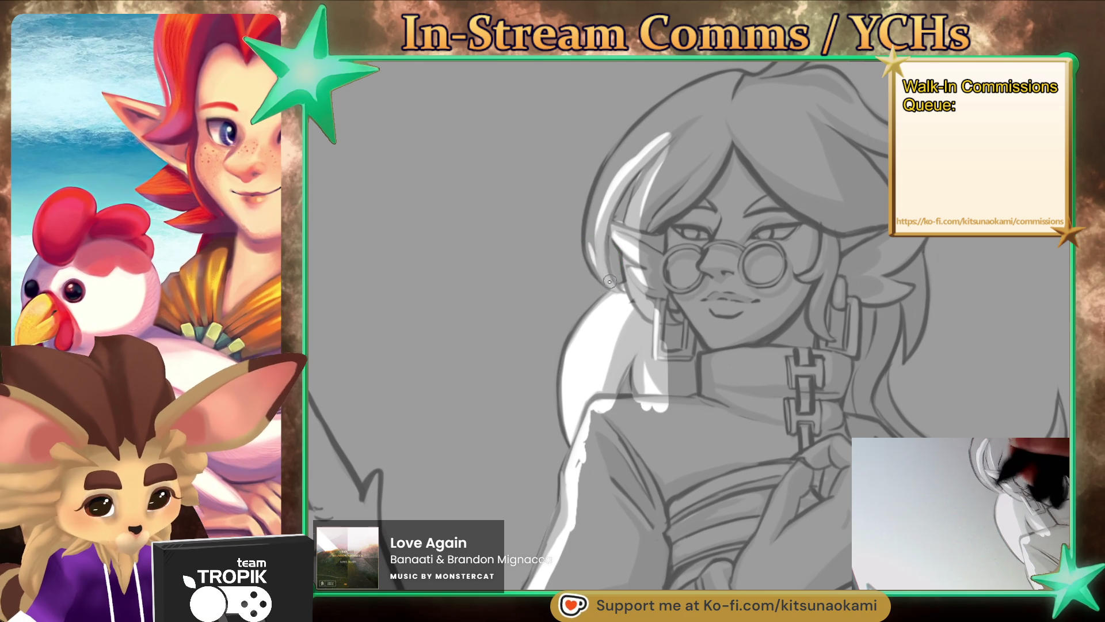
mouse_move(609, 283)
left_mouse_down()
mouse_move(604, 173)
mouse_move(699, 95)
left_mouse_up()
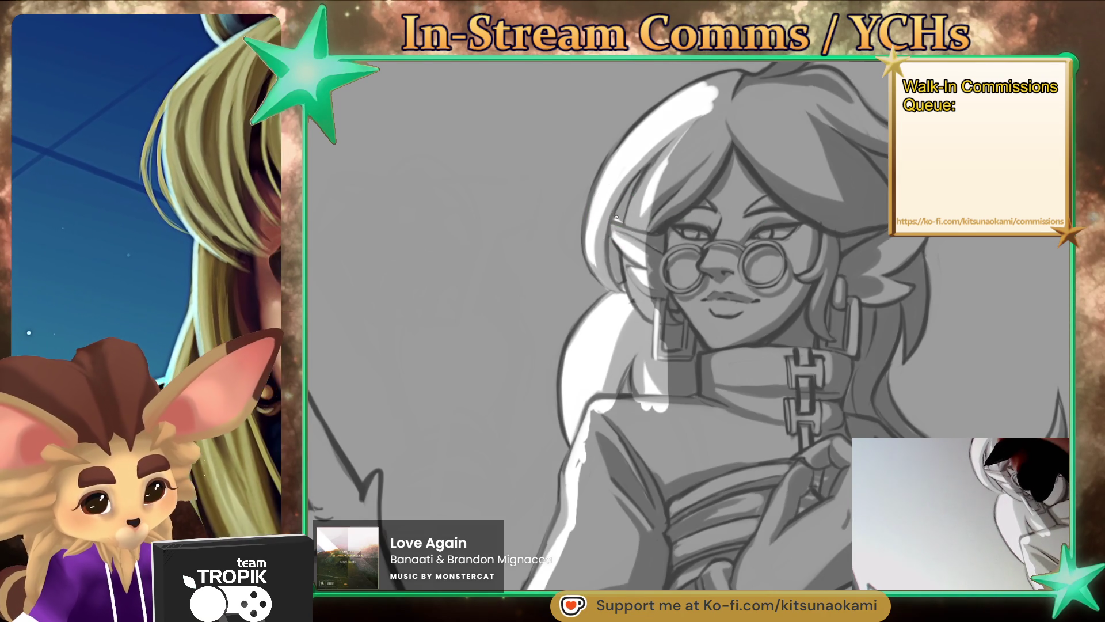
scroll(627, 224, "down", 5)
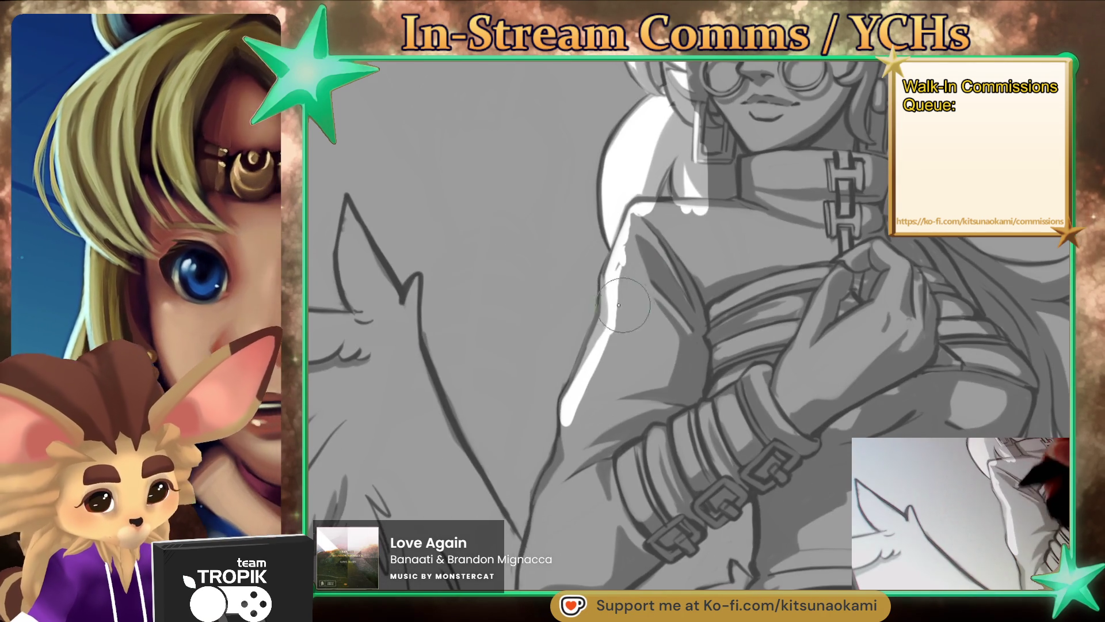
Step: Brighten a white highlight down the arm's left edge and along the wing edge
mouse_move(673, 211)
left_mouse_down()
mouse_move(572, 419)
mouse_move(545, 533)
left_mouse_up()
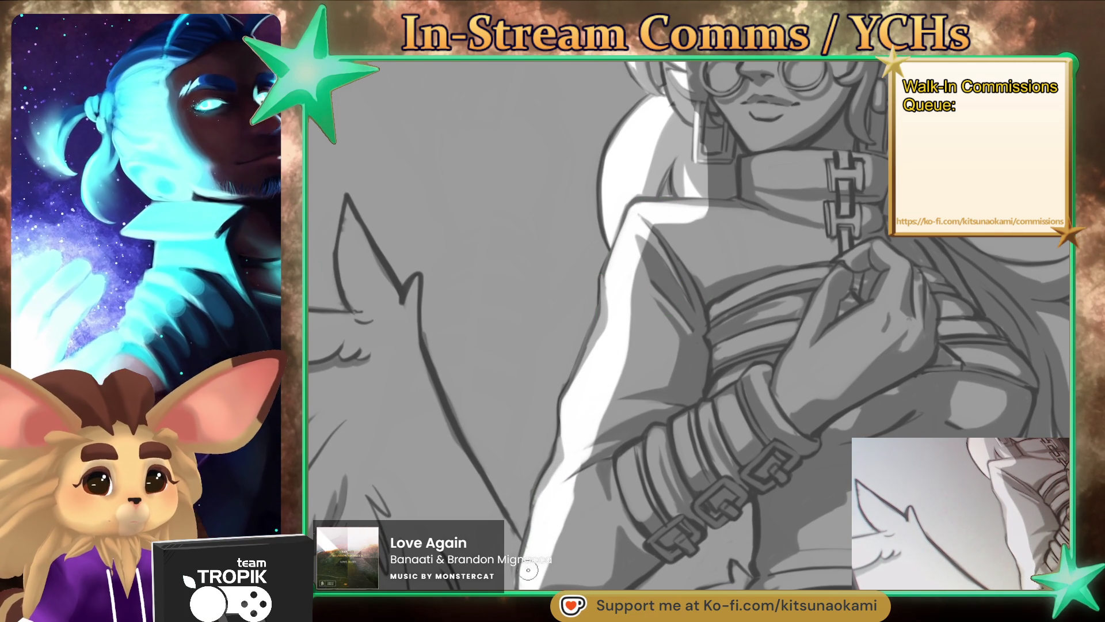
scroll(700, 380, "down", 2)
scroll(634, 455, "down", 1)
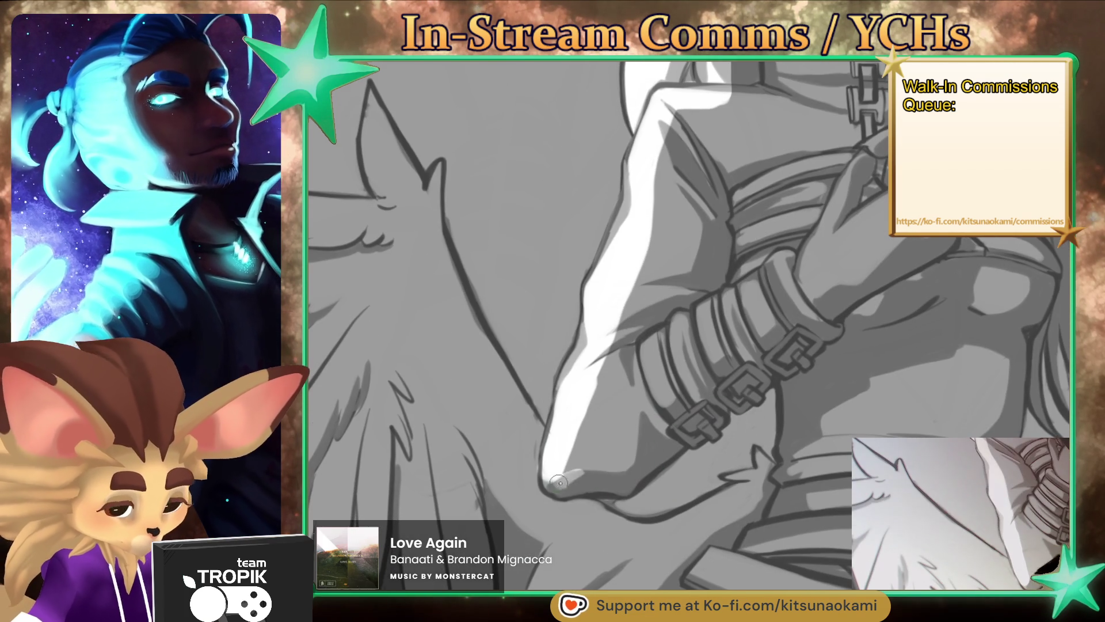
left_click_drag(559, 484, 599, 478)
scroll(614, 468, "up", 1)
left_click_drag(526, 217, 522, 284)
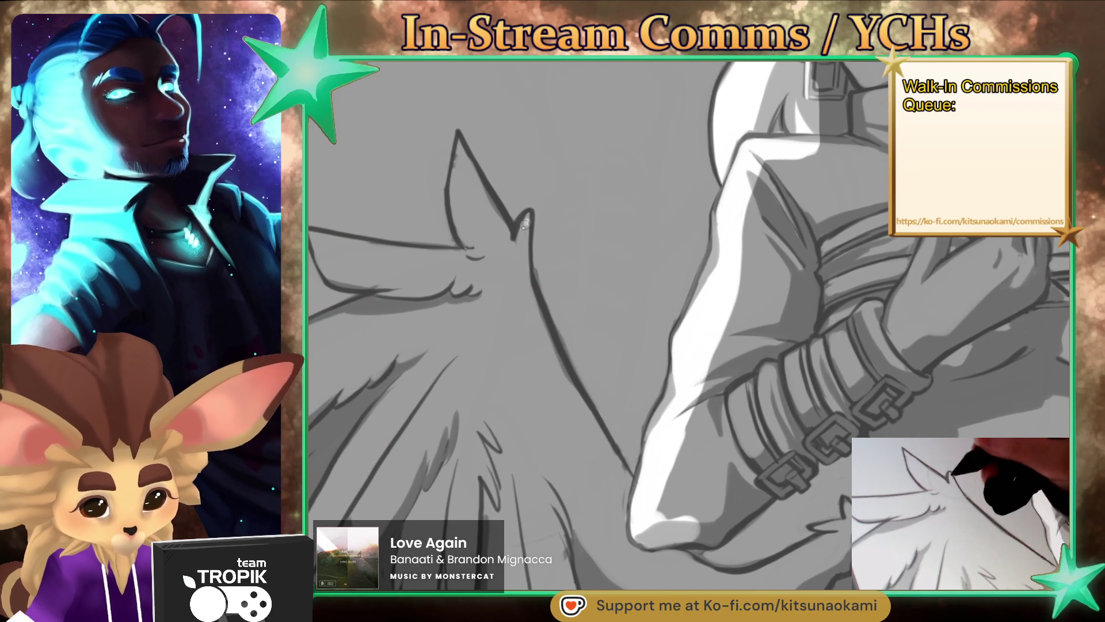
left_click_drag(526, 218, 629, 493)
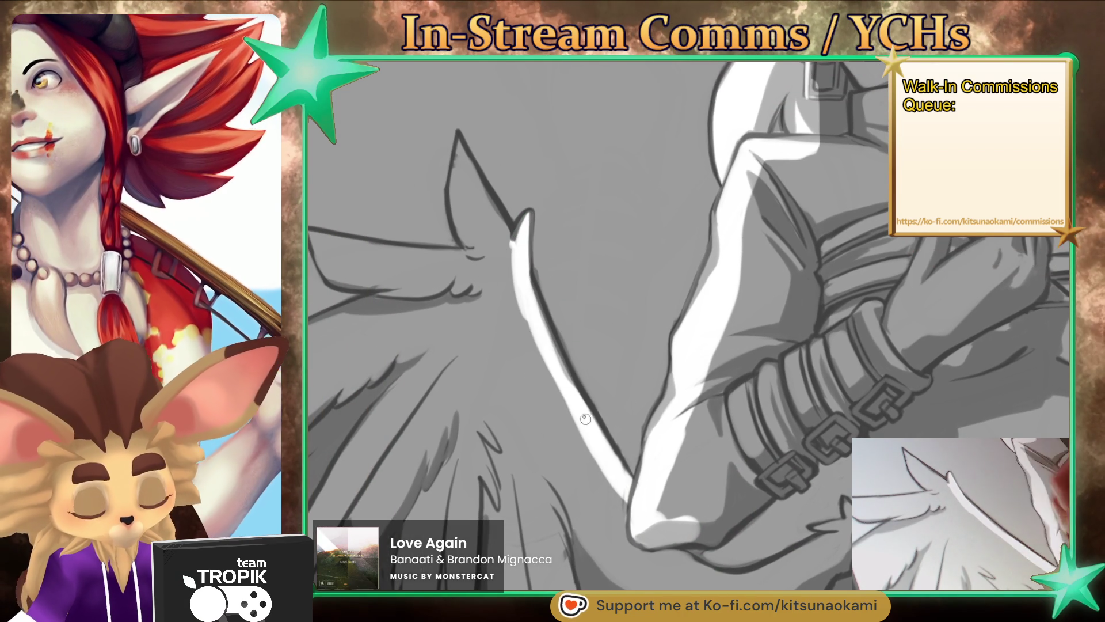
Step: Fill the pointed wing joint beside the hand with white
left_click_drag(458, 138, 513, 246)
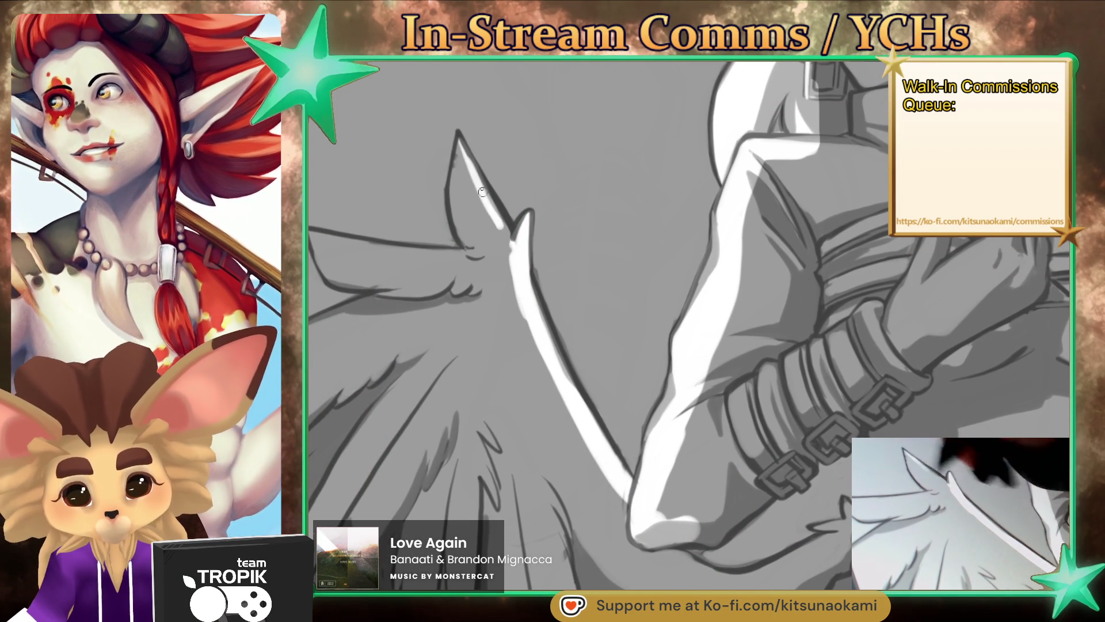
mouse_move(460, 144)
left_mouse_down()
mouse_move(469, 248)
mouse_move(473, 197)
mouse_move(743, 396)
left_mouse_up()
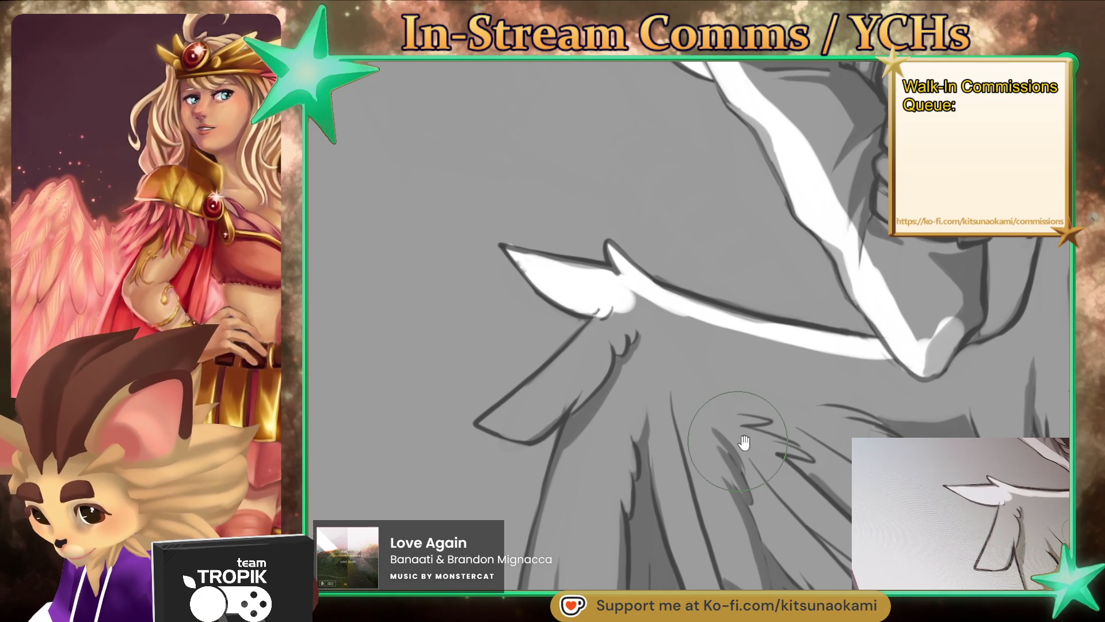
left_click_drag(740, 441, 716, 427)
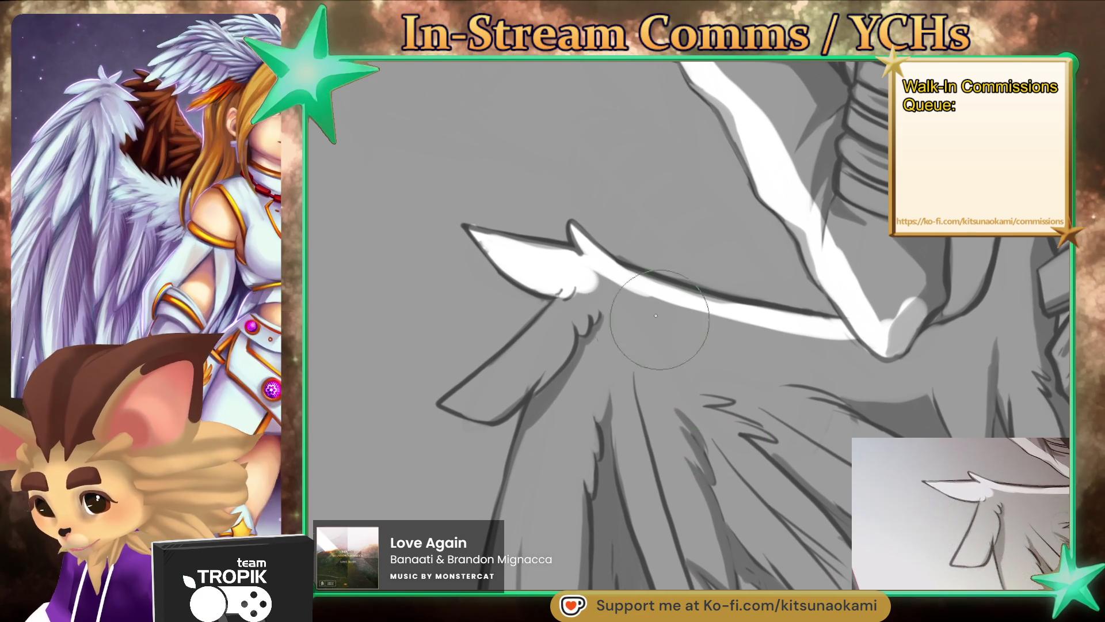
mouse_move(449, 403)
left_mouse_down()
mouse_move(493, 409)
mouse_move(457, 411)
mouse_move(564, 354)
mouse_move(489, 375)
mouse_move(578, 296)
mouse_move(528, 374)
mouse_move(595, 277)
left_mouse_up()
left_click_drag(656, 296, 556, 348)
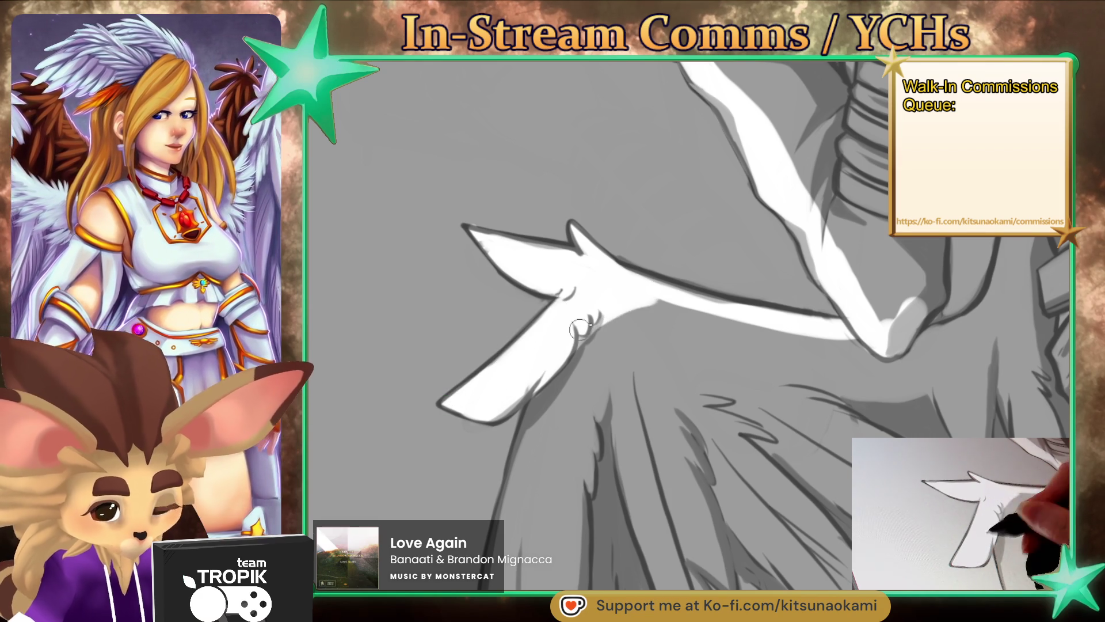
left_click_drag(596, 316, 775, 320)
left_click_drag(859, 334, 889, 311)
left_click_drag(823, 351, 772, 353)
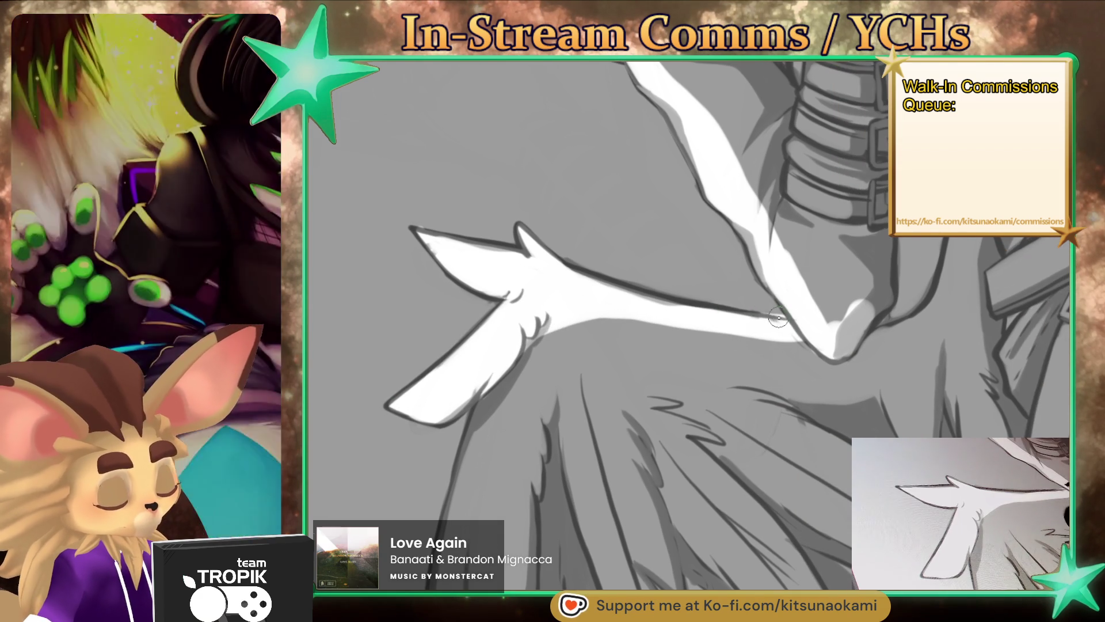
scroll(793, 323, "down", 5)
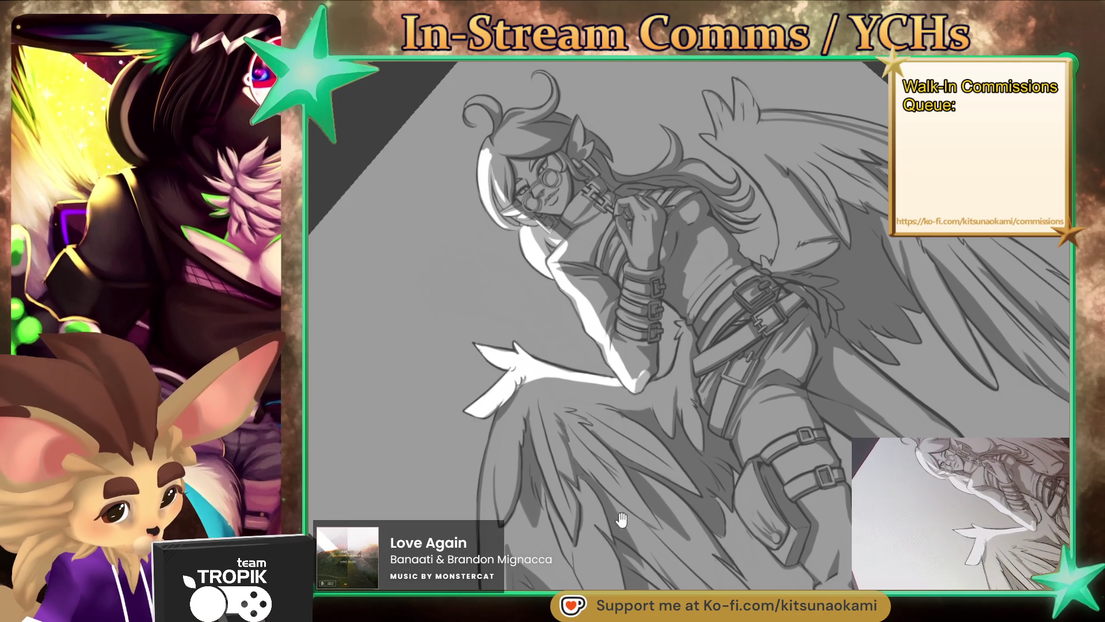
Step: Paint and widen a white highlight running down the forearm
scroll(516, 491, "up", 3)
scroll(506, 403, "up", 2)
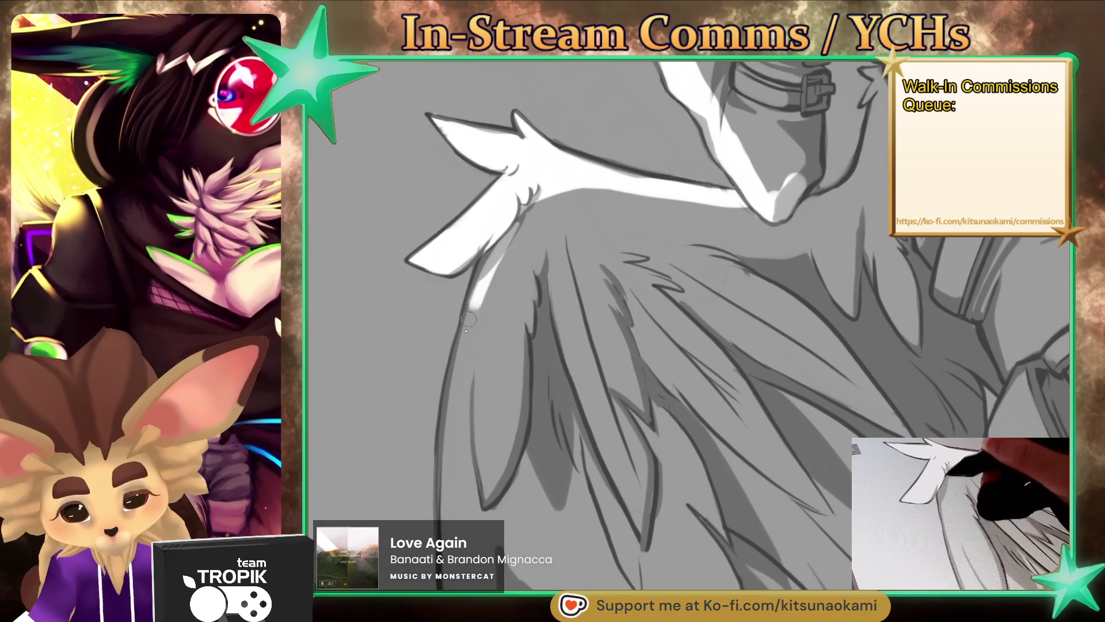
left_click_drag(490, 251, 464, 371)
left_click_drag(553, 199, 501, 277)
mouse_move(622, 175)
left_mouse_down()
mouse_move(535, 228)
mouse_move(447, 458)
left_mouse_up()
left_click_drag(458, 339, 443, 527)
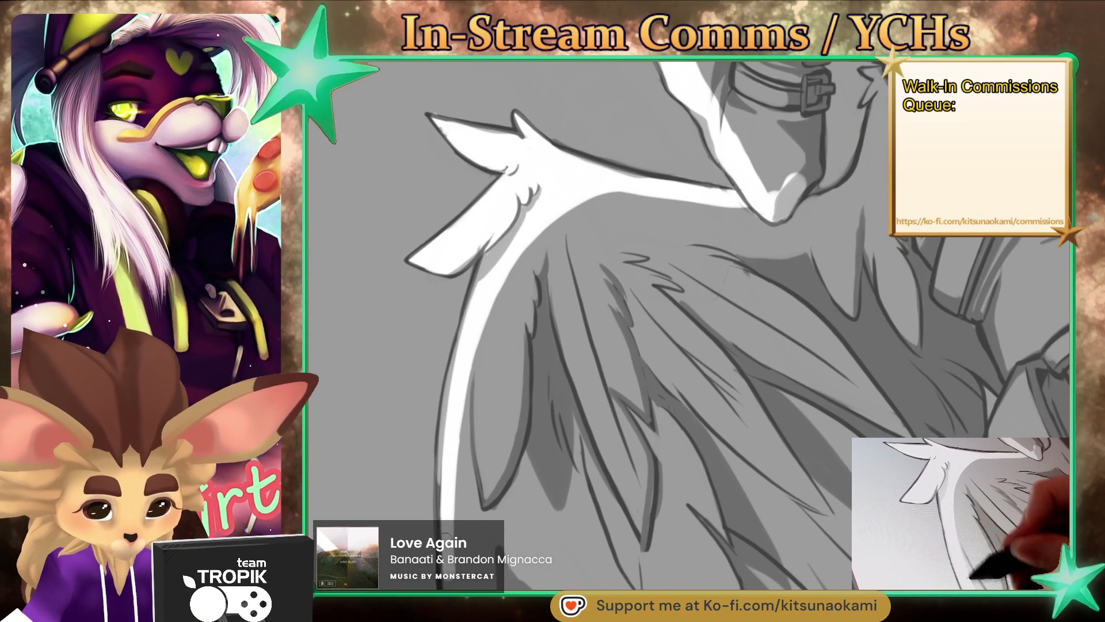
left_click_drag(455, 437, 444, 517)
Step: Add white highlight strokes inside the lower feather tips
scroll(481, 304, "down", 3)
scroll(480, 303, "down", 3)
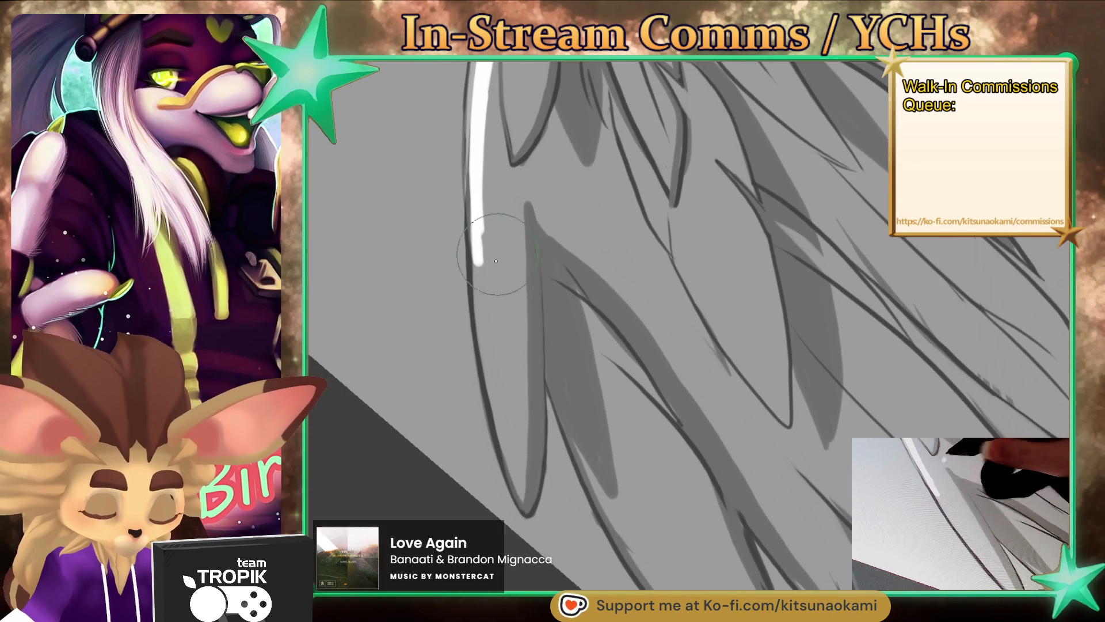
mouse_move(484, 213)
left_mouse_down()
mouse_move(482, 296)
mouse_move(506, 437)
left_mouse_up()
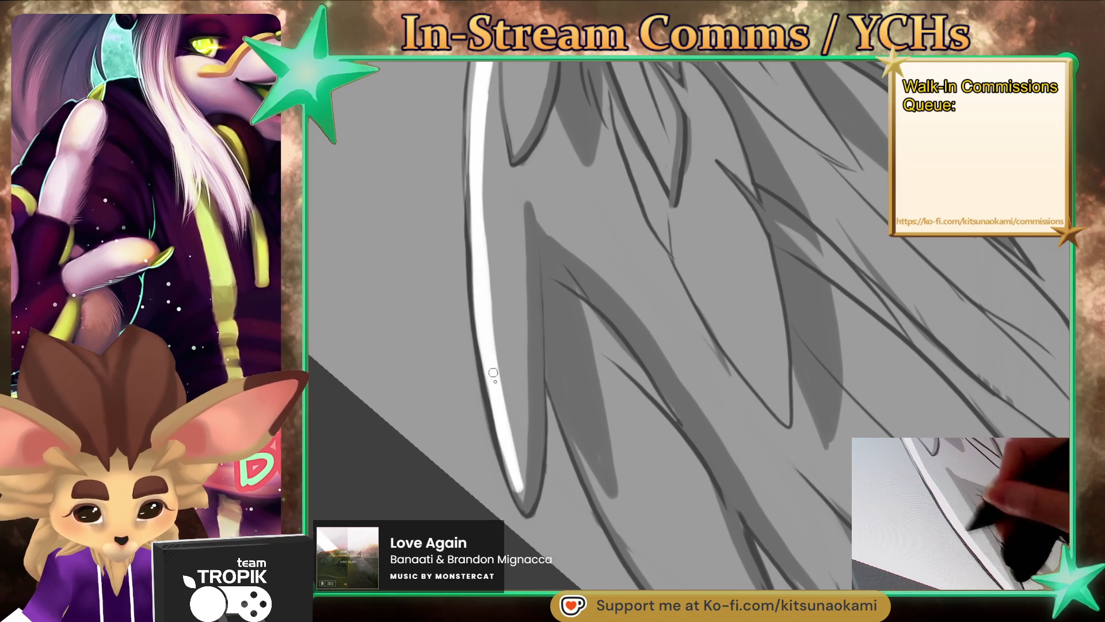
mouse_move(528, 492)
left_mouse_down()
mouse_move(535, 380)
mouse_move(510, 385)
mouse_move(647, 581)
left_mouse_up()
mouse_move(669, 476)
left_mouse_down()
mouse_move(570, 355)
mouse_move(524, 461)
left_mouse_up()
mouse_move(466, 490)
left_mouse_down()
mouse_move(565, 383)
mouse_move(524, 443)
left_mouse_up()
mouse_move(691, 271)
left_mouse_down()
mouse_move(610, 322)
mouse_move(495, 454)
mouse_move(570, 283)
mouse_move(650, 184)
left_mouse_up()
left_click_drag(742, 103, 587, 299)
mouse_move(713, 248)
left_mouse_down()
mouse_move(653, 204)
mouse_move(551, 263)
left_mouse_up()
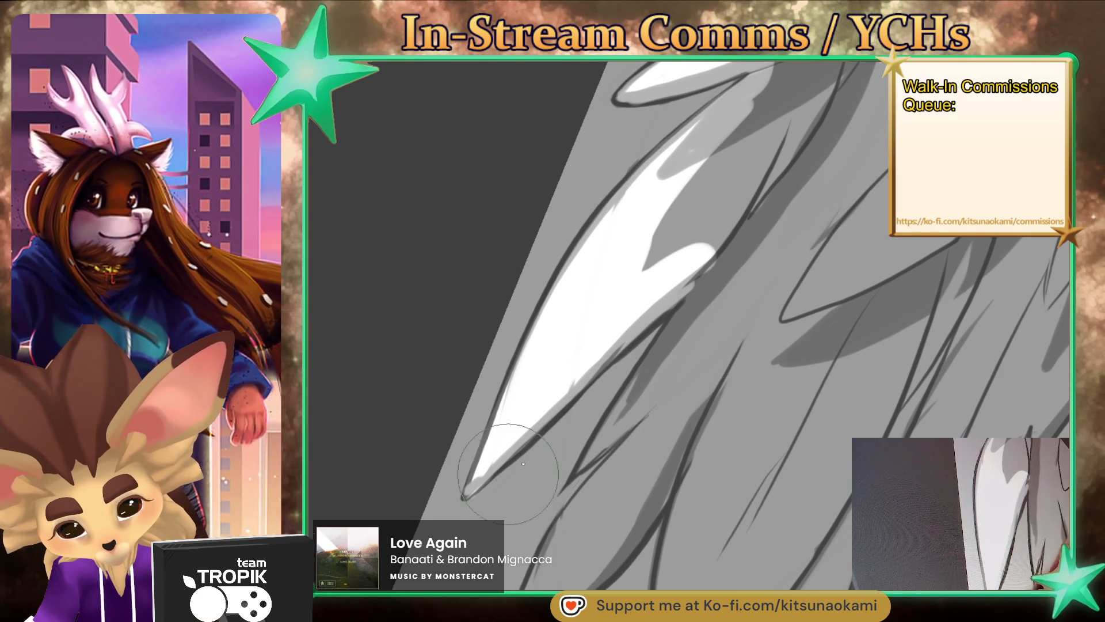
mouse_move(714, 259)
left_mouse_down()
mouse_move(596, 455)
mouse_move(648, 417)
mouse_move(693, 348)
mouse_move(664, 384)
left_mouse_up()
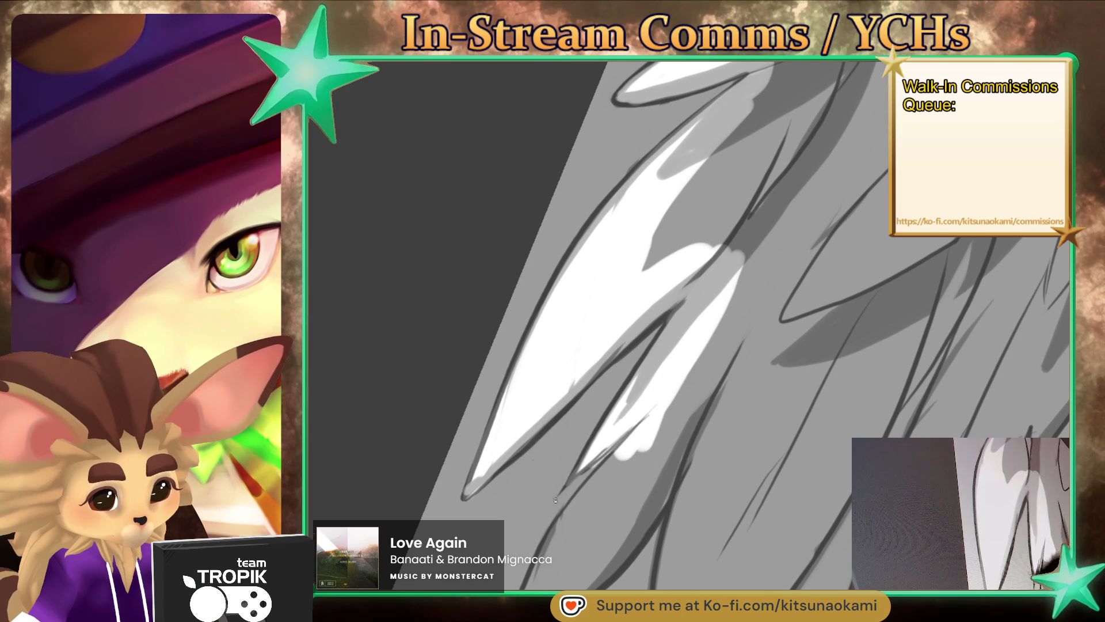
Step: Fill the lower and upper feather spikes with white, including a V-shape on the lowest spike
left_click_drag(556, 495, 587, 330)
left_click_drag(673, 282, 570, 403)
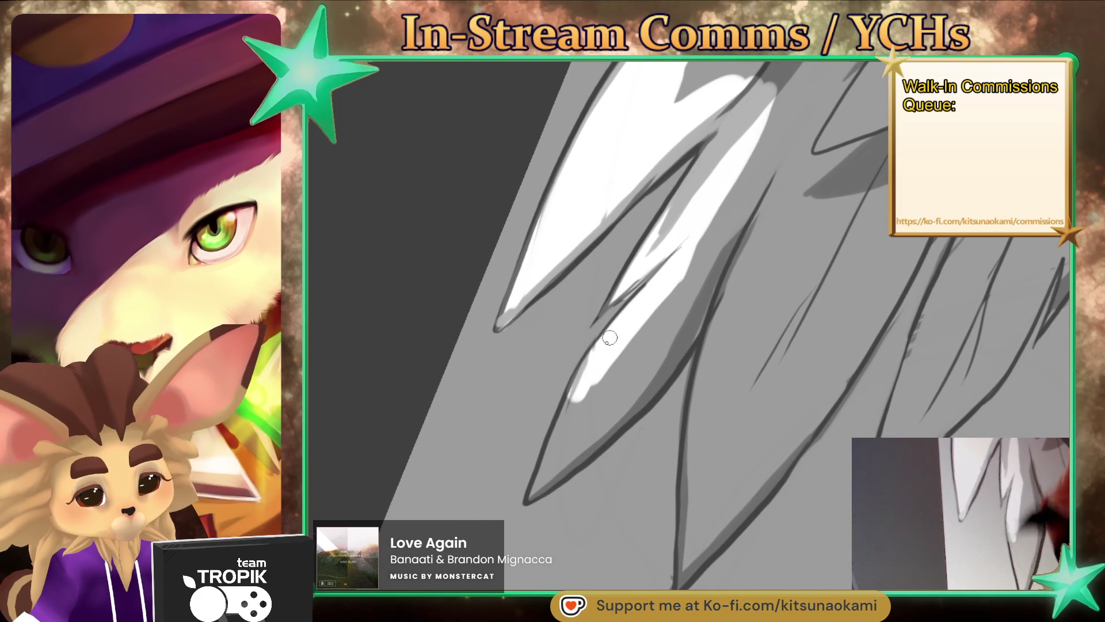
left_click_drag(610, 336, 553, 461)
mouse_move(639, 380)
left_mouse_down()
mouse_move(597, 424)
mouse_move(652, 326)
mouse_move(637, 390)
mouse_move(556, 480)
left_mouse_up()
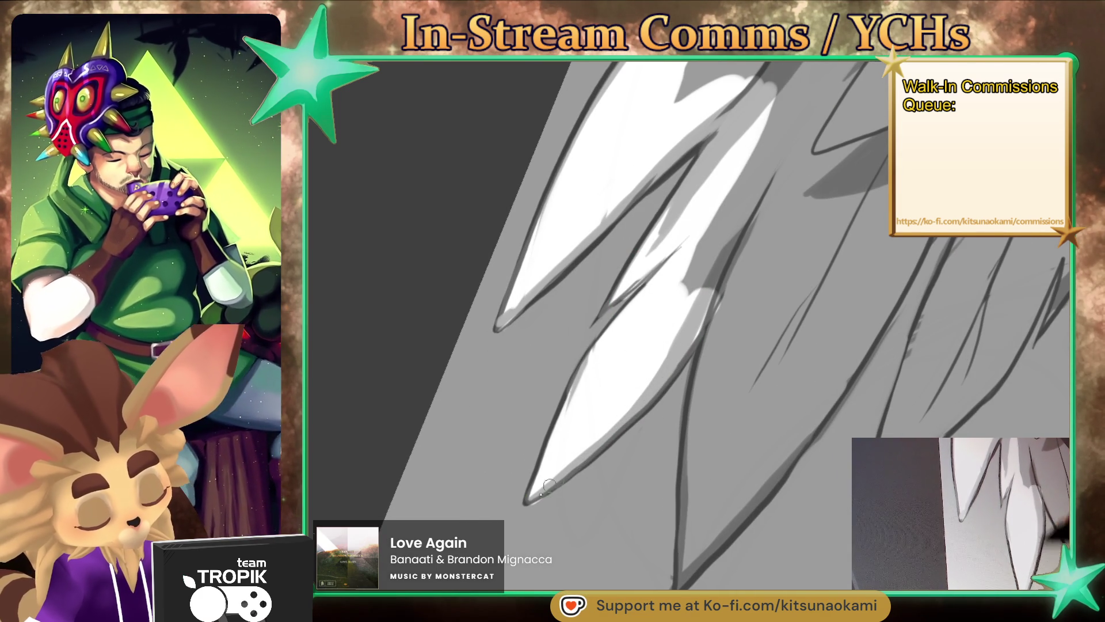
mouse_move(748, 225)
left_mouse_down()
mouse_move(703, 294)
mouse_move(765, 121)
left_mouse_up()
left_click_drag(760, 167, 743, 196)
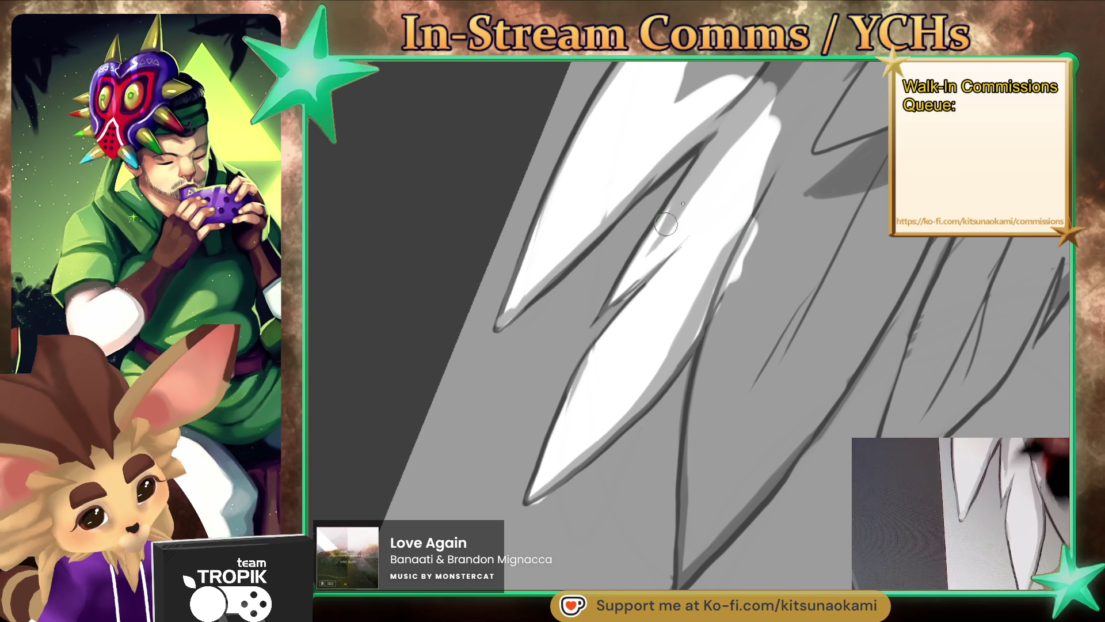
key("bracketright")
key("bracketright")
key("bracketright")
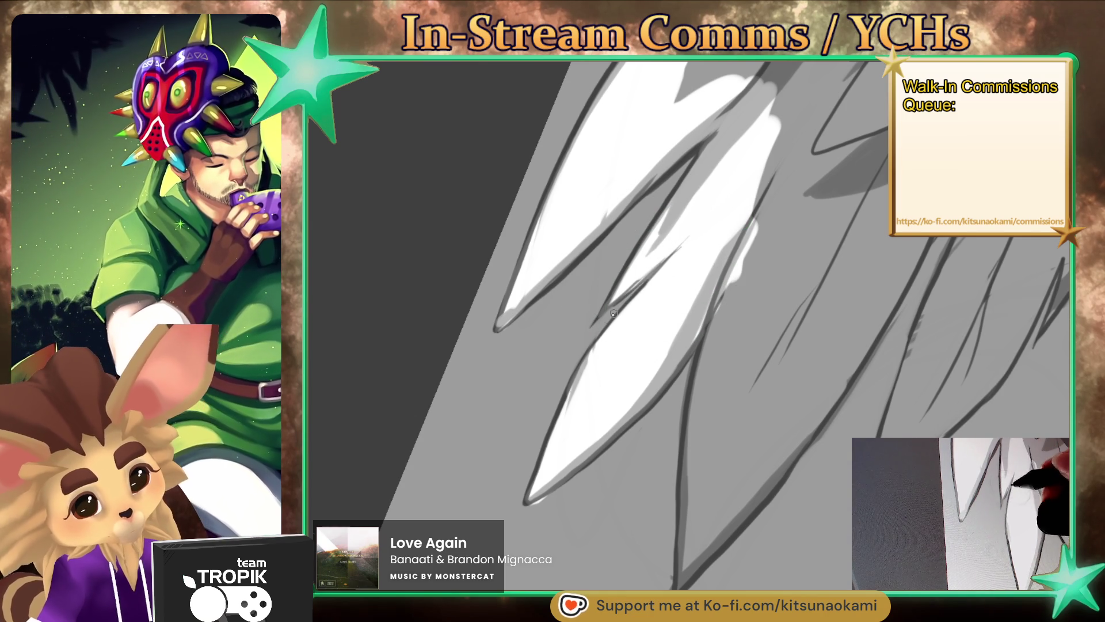
key("bracketleft")
key("bracketleft")
key("bracketleft")
left_click_drag(742, 253, 678, 586)
mouse_move(699, 417)
left_mouse_down()
mouse_move(682, 546)
mouse_move(765, 460)
mouse_move(682, 574)
left_mouse_up()
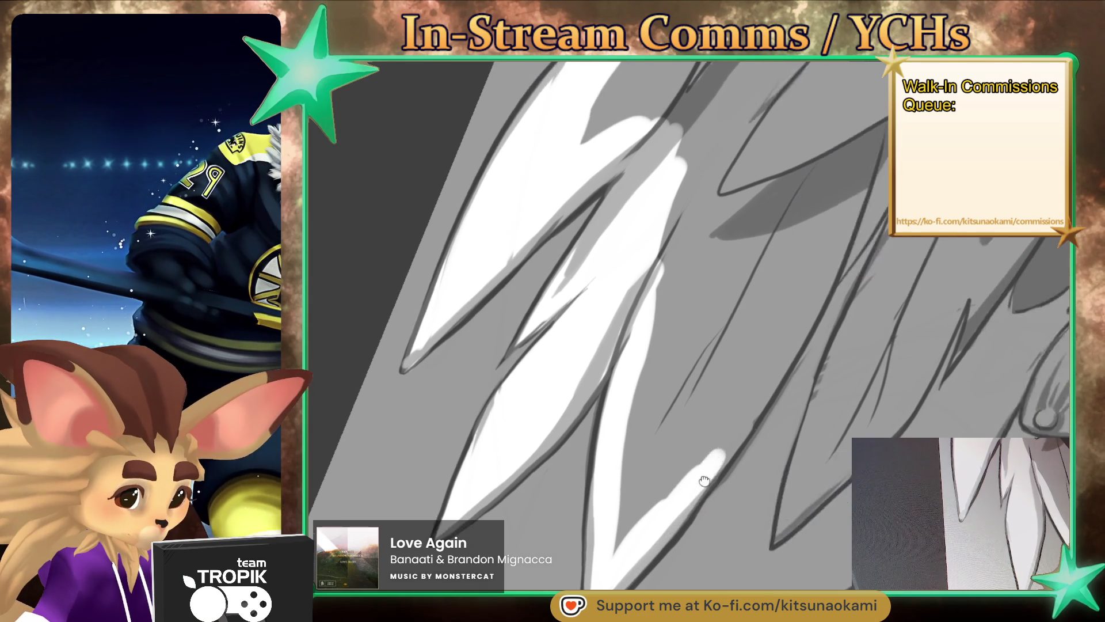
Step: Paint white highlights down the middle and right feather spikes
scroll(726, 530, "down", 3)
left_click_drag(806, 239, 610, 541)
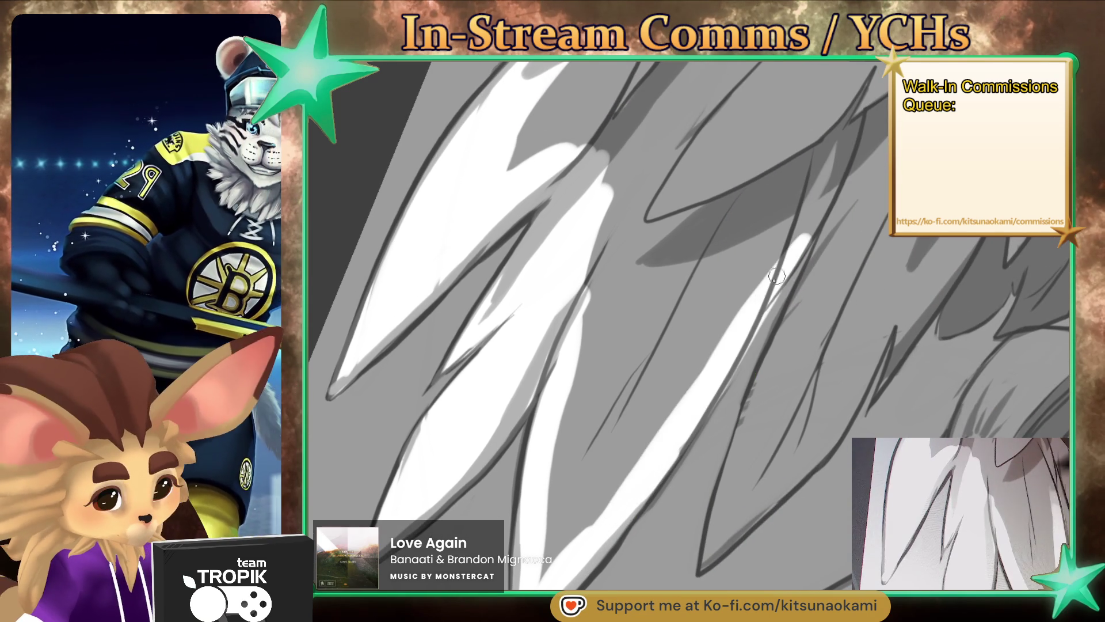
left_click_drag(742, 306, 701, 378)
left_click_drag(661, 409, 544, 587)
left_click_drag(602, 273, 550, 458)
left_click_drag(573, 541, 530, 582)
mouse_move(600, 476)
left_mouse_down()
mouse_move(585, 490)
mouse_move(604, 297)
left_mouse_up()
left_click_drag(659, 170, 567, 314)
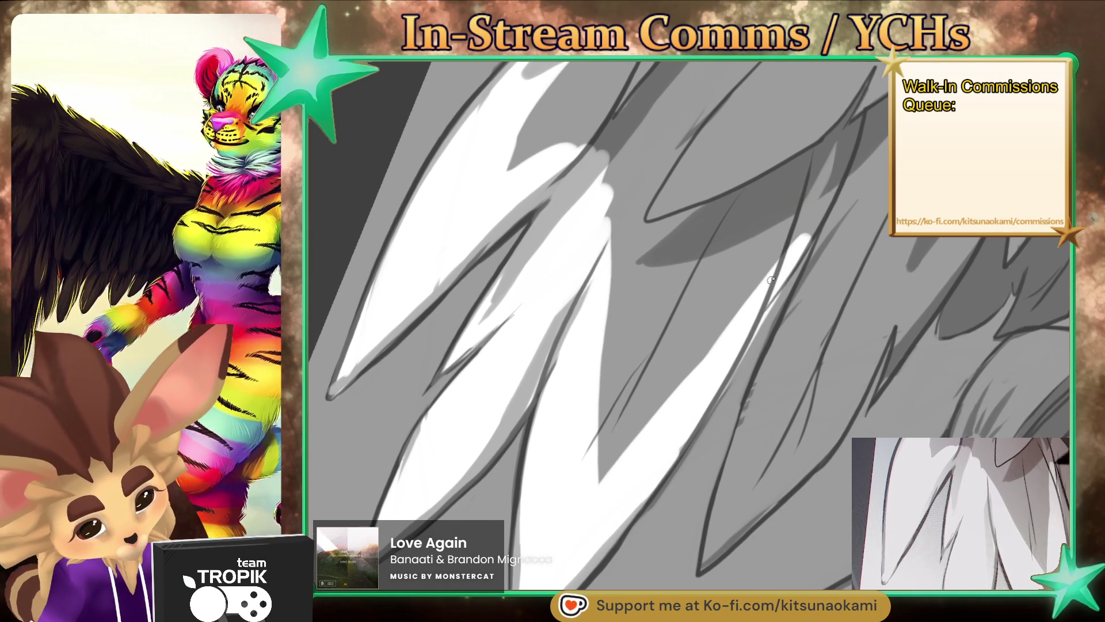
mouse_move(831, 210)
left_mouse_down()
mouse_move(725, 528)
mouse_move(783, 363)
left_mouse_up()
Step: With a smaller brush, extend highlights up the right spike and near the shoulder
key("ctrl+minus")
left_click_drag(656, 412, 576, 529)
mouse_move(633, 495)
left_mouse_down()
mouse_move(752, 298)
mouse_move(693, 387)
left_mouse_up()
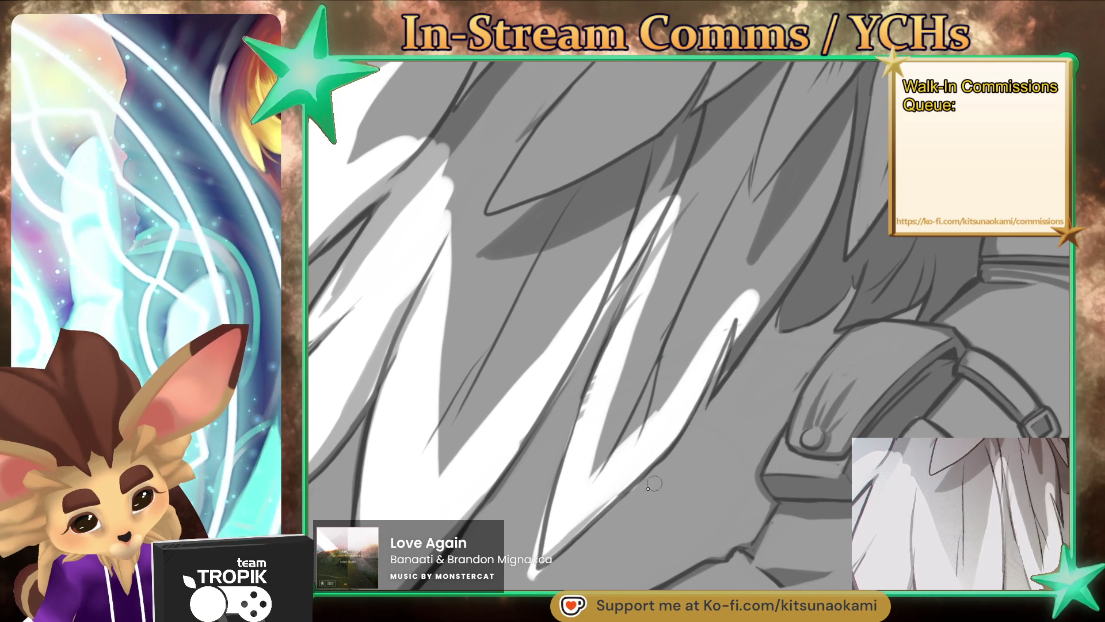
key("bracketleft")
key("bracketleft")
key("bracketleft")
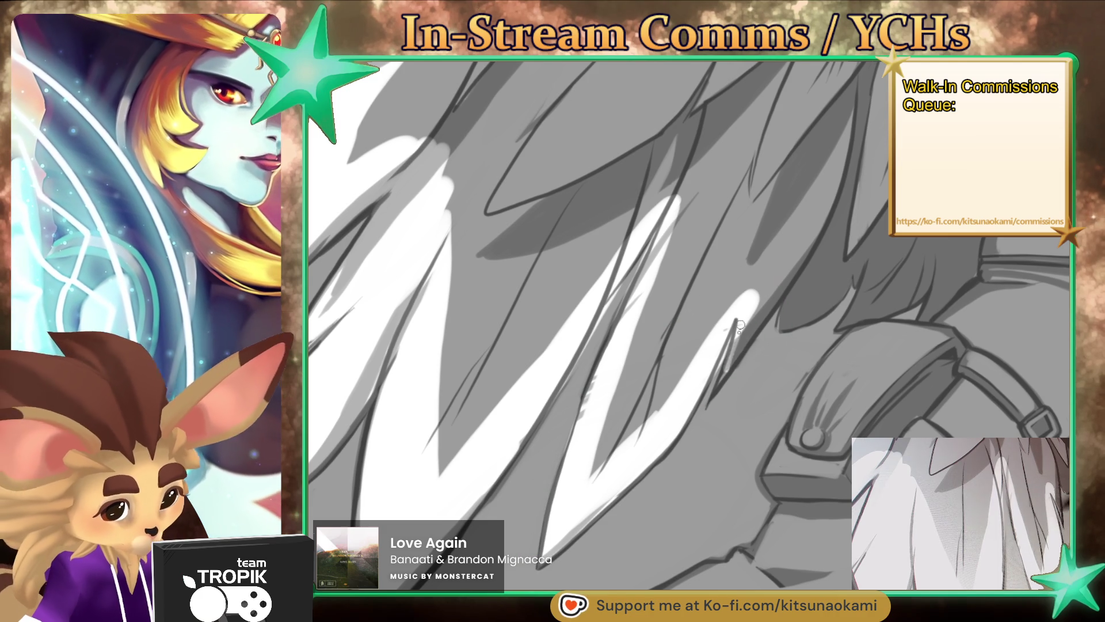
left_click_drag(742, 323, 783, 270)
left_click_drag(814, 230, 744, 340)
left_click_drag(797, 290, 805, 293)
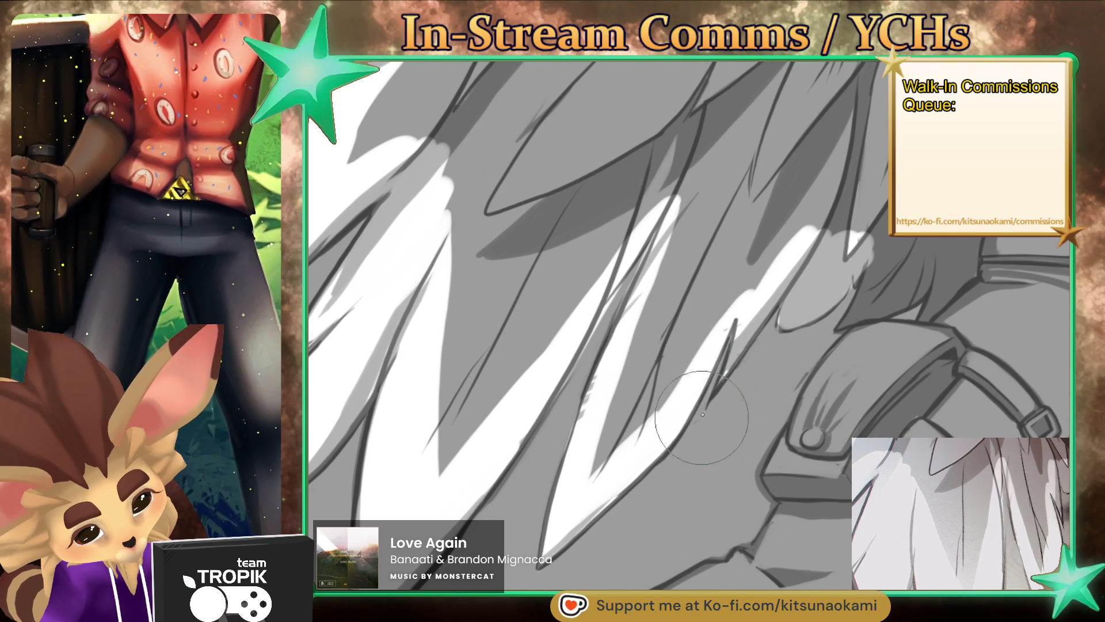
Step: Add light highlights across the hair and shoulder near the belt buckles
left_click_drag(742, 326, 479, 375)
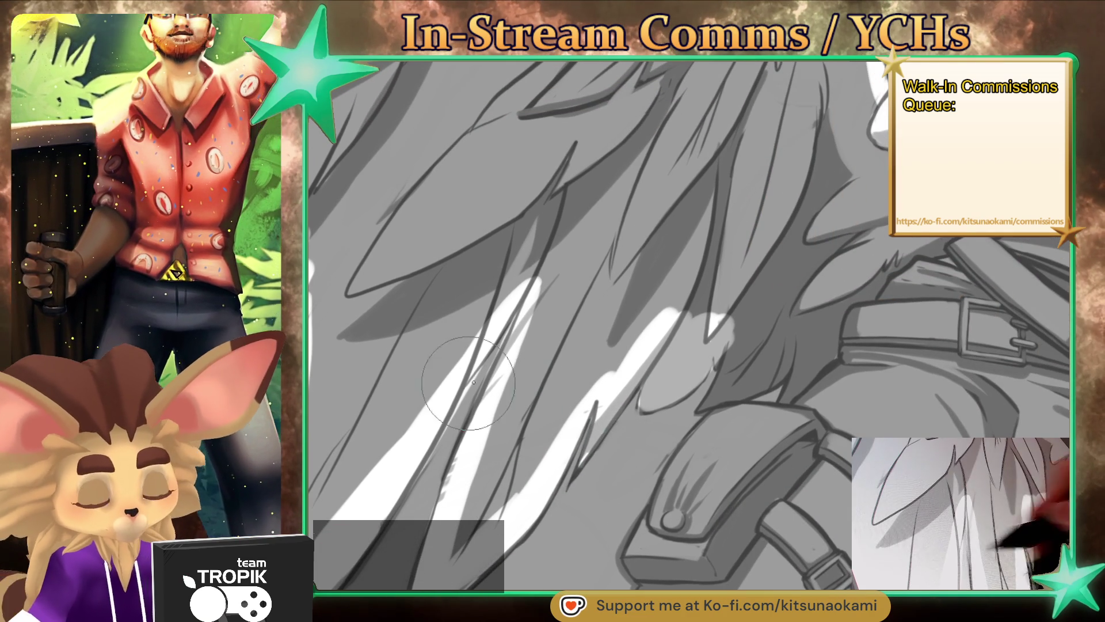
mouse_move(480, 375)
left_mouse_down()
mouse_move(718, 310)
mouse_move(699, 343)
left_mouse_up()
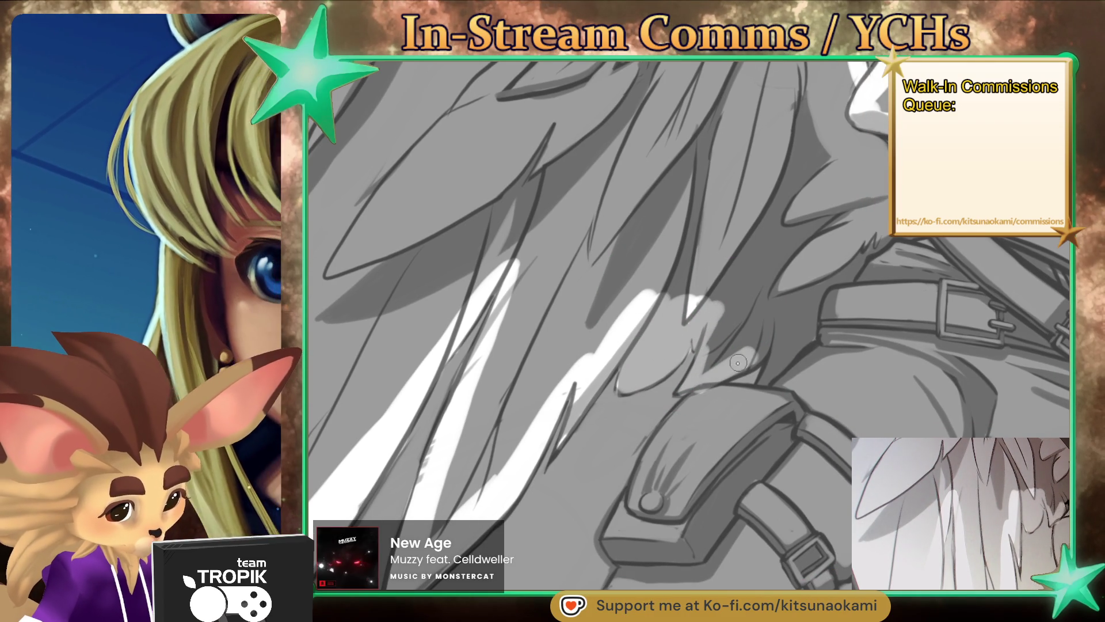
left_click_drag(790, 427, 689, 351)
mouse_move(678, 390)
left_mouse_down()
mouse_move(736, 337)
mouse_move(628, 323)
mouse_move(634, 342)
left_mouse_up()
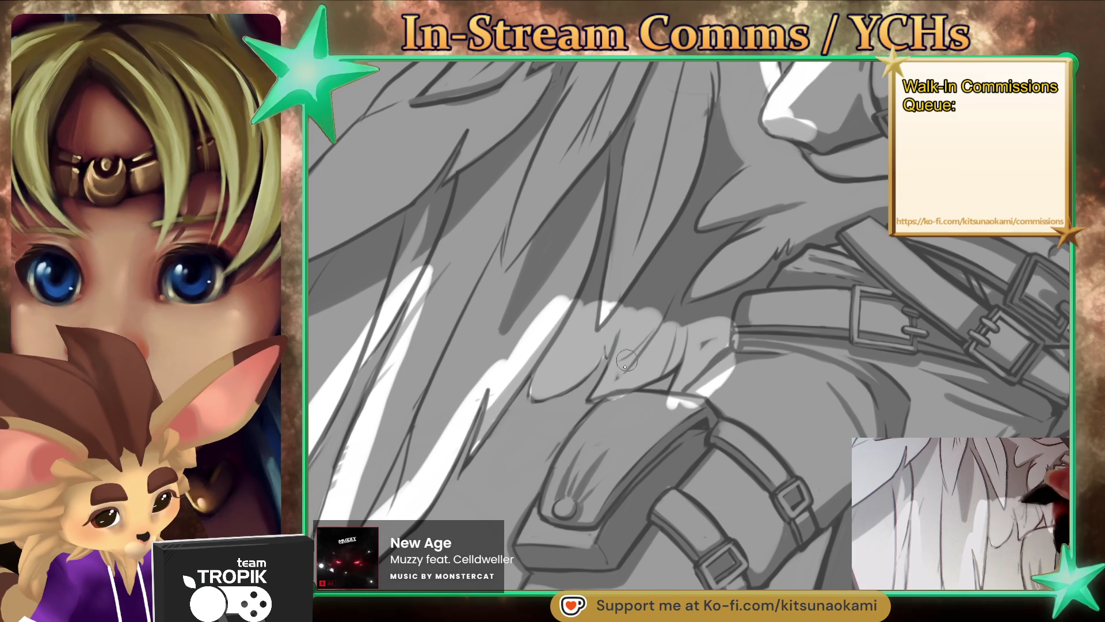
scroll(741, 342, "down", 5)
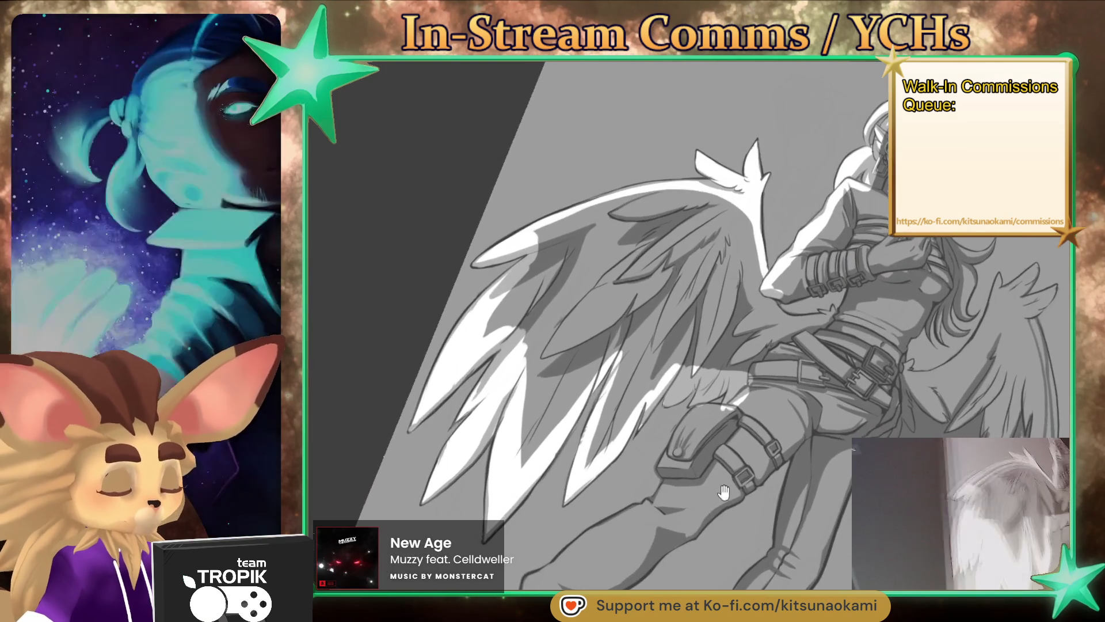
Step: Highlight the forearm's lower edge above the belt, then frame the top of the hair
mouse_move(741, 342)
left_mouse_down()
mouse_move(708, 434)
mouse_move(713, 539)
left_mouse_up()
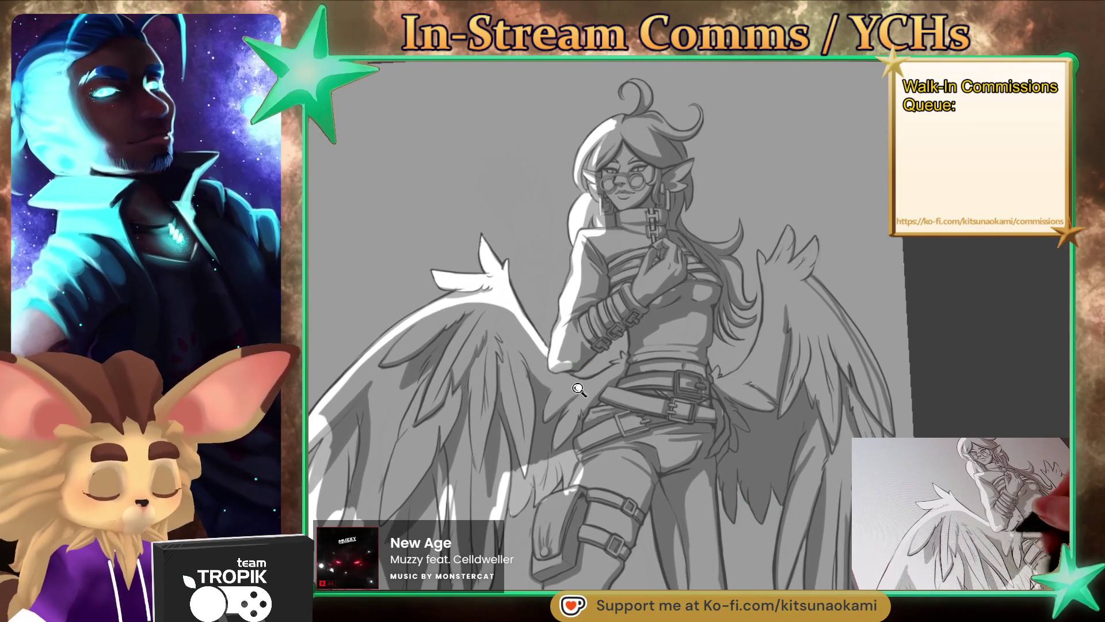
scroll(602, 406, "up", 5)
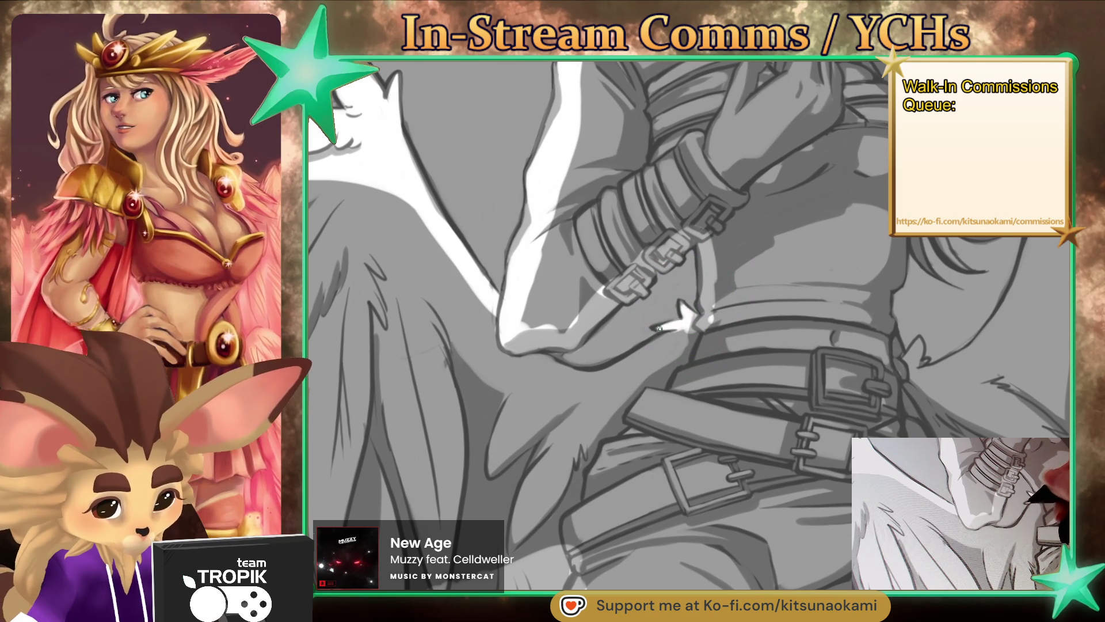
mouse_move(624, 363)
left_mouse_down()
mouse_move(576, 391)
mouse_move(524, 348)
left_mouse_up()
mouse_move(651, 361)
left_mouse_down()
mouse_move(627, 254)
mouse_move(691, 253)
left_mouse_up()
mouse_move(552, 245)
left_mouse_down()
mouse_move(501, 285)
mouse_move(484, 270)
mouse_move(546, 245)
mouse_move(538, 264)
left_mouse_up()
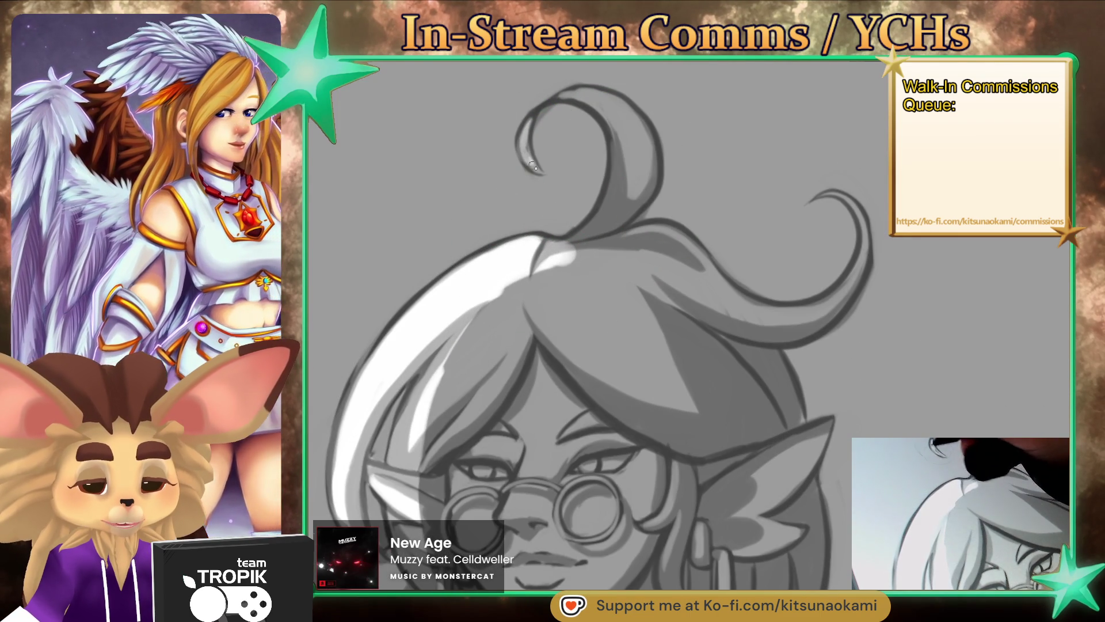
Step: Paint white highlights over the top, right side and stem of the hair curl
left_click_drag(547, 115, 604, 130)
left_click_drag(570, 95, 633, 156)
mouse_move(602, 106)
left_mouse_down()
mouse_move(622, 163)
mouse_move(567, 233)
left_mouse_up()
left_click_drag(639, 123, 608, 219)
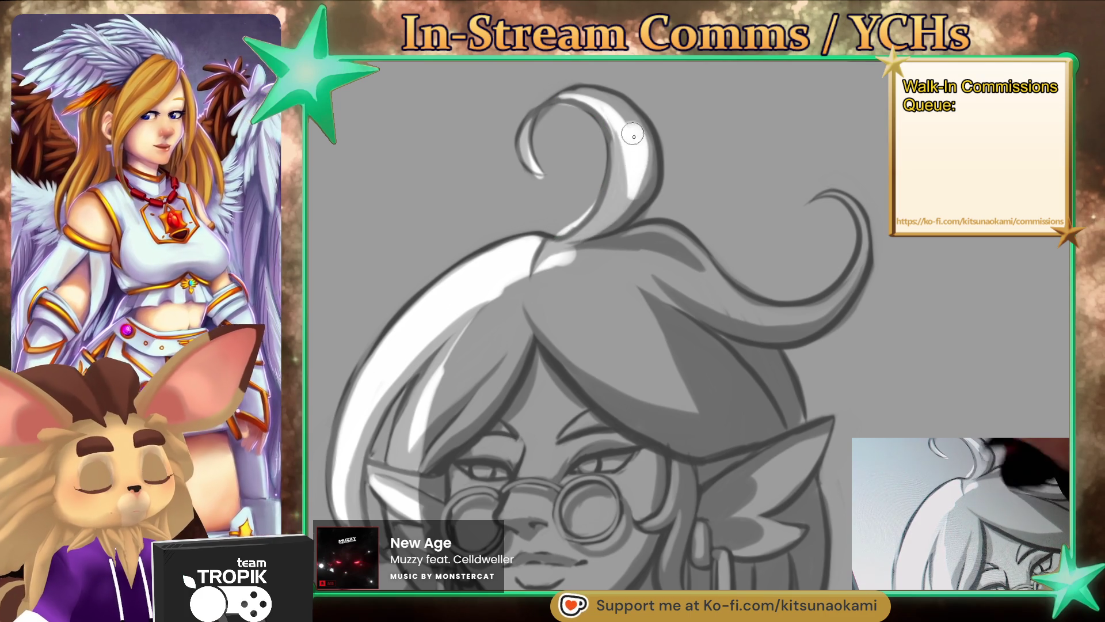
left_click_drag(636, 170, 590, 236)
mouse_move(642, 193)
left_mouse_down()
mouse_move(597, 104)
mouse_move(642, 199)
left_mouse_up()
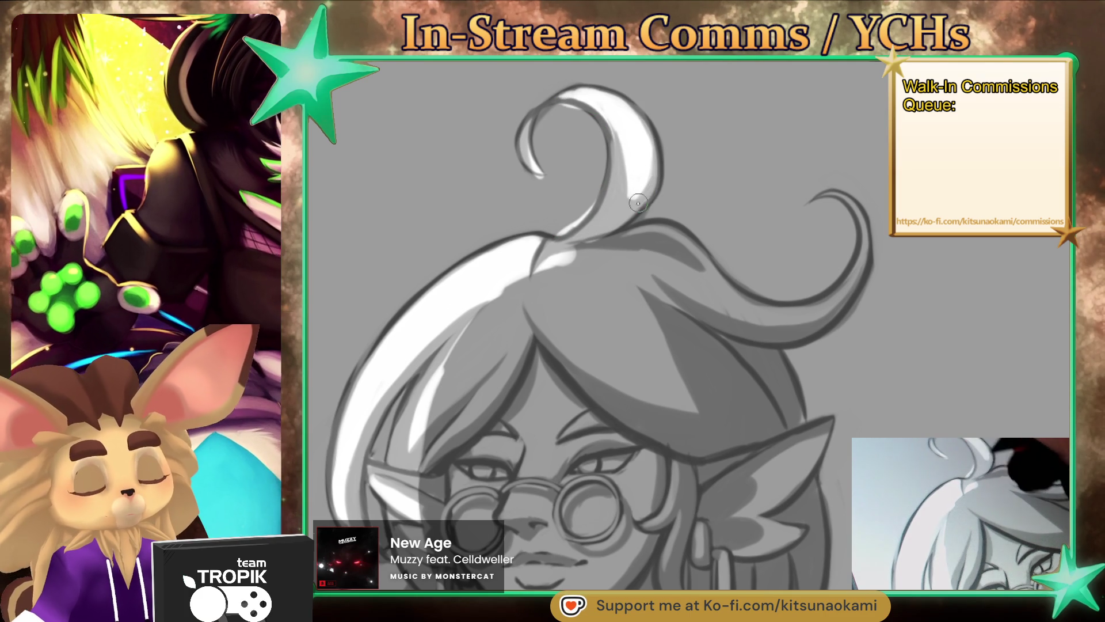
key("bracketright")
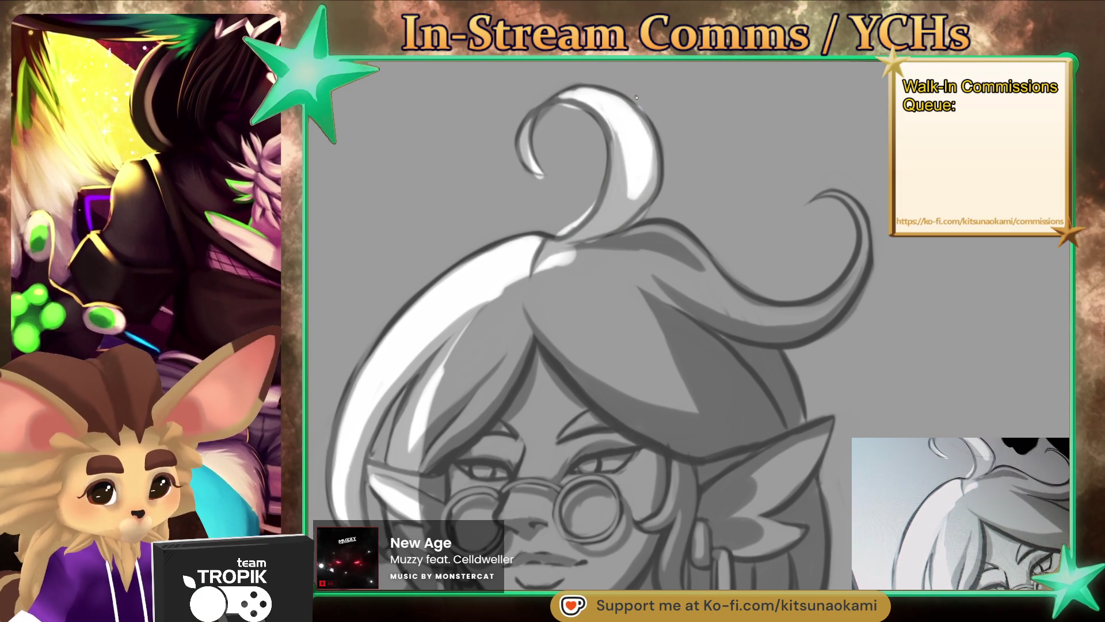
key("bracketleft")
key("bracketleft")
key("bracketleft")
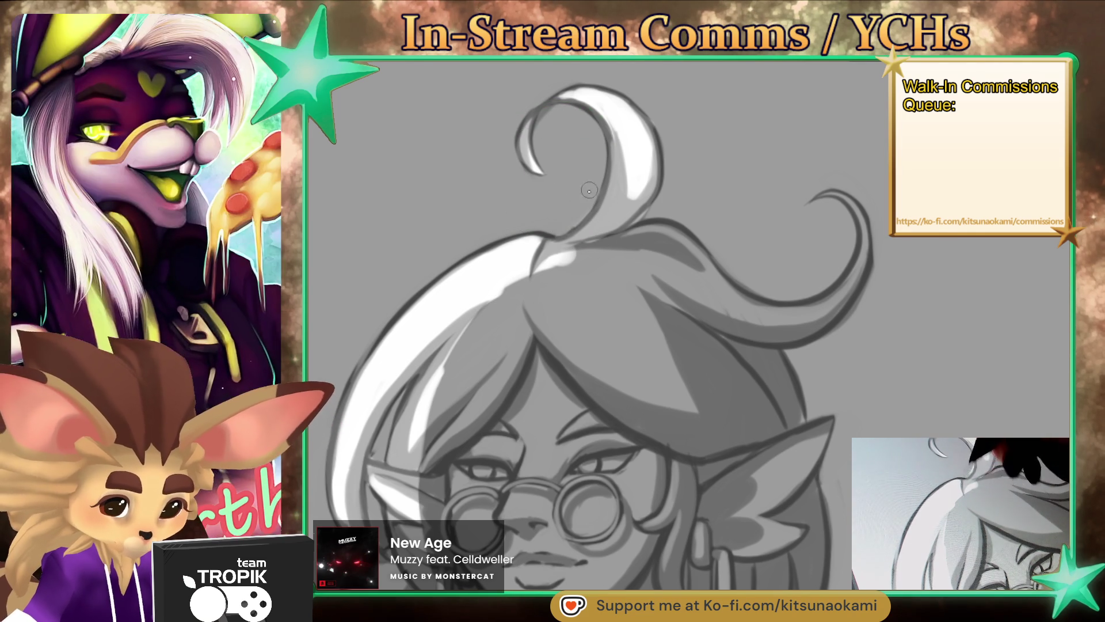
Step: With a much larger brush, softly highlight the hair top and the lock beside the curl
key("e")
left_click_drag(676, 233, 587, 251)
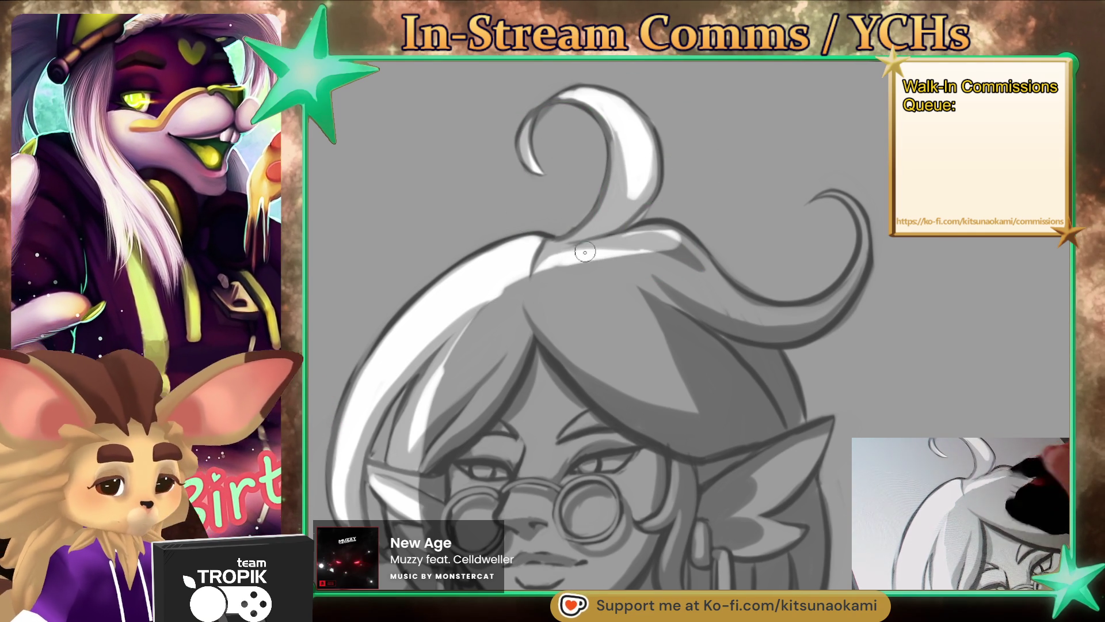
left_click_drag(686, 243, 665, 256)
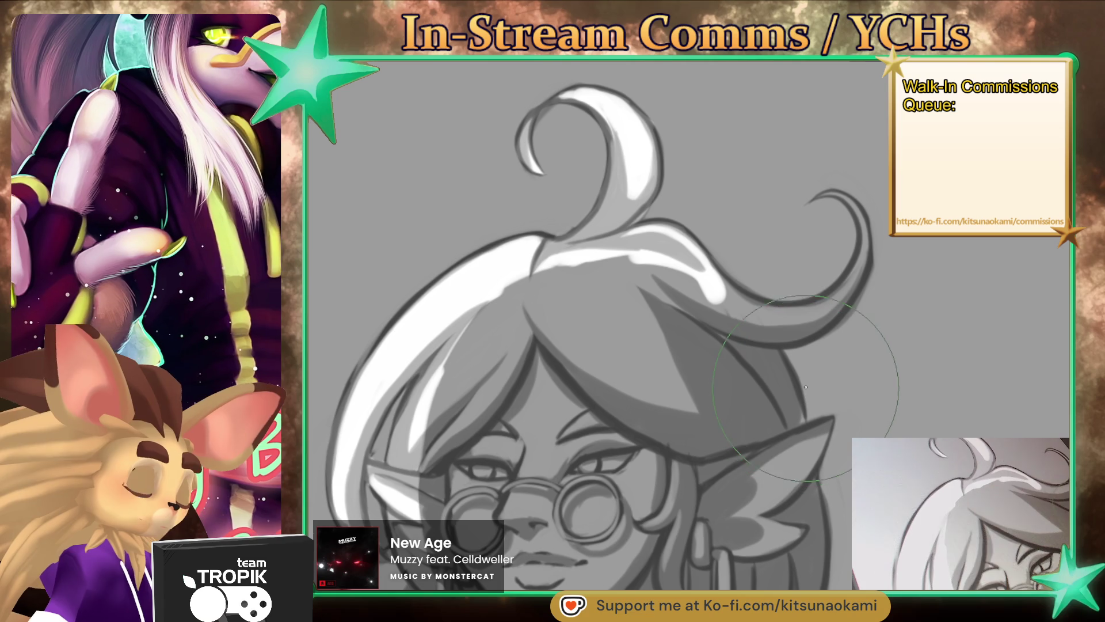
mouse_move(911, 439)
left_mouse_down()
mouse_move(747, 480)
mouse_move(526, 402)
left_mouse_up()
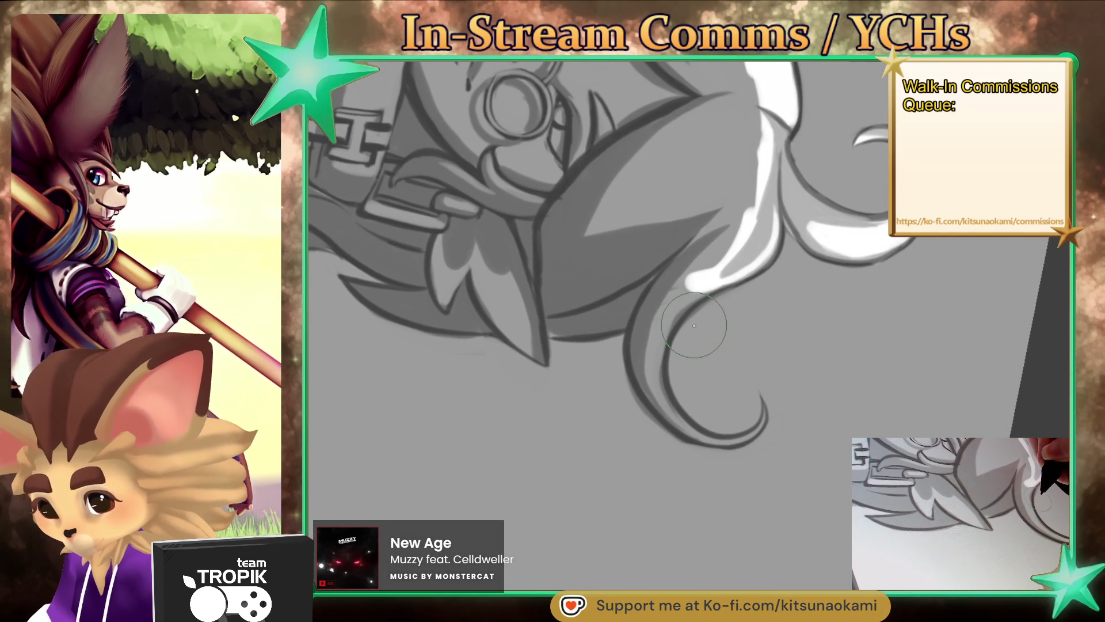
left_click_drag(695, 325, 658, 306)
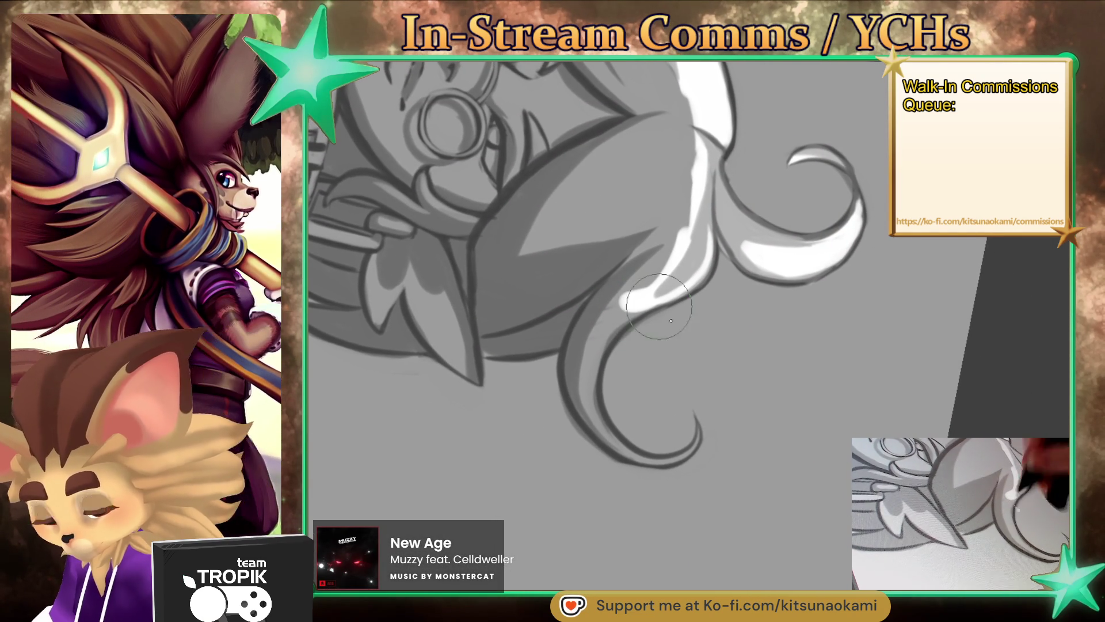
Step: Highlight the curling side lock's inner and outer curves and its pointed tip
mouse_move(665, 463)
left_mouse_down()
mouse_move(590, 359)
mouse_move(610, 338)
left_mouse_up()
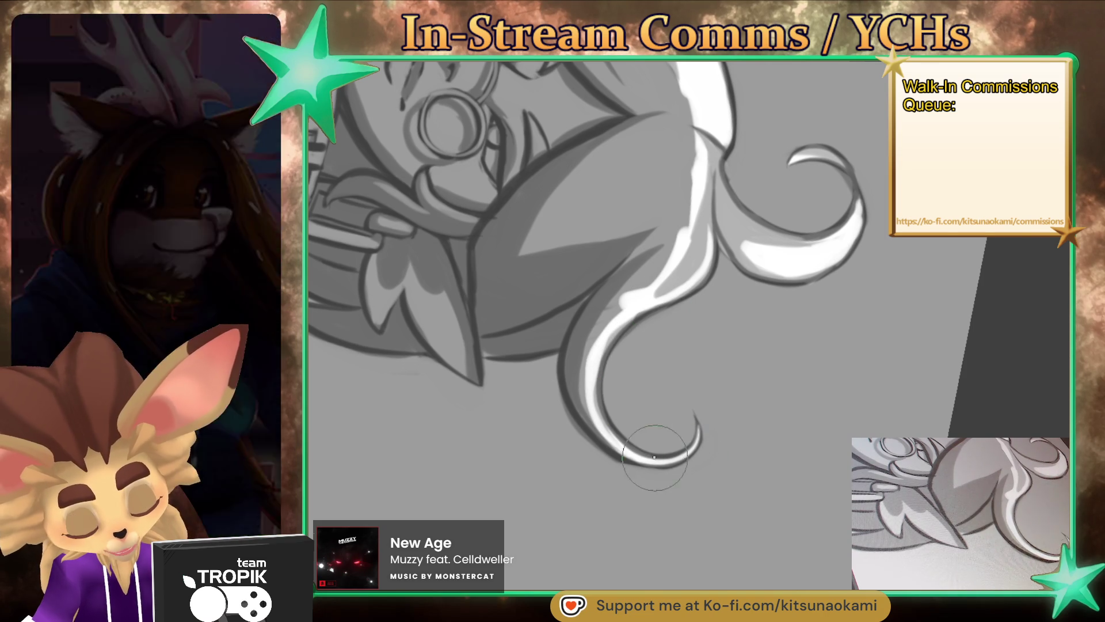
left_click_drag(675, 456, 698, 437)
left_click_drag(631, 457, 608, 296)
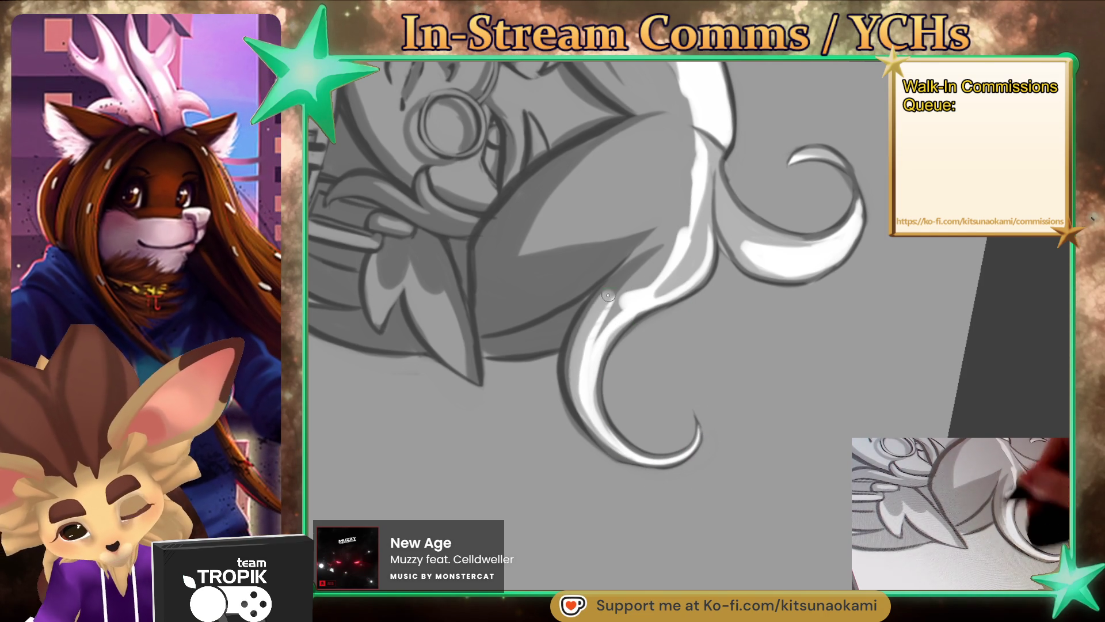
left_click_drag(587, 424, 567, 328)
mouse_move(566, 342)
left_mouse_down()
mouse_move(576, 407)
mouse_move(648, 250)
mouse_move(605, 319)
left_mouse_up()
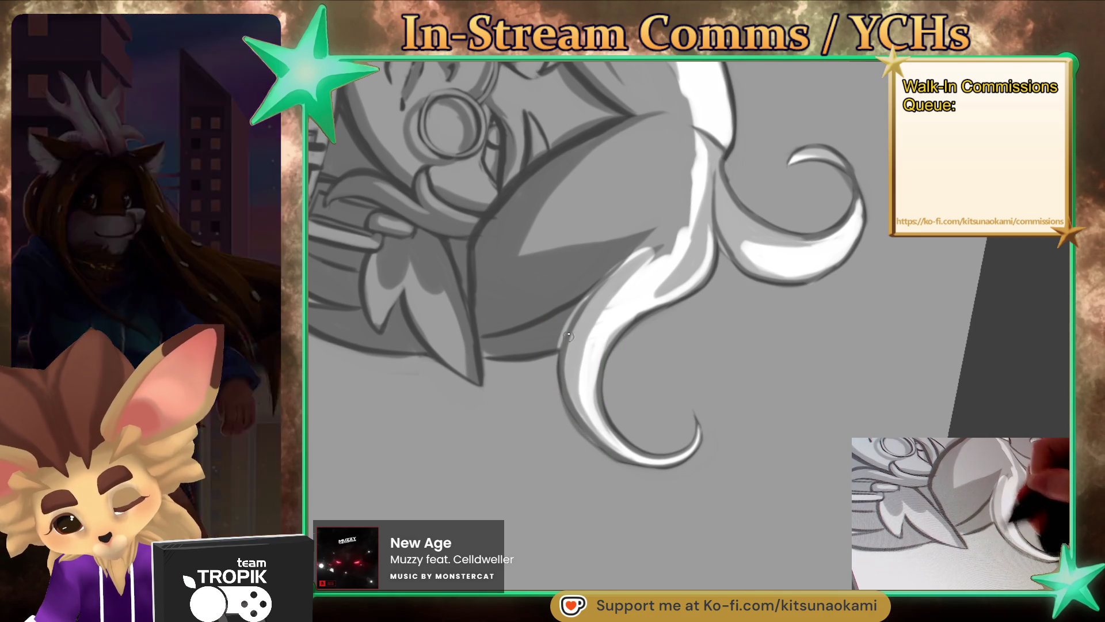
mouse_move(561, 344)
left_mouse_down()
mouse_move(464, 354)
mouse_move(494, 339)
mouse_move(434, 339)
mouse_move(441, 331)
left_mouse_up()
mouse_move(464, 368)
left_mouse_down()
mouse_move(452, 334)
mouse_move(473, 362)
mouse_move(463, 334)
left_mouse_up()
mouse_move(571, 366)
left_mouse_down()
mouse_move(617, 530)
mouse_move(692, 387)
mouse_move(616, 430)
mouse_move(687, 370)
left_mouse_up()
key("[")
key("[")
key("[")
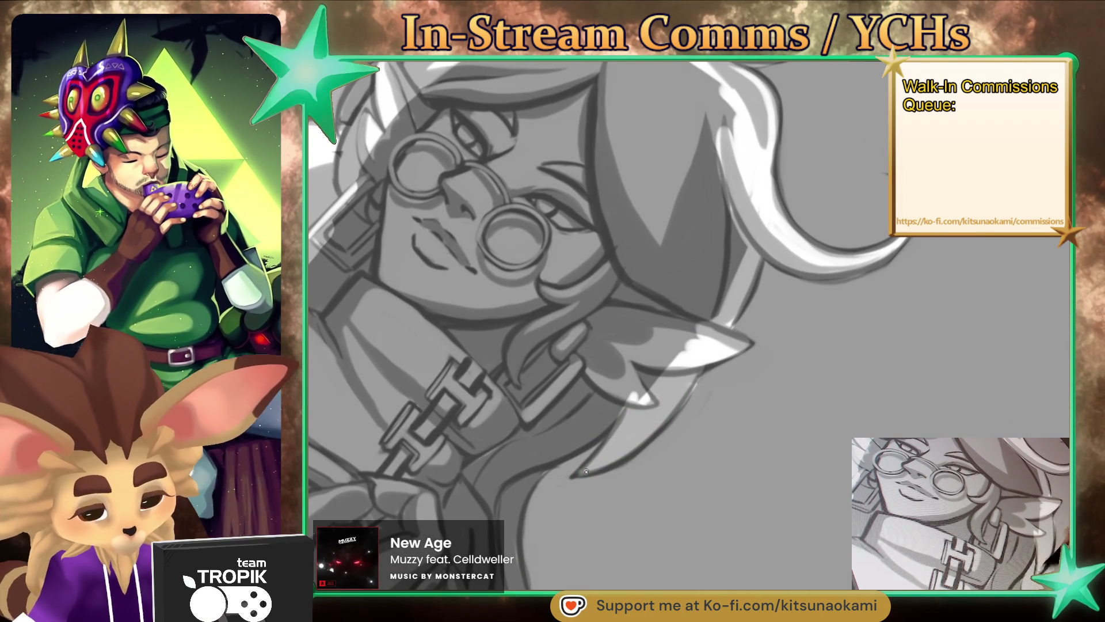
Step: Add white highlights to the ear's lower edge, the lower hair edge and the crescent lock's inner curve
left_click_drag(633, 394, 544, 455)
left_click_drag(615, 409, 565, 443)
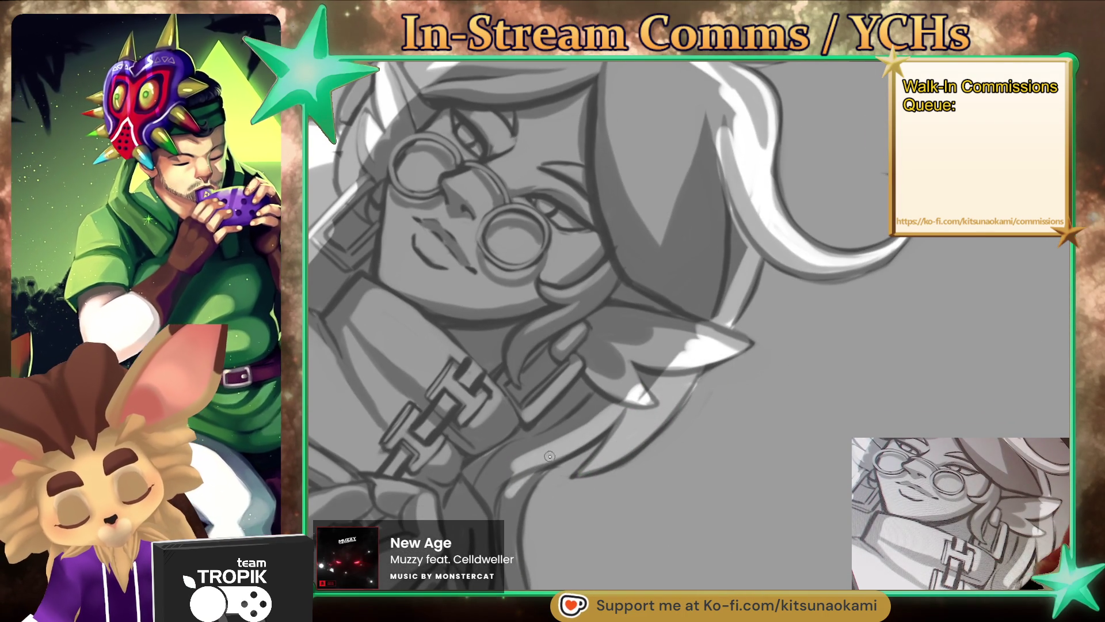
scroll(535, 458, "down", 5)
left_click_drag(499, 340, 509, 230)
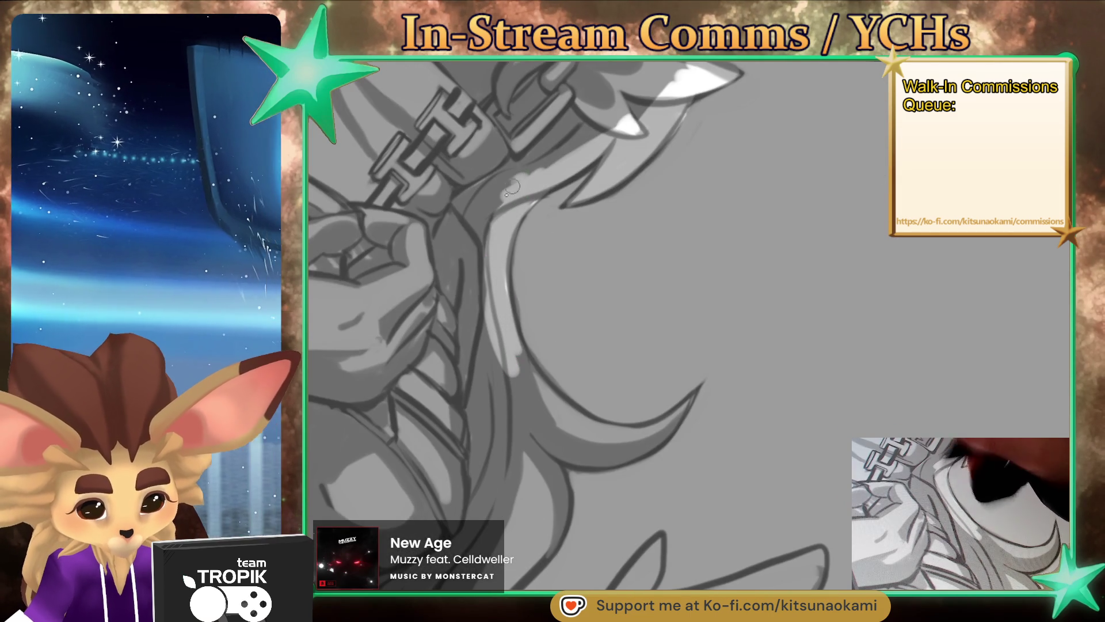
left_click_drag(508, 346, 561, 418)
mouse_move(505, 308)
left_mouse_down()
mouse_move(574, 415)
mouse_move(711, 296)
left_mouse_up()
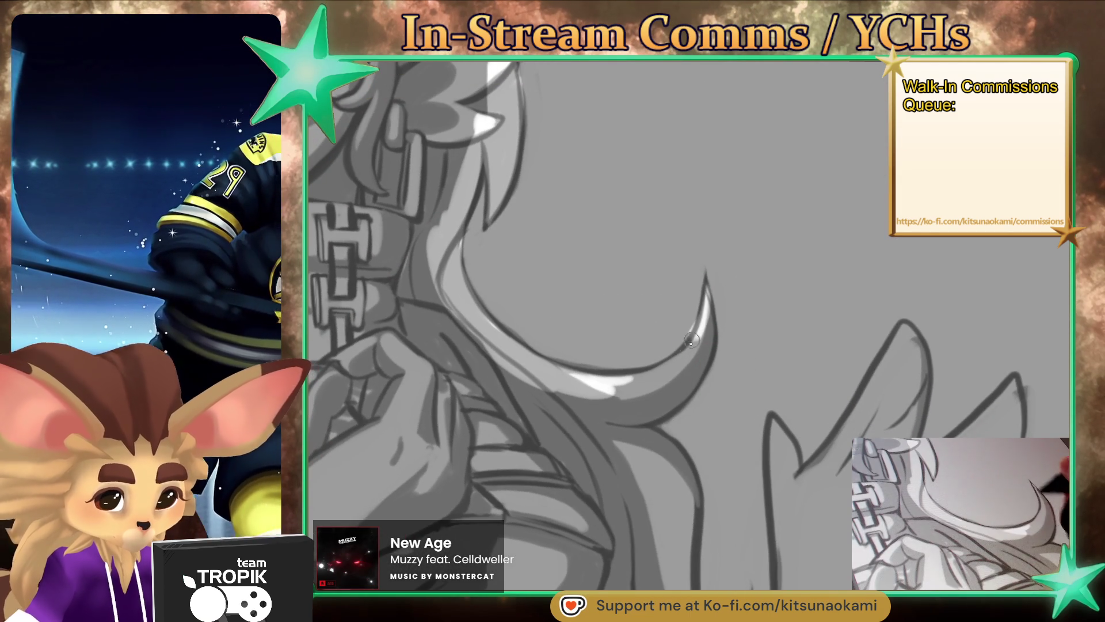
left_click_drag(695, 334, 606, 384)
left_click_drag(711, 300, 614, 420)
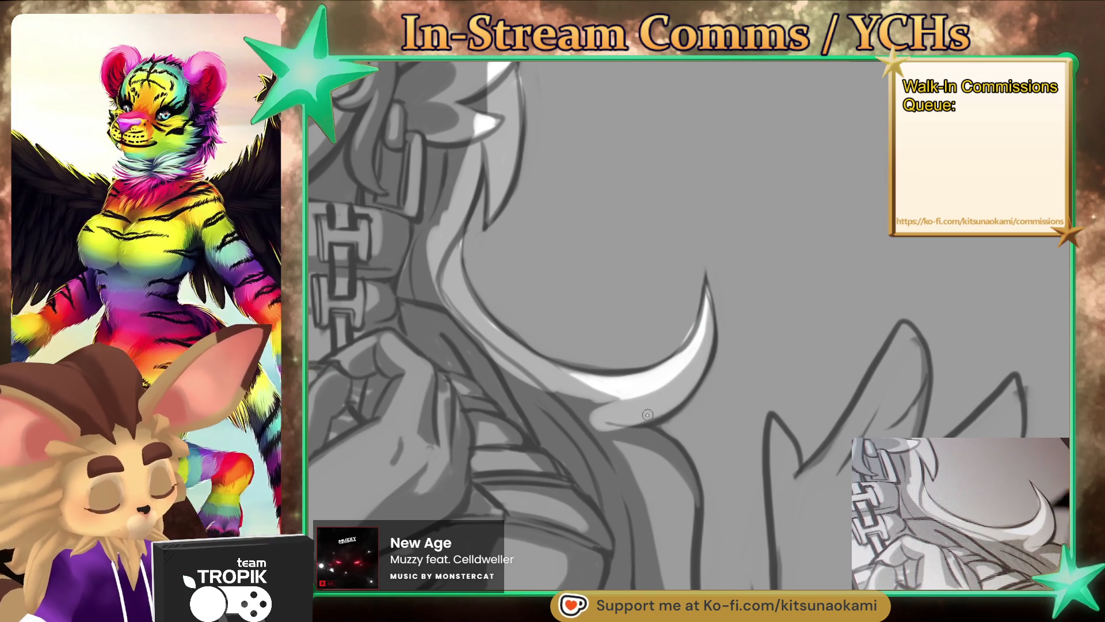
Step: Highlight each hair strand falling over the chest in white, out to the leftmost strand
mouse_move(696, 395)
left_mouse_down()
mouse_move(595, 420)
mouse_move(535, 367)
mouse_move(561, 265)
left_mouse_up()
scroll(595, 420, "up", 3)
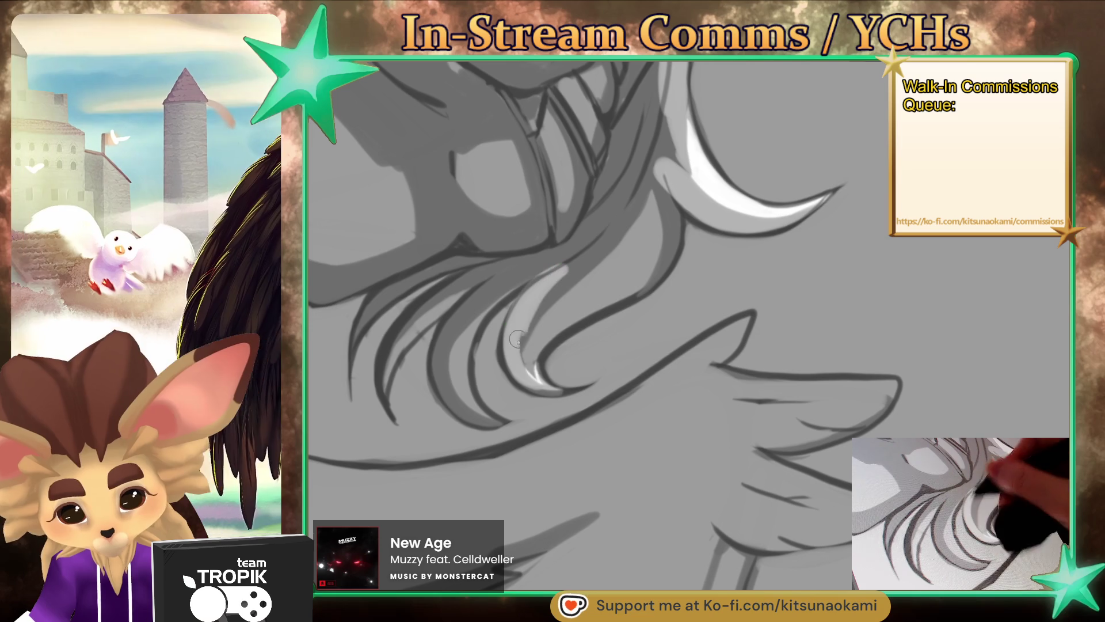
left_click_drag(530, 386, 571, 295)
left_click_drag(540, 346, 649, 279)
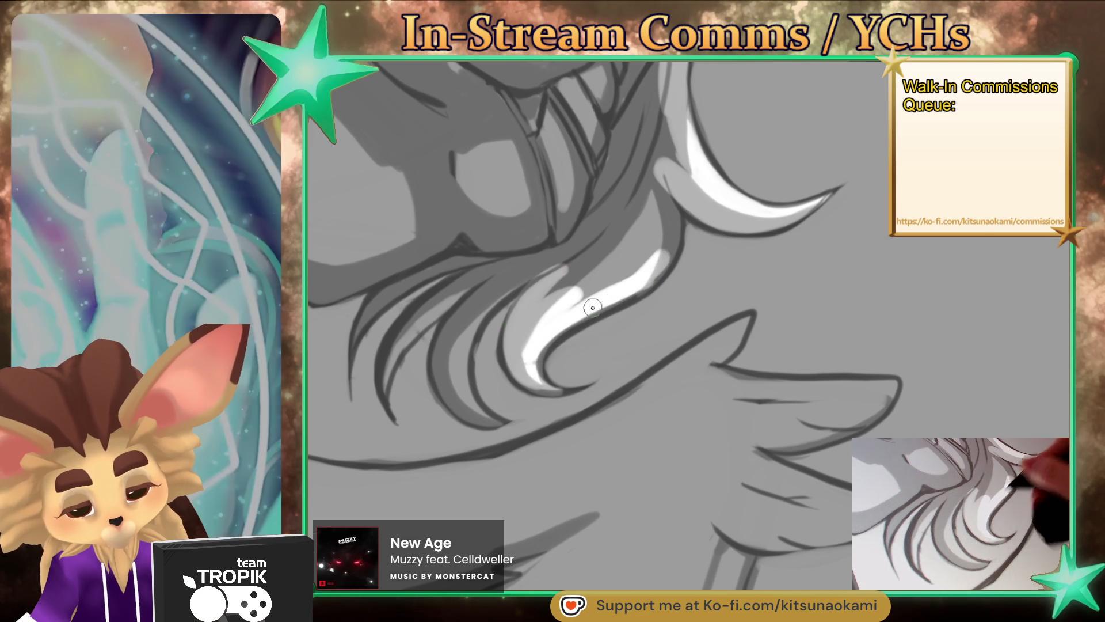
left_click_drag(596, 306, 663, 191)
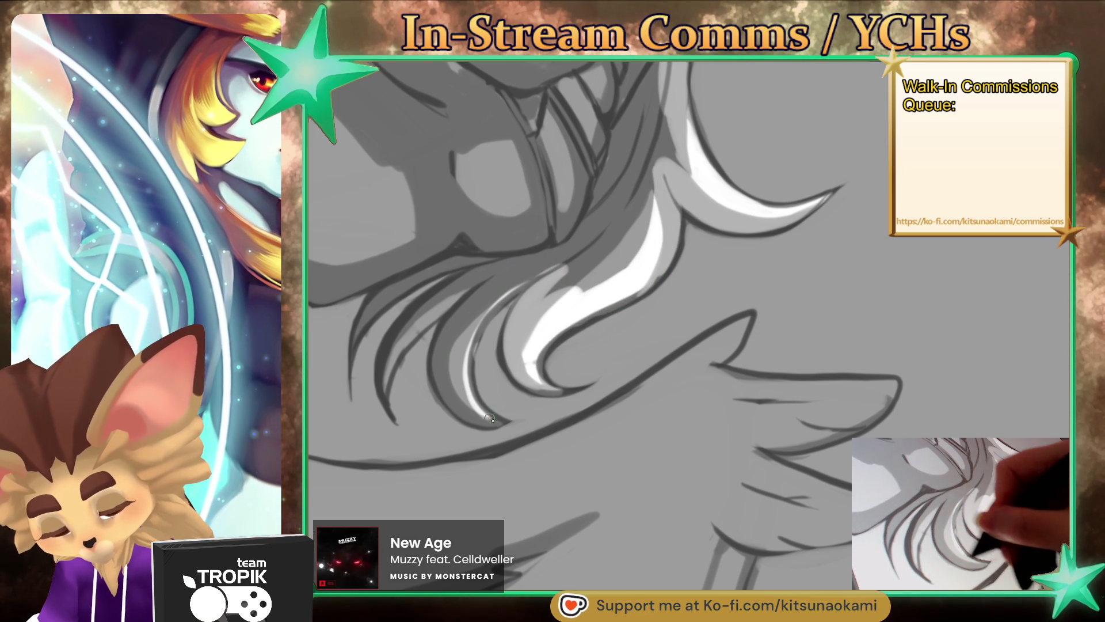
left_click_drag(485, 415, 460, 322)
left_click_drag(575, 254, 495, 299)
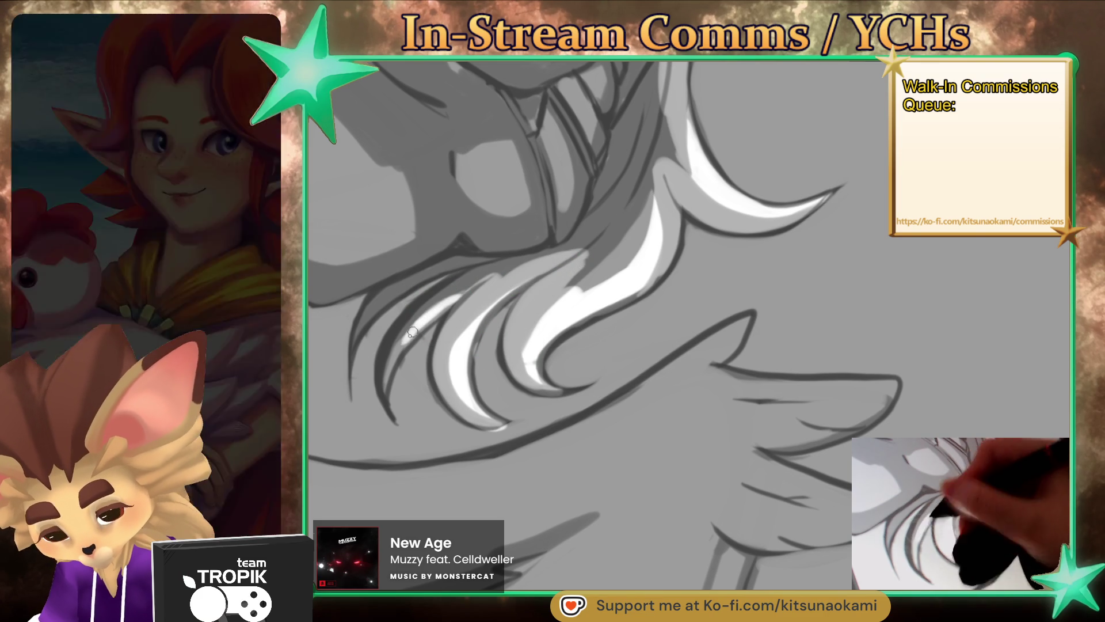
left_click_drag(394, 412, 403, 337)
mouse_move(388, 403)
left_mouse_down()
mouse_move(431, 305)
mouse_move(504, 261)
mouse_move(403, 294)
mouse_move(374, 323)
mouse_move(403, 284)
left_mouse_up()
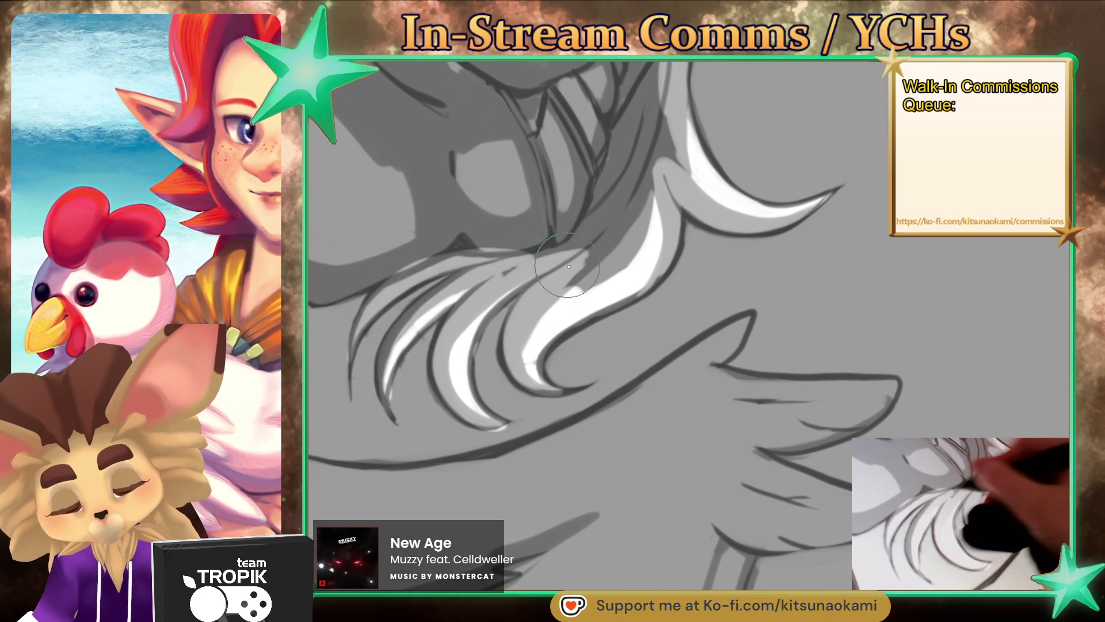
scroll(403, 285, "down", 3)
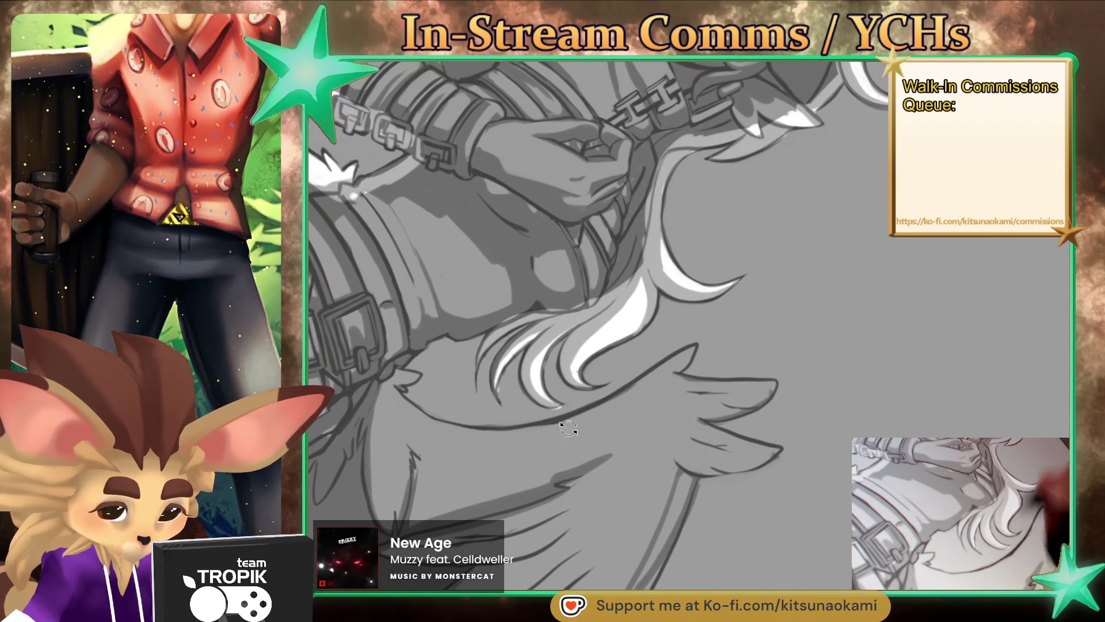
Step: Paint light grey and white strokes down the hair edge and along the chin
left_click_drag(569, 416, 730, 489)
scroll(725, 320, "up", 5)
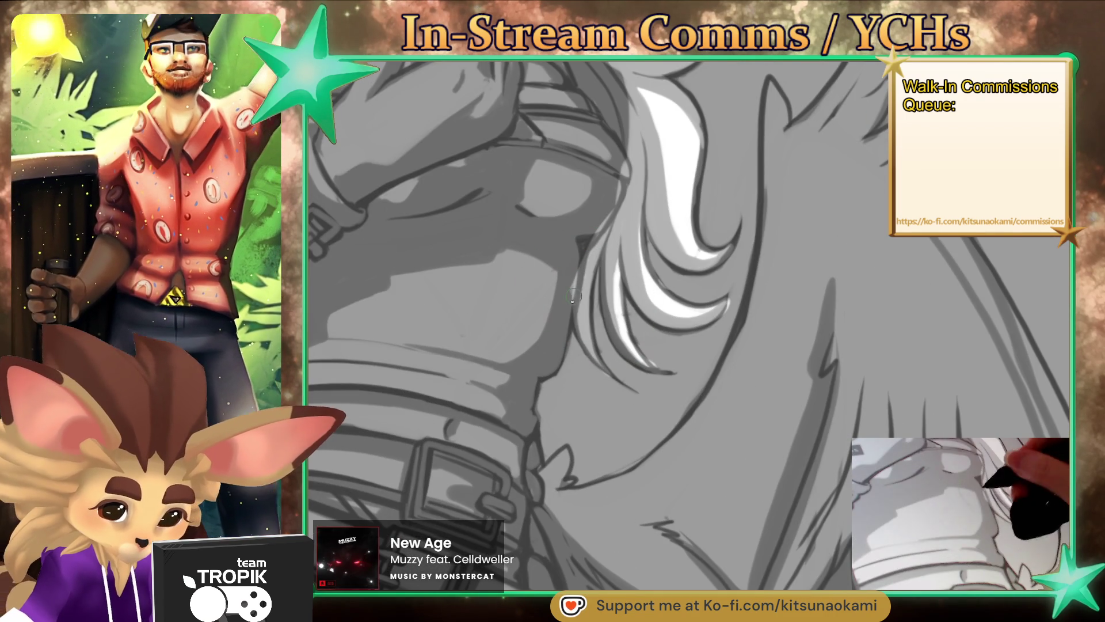
left_click_drag(576, 291, 552, 365)
left_click_drag(583, 233, 541, 361)
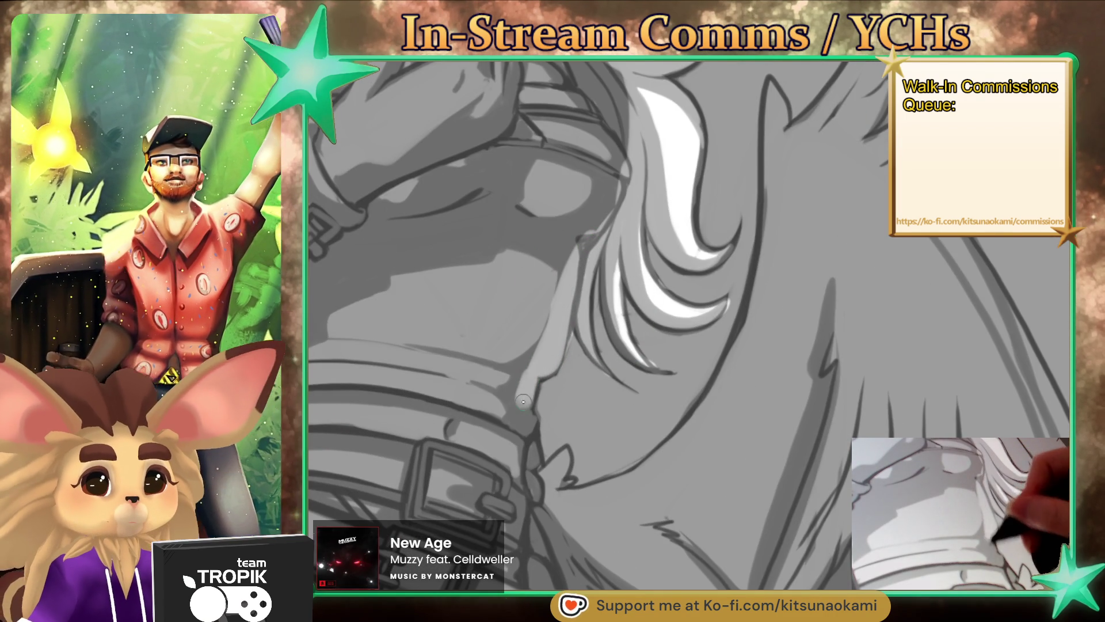
left_click_drag(523, 441, 532, 469)
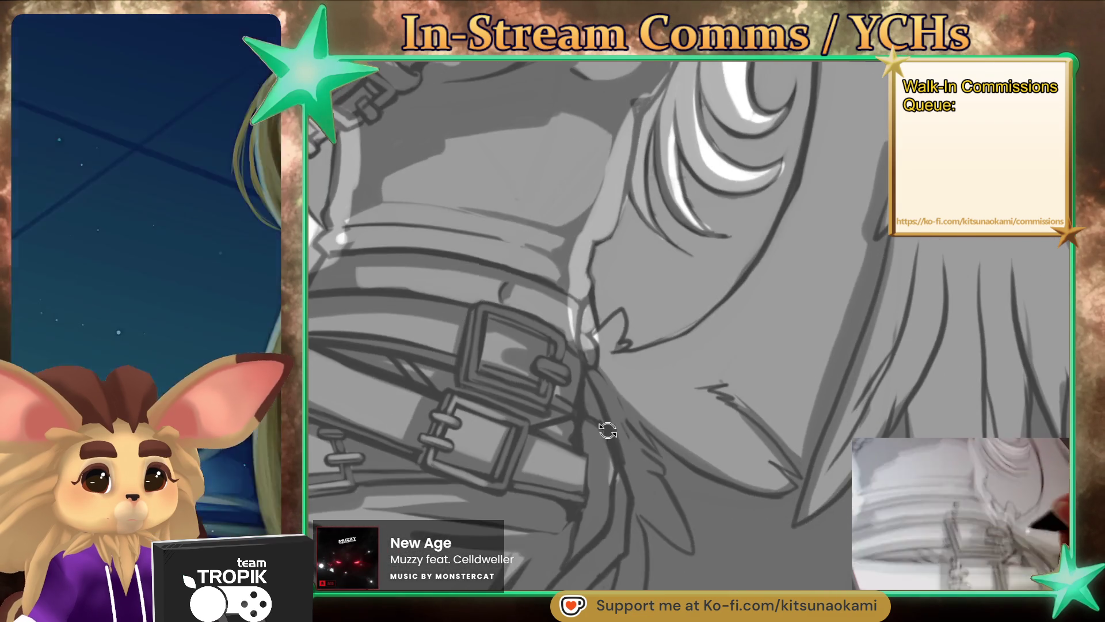
left_click_drag(554, 521, 620, 351)
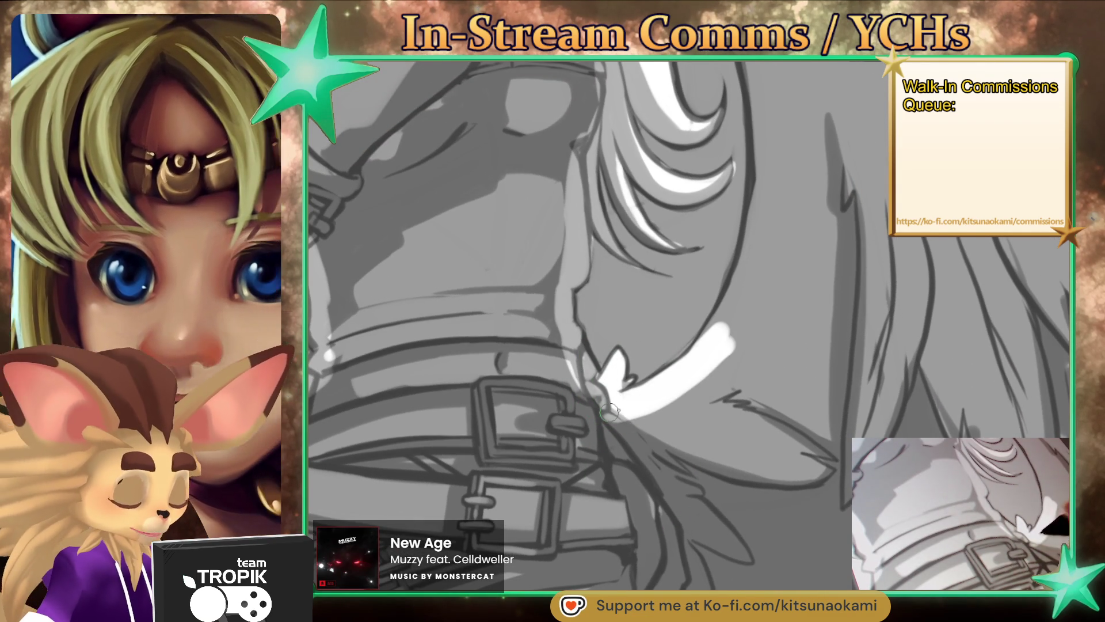
mouse_move(740, 285)
left_mouse_down()
mouse_move(769, 190)
mouse_move(763, 144)
mouse_move(758, 185)
mouse_move(643, 441)
mouse_move(728, 328)
left_mouse_up()
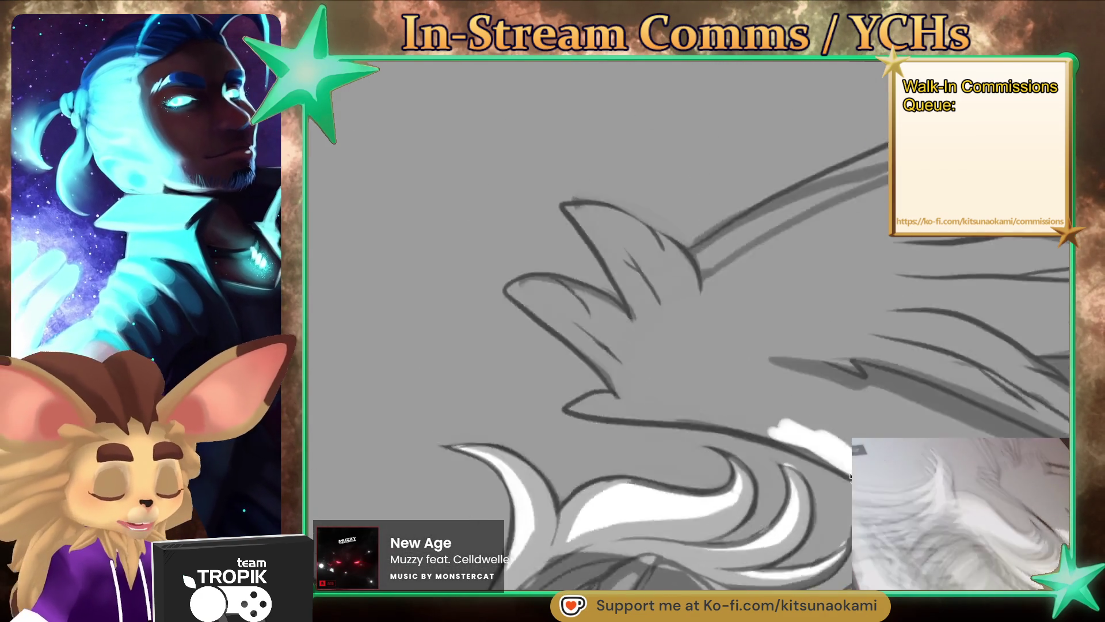
Step: Highlight the arm, the lower edge of the hand and the upper fingers in white
left_click_drag(875, 397, 691, 313)
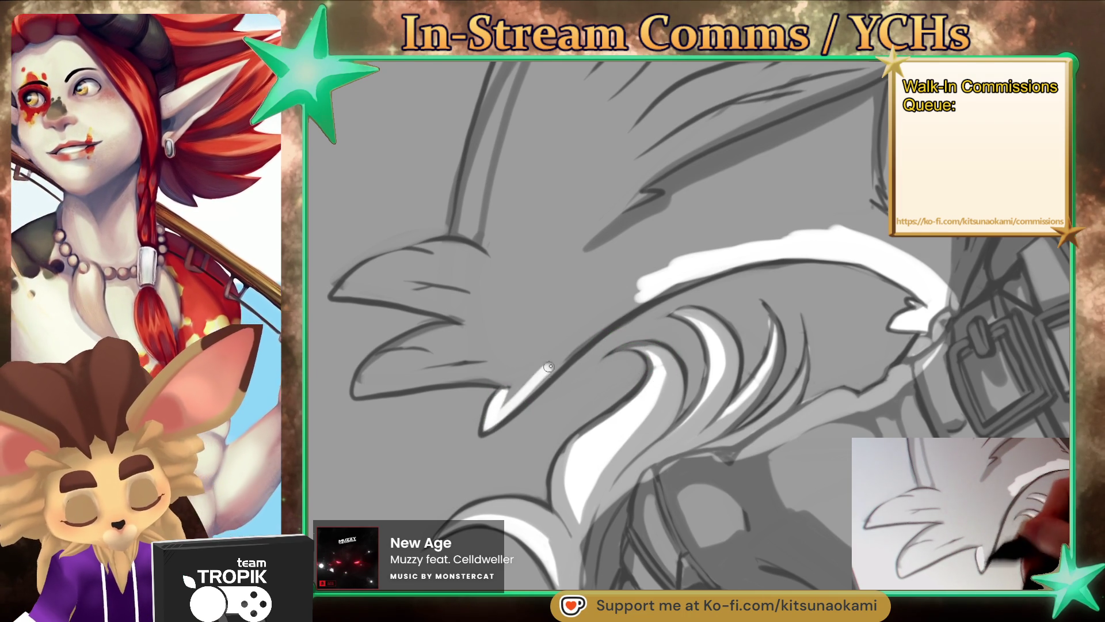
left_click_drag(506, 396, 616, 315)
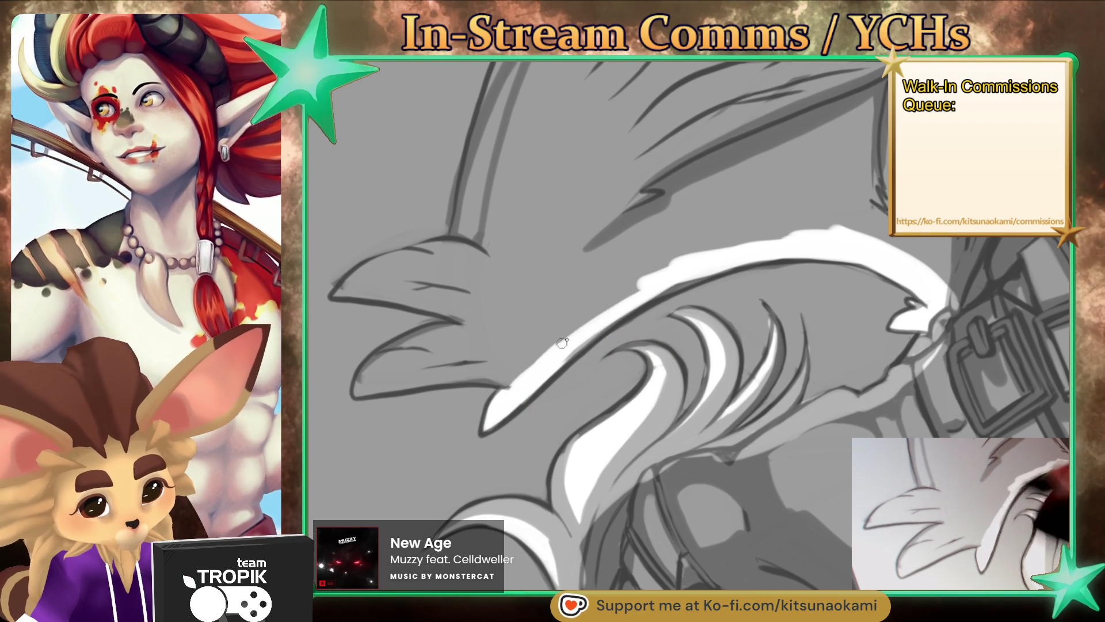
mouse_move(354, 396)
left_mouse_down()
mouse_move(521, 377)
mouse_move(374, 385)
mouse_move(475, 319)
left_mouse_up()
mouse_move(389, 371)
left_mouse_down()
mouse_move(554, 347)
mouse_move(611, 321)
mouse_move(501, 331)
left_mouse_up()
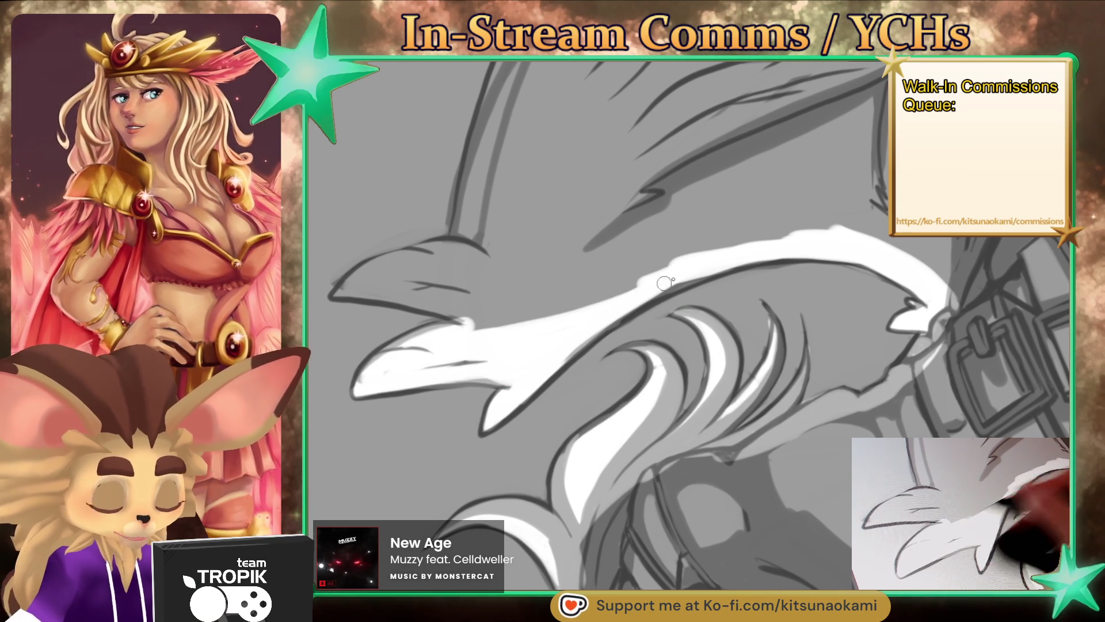
left_click_drag(603, 335, 619, 384)
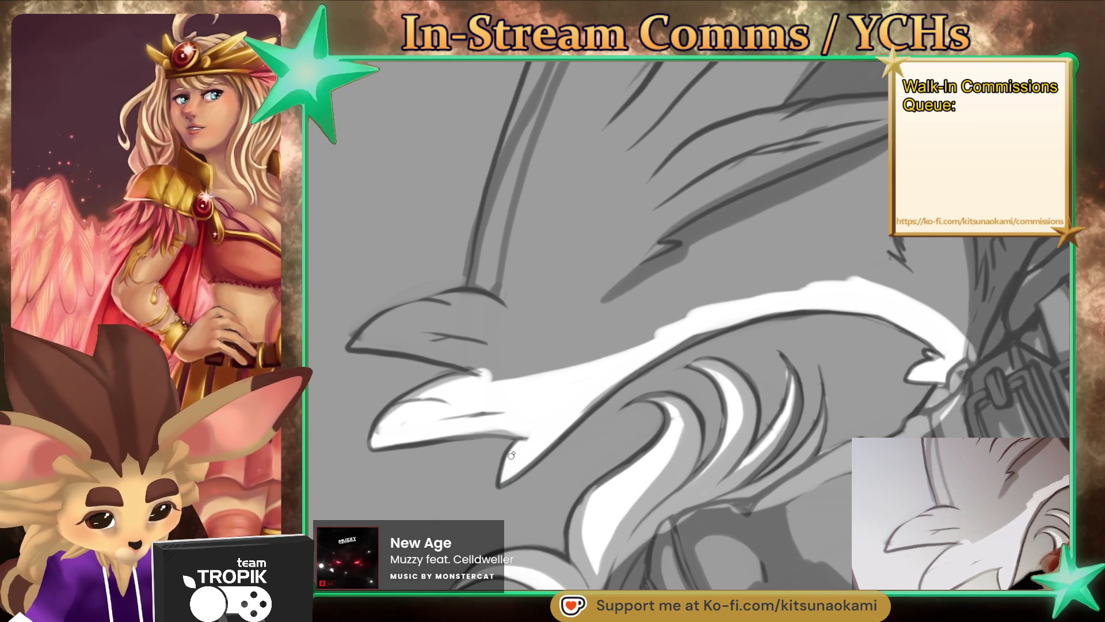
left_click_drag(595, 399, 675, 405)
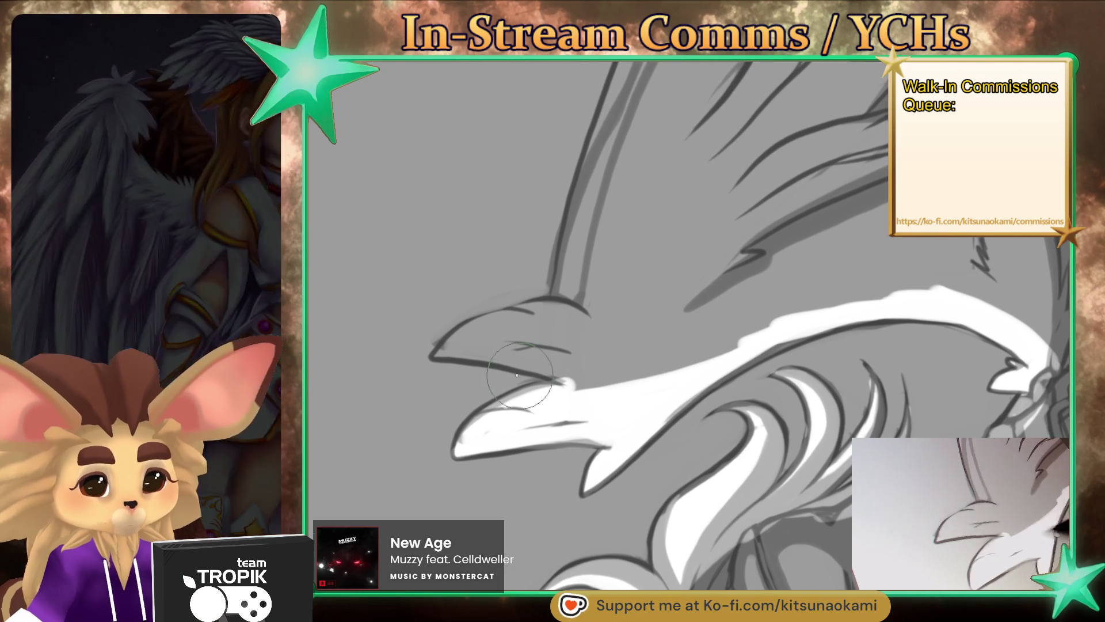
left_click_drag(491, 357, 554, 371)
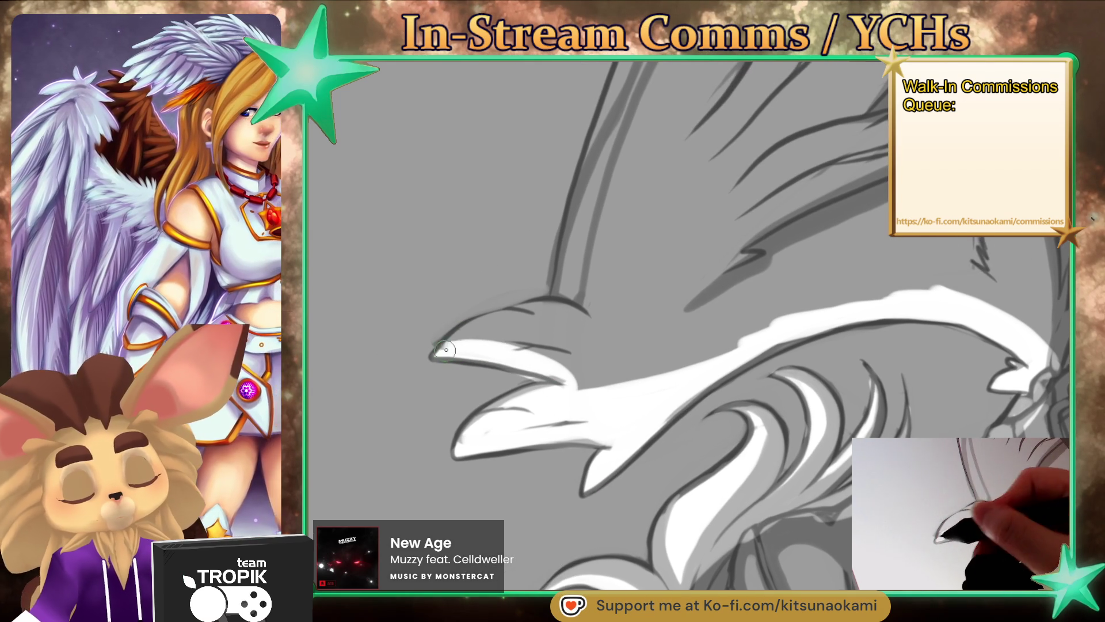
left_click_drag(445, 350, 619, 311)
left_click_drag(489, 339, 582, 308)
left_click_drag(533, 354, 627, 314)
left_click_drag(570, 380, 622, 363)
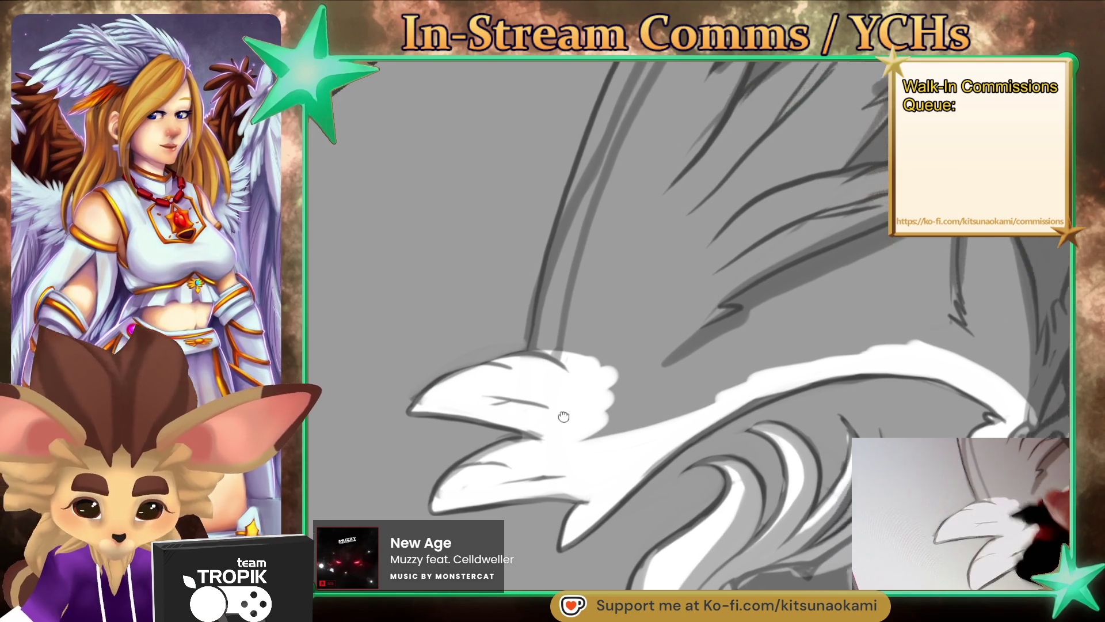
Step: Paint long white highlights along the left wing feather's edge
scroll(548, 372, "up", 5)
mouse_move(477, 311)
left_mouse_down()
mouse_move(412, 495)
mouse_move(397, 495)
left_mouse_up()
mouse_move(426, 363)
left_mouse_down()
mouse_move(510, 179)
mouse_move(459, 506)
mouse_move(478, 518)
mouse_move(656, 506)
left_mouse_up()
Step: Tilt the view diagonally and highlight the tips and insides of the upper, middle and lower-left feathers
left_click_drag(458, 477, 478, 374)
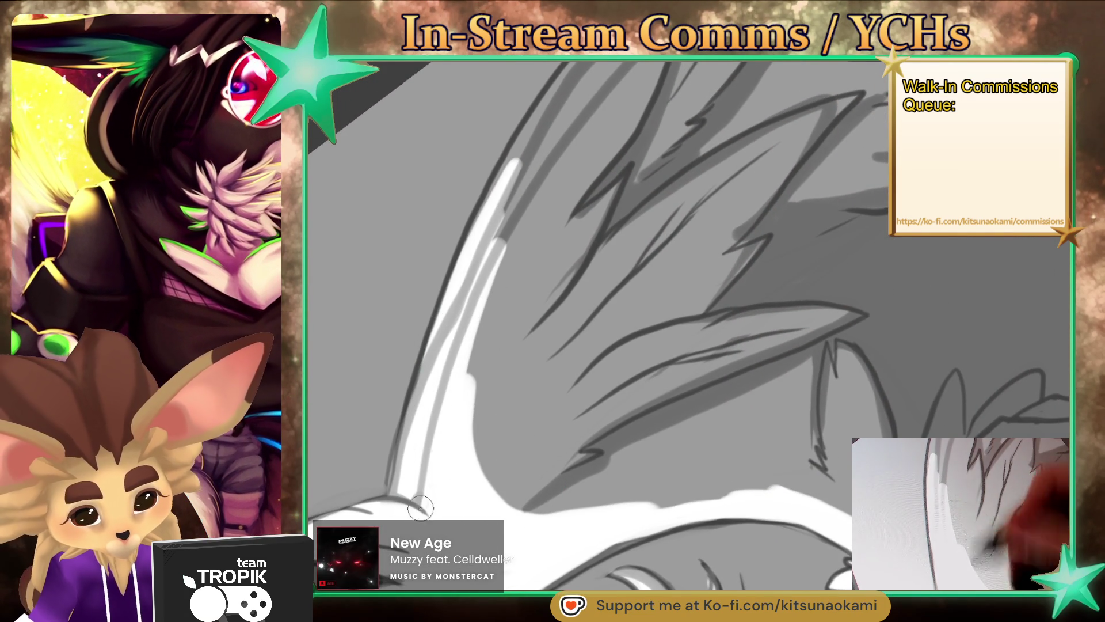
mouse_move(530, 447)
left_mouse_down()
mouse_move(481, 234)
mouse_move(441, 396)
mouse_move(537, 235)
mouse_move(607, 171)
mouse_move(592, 265)
left_mouse_up()
mouse_move(592, 196)
left_mouse_down()
mouse_move(553, 306)
mouse_move(526, 246)
left_mouse_up()
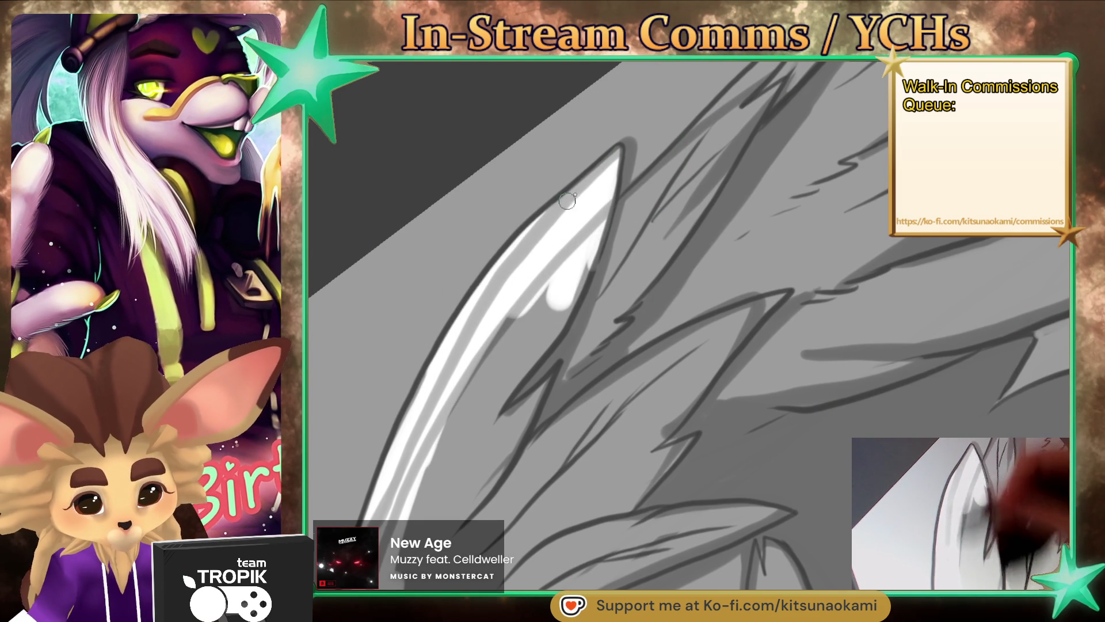
mouse_move(397, 455)
left_mouse_down()
mouse_move(438, 369)
mouse_move(320, 556)
left_mouse_up()
mouse_move(633, 242)
left_mouse_down()
mouse_move(663, 202)
mouse_move(575, 306)
left_mouse_up()
left_click_drag(515, 374, 645, 230)
left_click_drag(596, 285, 553, 346)
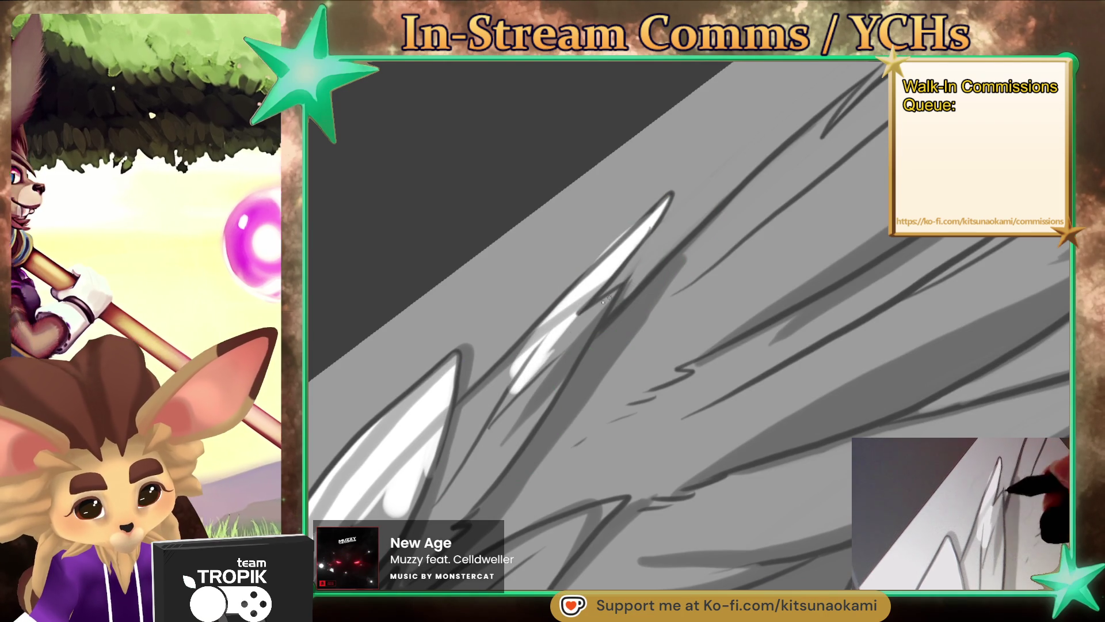
mouse_move(604, 299)
left_mouse_down()
mouse_move(495, 455)
mouse_move(522, 354)
left_mouse_up()
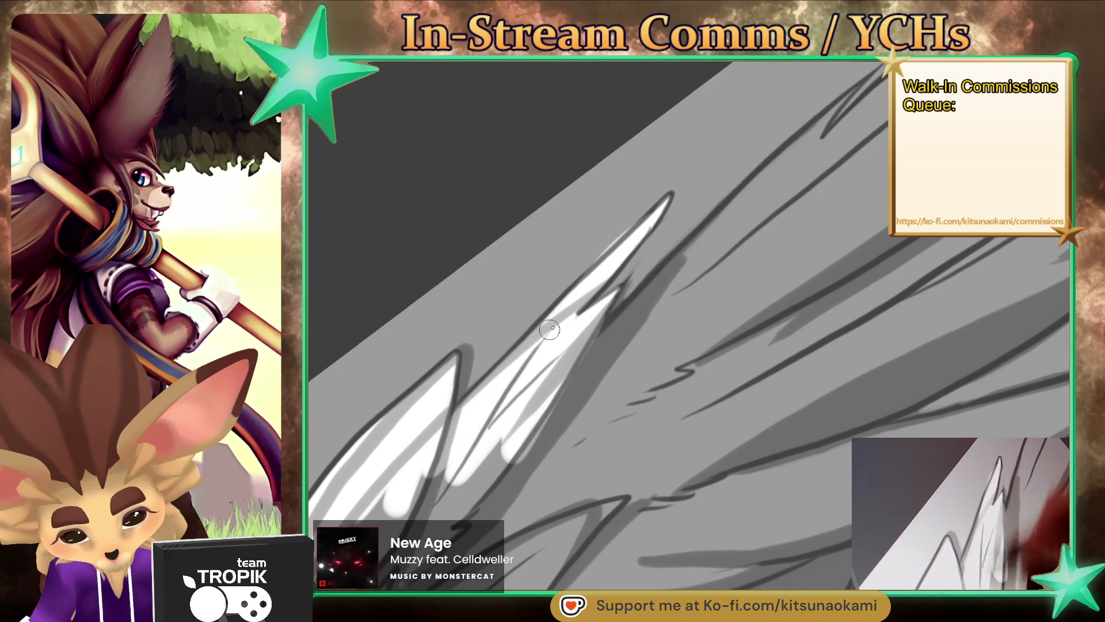
left_click_drag(544, 399, 563, 369)
left_click_drag(532, 412, 345, 495)
Step: Paint long diagonal white highlights up the next group of feathers
left_click_drag(616, 327, 426, 488)
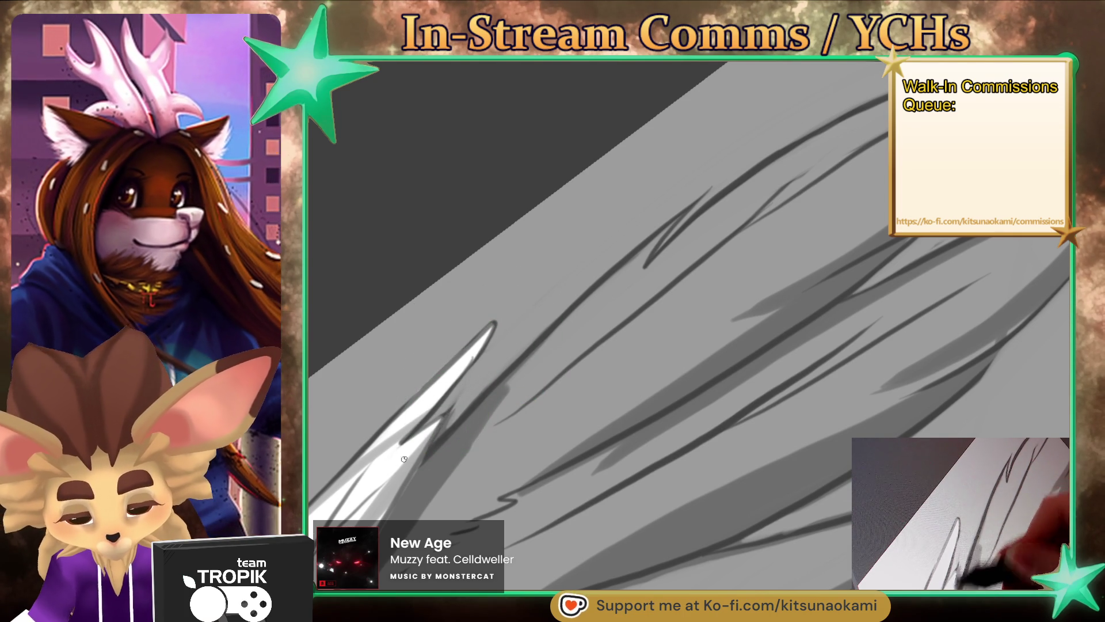
left_click_drag(489, 426, 650, 250)
left_click_drag(597, 306, 685, 216)
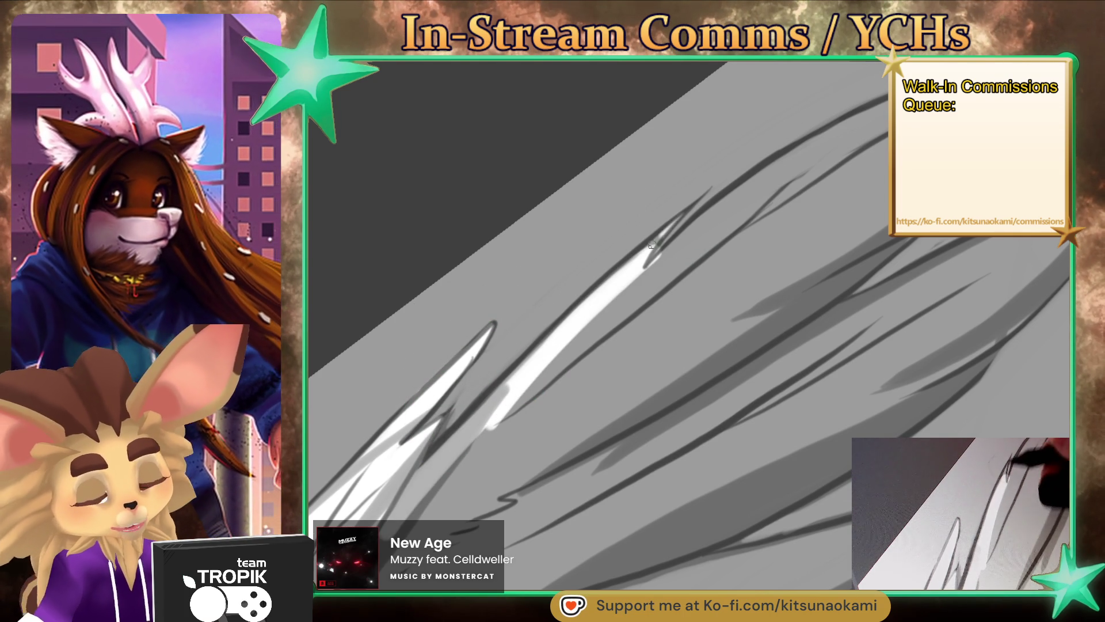
left_click_drag(624, 291, 820, 138)
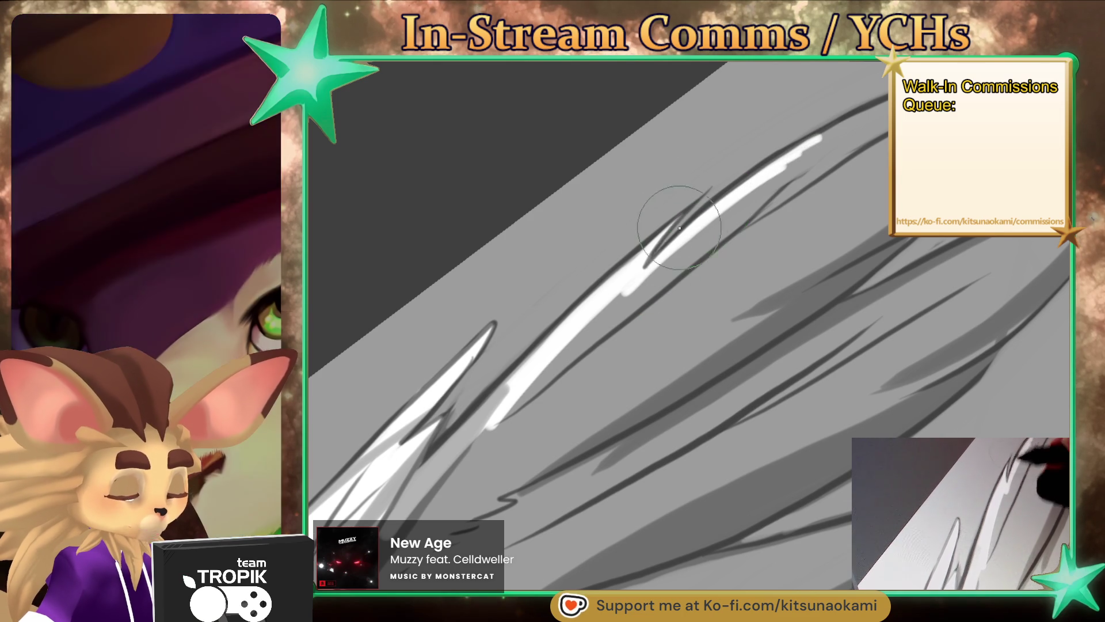
Step: Fill the upper feather with white out to its tip, blended into a smooth band
left_click_drag(663, 243, 562, 383)
scroll(730, 333, "down", 2)
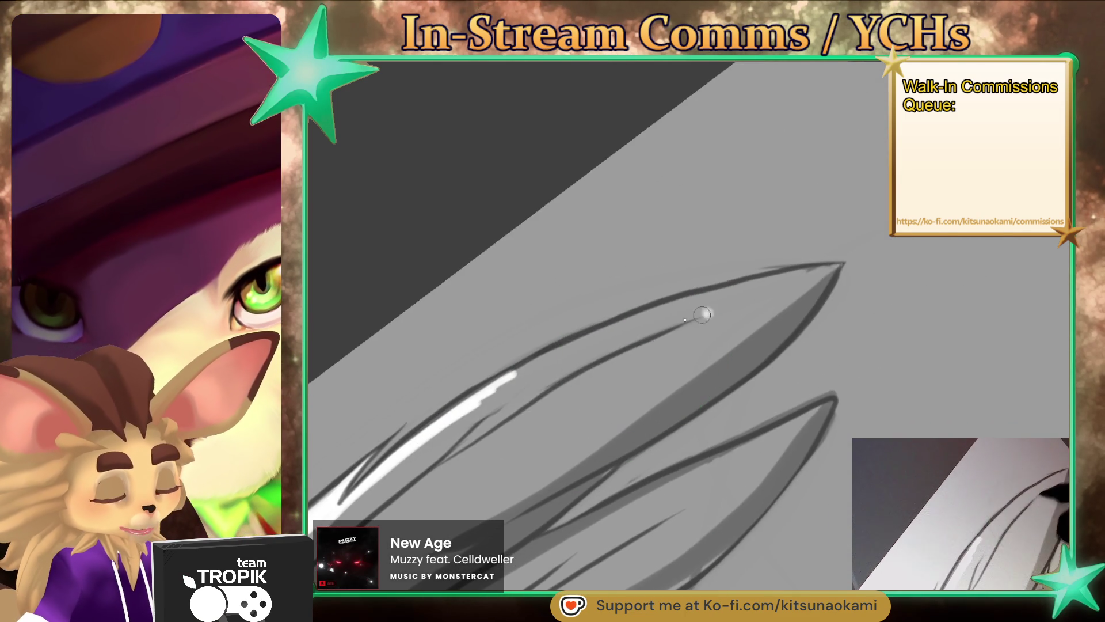
left_click_drag(454, 426, 743, 293)
left_click_drag(627, 345, 798, 291)
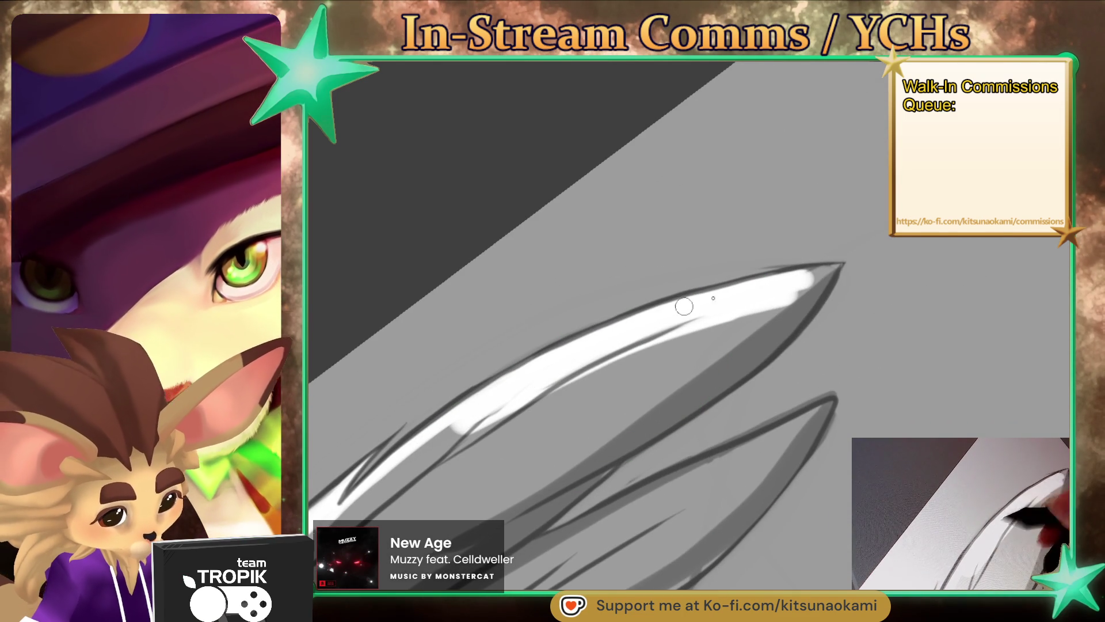
mouse_move(817, 279)
left_mouse_down()
mouse_move(644, 408)
mouse_move(639, 426)
mouse_move(544, 486)
left_mouse_up()
mouse_move(590, 458)
left_mouse_down()
mouse_move(506, 541)
mouse_move(683, 387)
left_mouse_up()
mouse_move(587, 432)
left_mouse_down()
mouse_move(716, 318)
mouse_move(392, 466)
mouse_move(731, 306)
left_mouse_up()
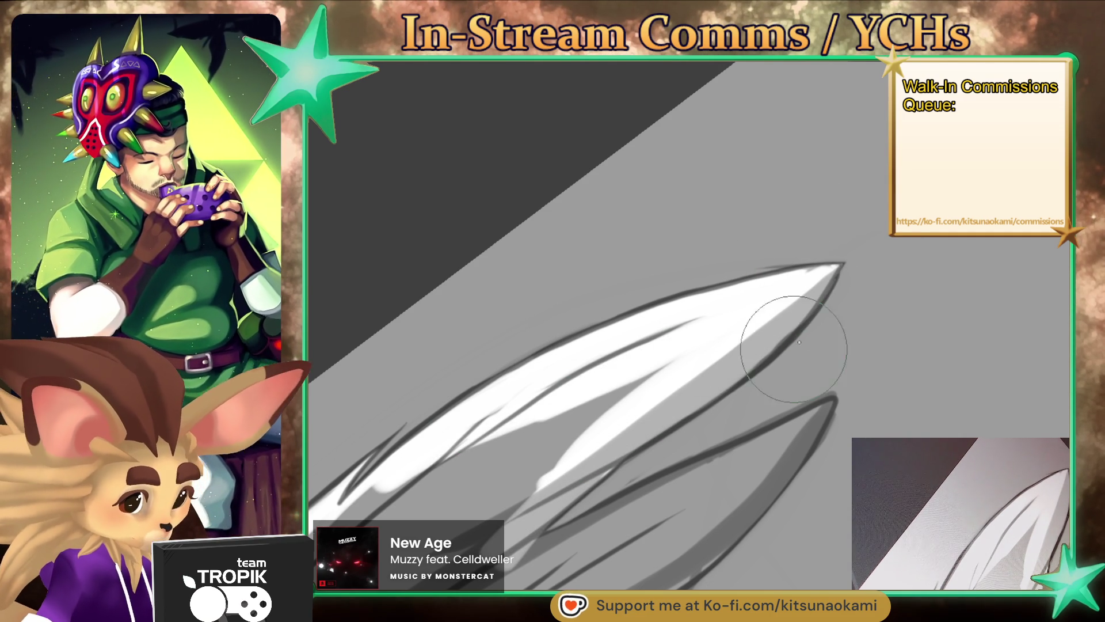
Step: Highlight the lower feather in white along its edge and body up to its tip
left_click_drag(755, 363, 728, 208)
left_click_drag(484, 426, 737, 305)
left_click_drag(598, 358, 800, 250)
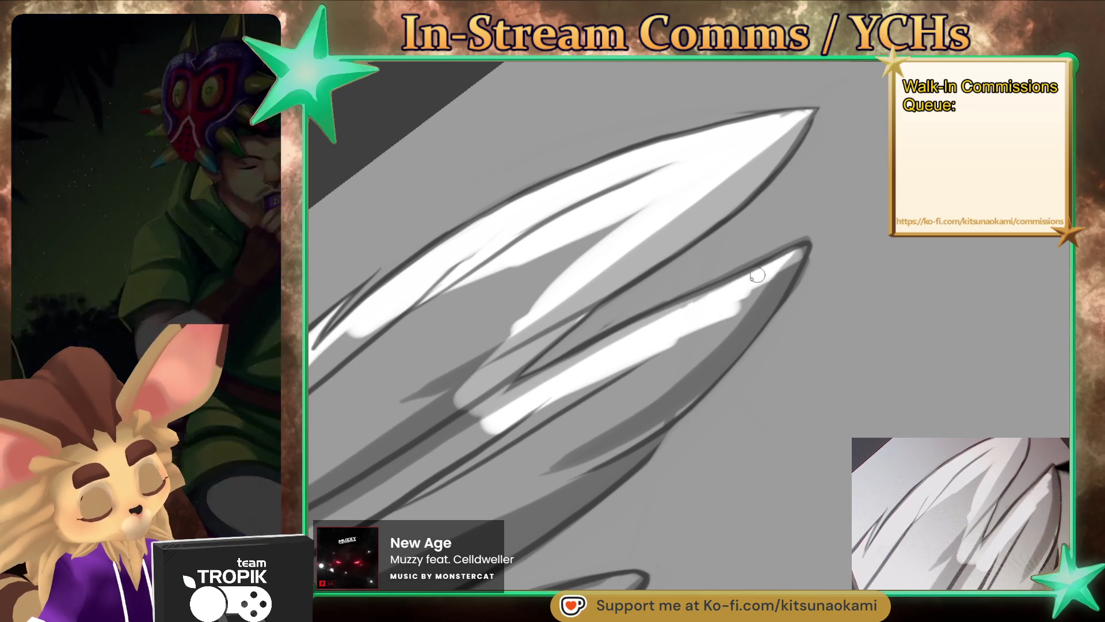
left_click_drag(627, 423, 735, 329)
left_click_drag(713, 375, 561, 472)
left_click_drag(622, 443, 781, 277)
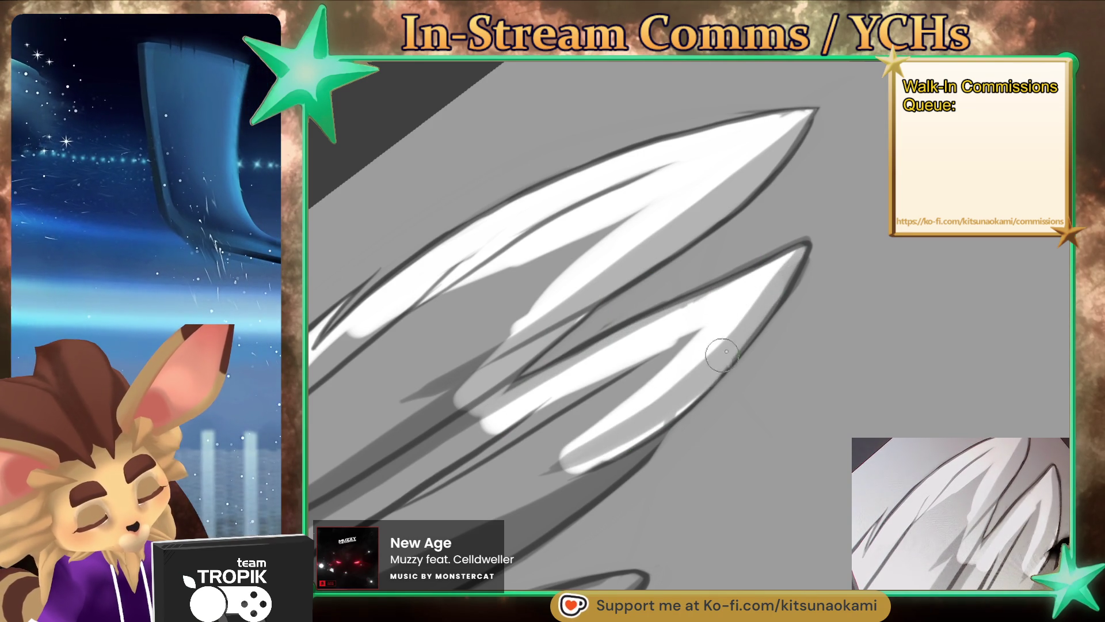
left_click_drag(679, 401, 794, 265)
left_click_drag(607, 460, 548, 499)
mouse_move(667, 405)
left_mouse_down()
mouse_move(524, 532)
mouse_move(639, 440)
left_mouse_up()
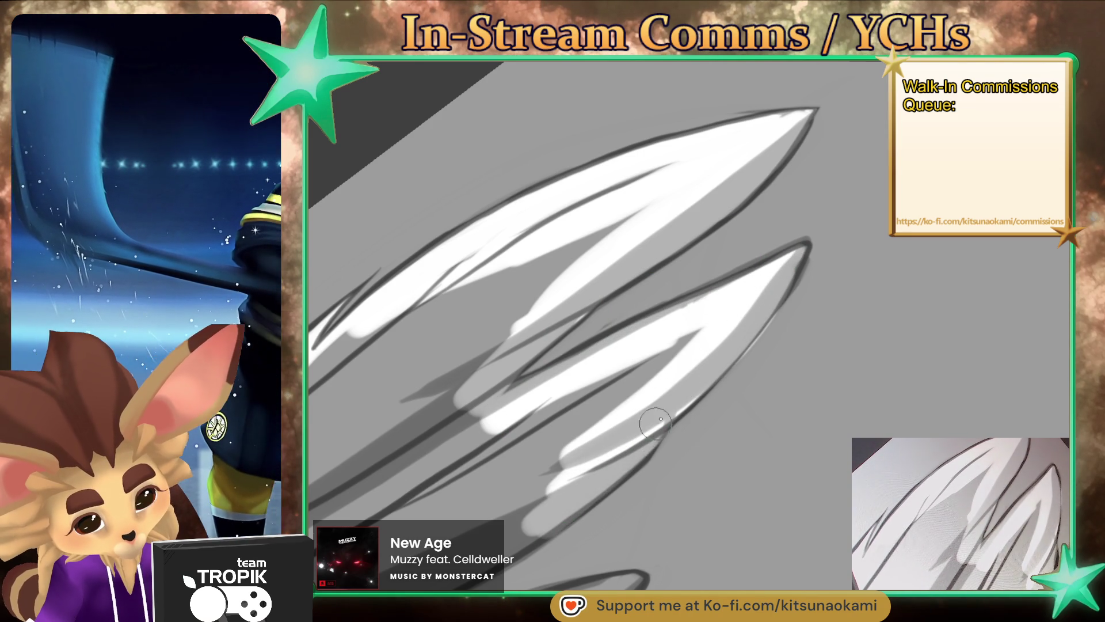
left_click_drag(455, 570, 731, 319)
left_click_drag(518, 414, 460, 478)
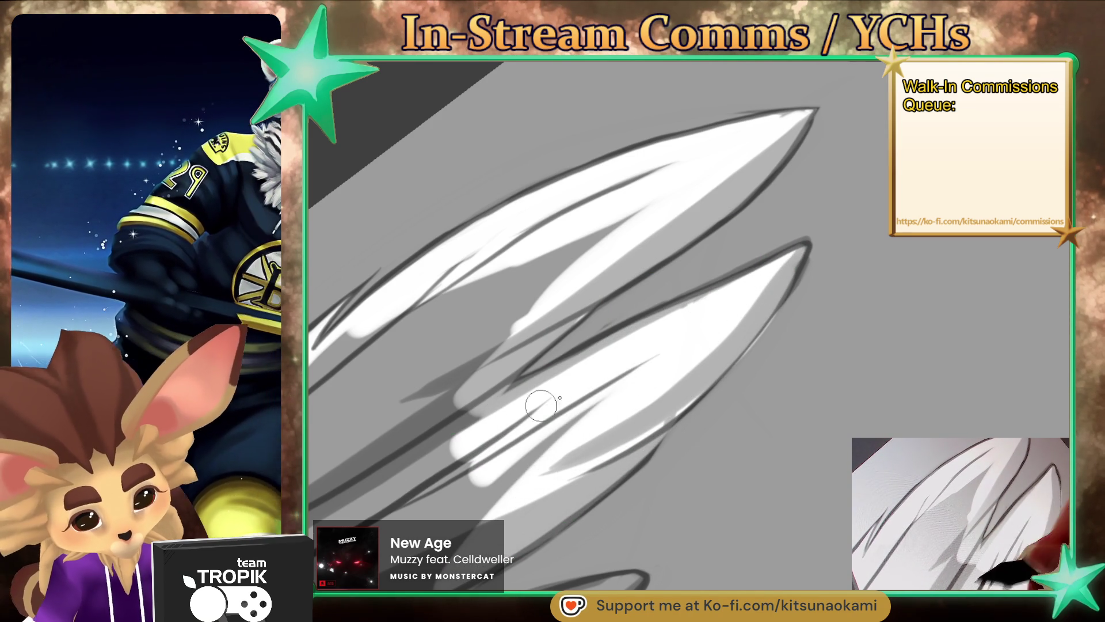
left_click_drag(610, 398, 518, 472)
mouse_move(726, 339)
left_mouse_down()
mouse_move(679, 391)
mouse_move(783, 276)
left_mouse_up()
scroll(699, 407, "up", 3)
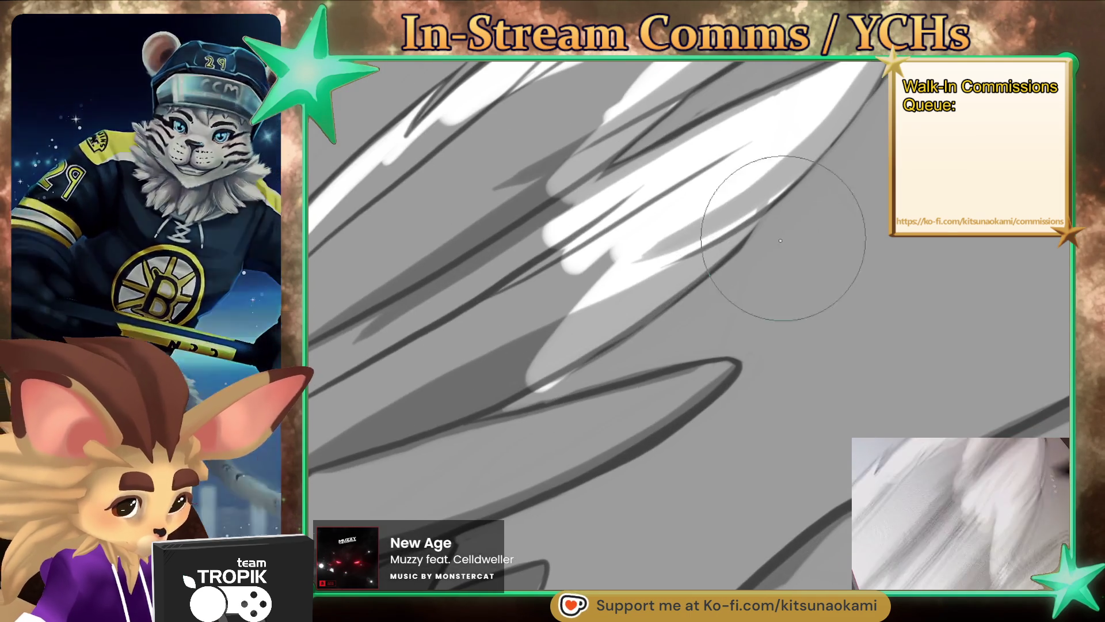
Step: Brighten the lower feather with white from tip to base, adding a soft brighter patch
mouse_move(509, 375)
left_mouse_down()
mouse_move(412, 440)
mouse_move(720, 365)
left_mouse_up()
mouse_move(622, 393)
left_mouse_down()
mouse_move(720, 366)
mouse_move(489, 507)
left_mouse_up()
left_click_drag(685, 391, 415, 530)
mouse_move(570, 426)
left_mouse_down()
mouse_move(537, 473)
mouse_move(414, 501)
mouse_move(556, 381)
left_mouse_up()
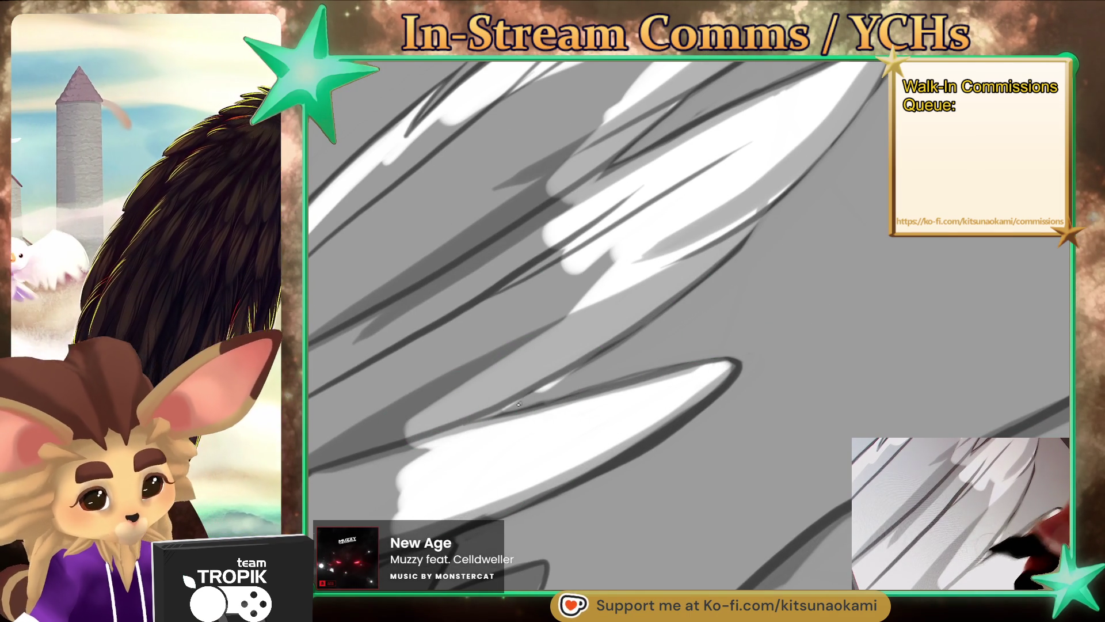
key("bracketright")
key("bracketright")
key("bracketright")
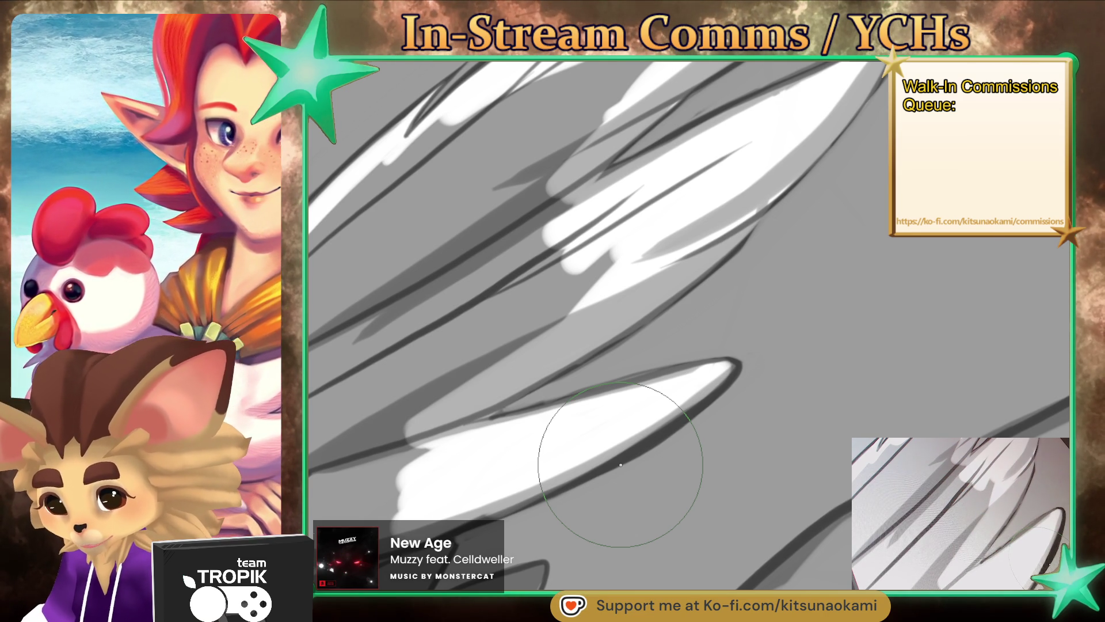
key("bracketleft")
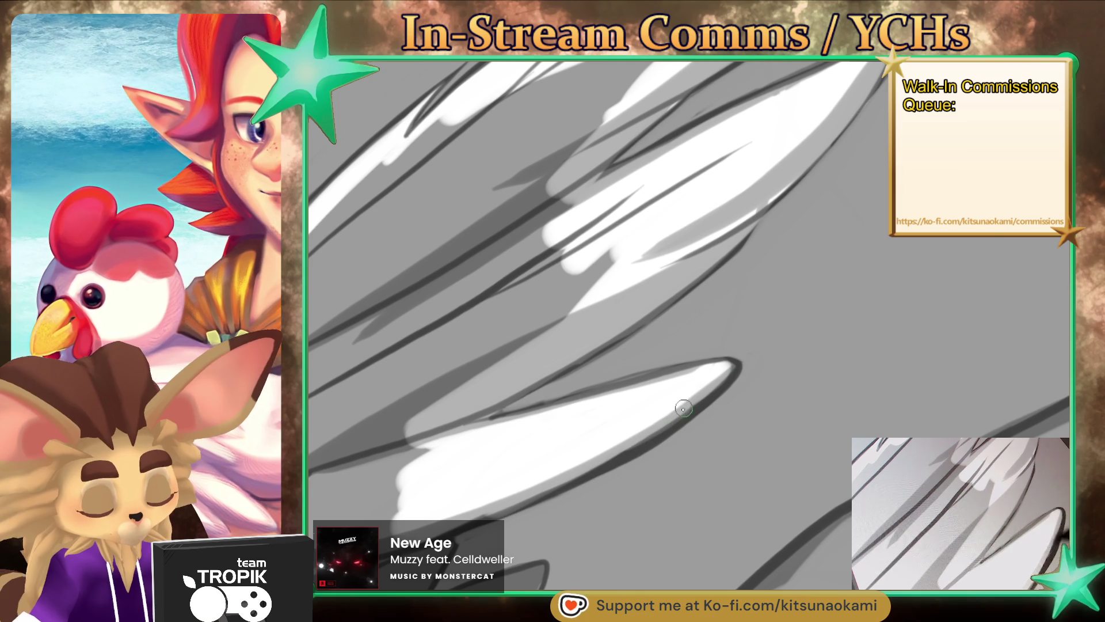
left_click_drag(685, 407, 689, 399)
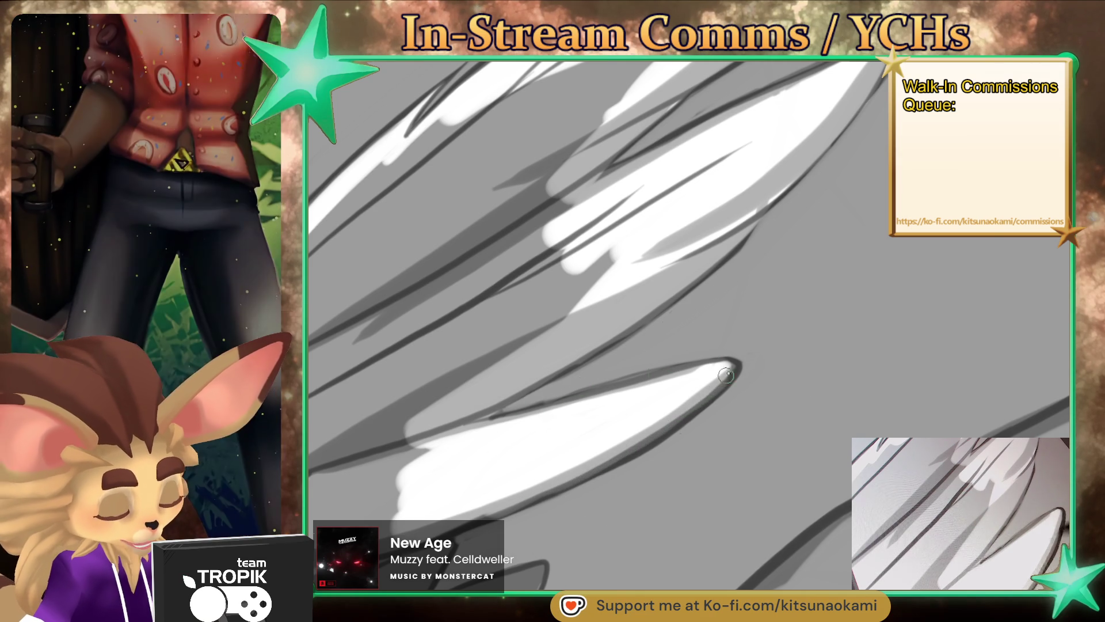
Step: With a much smaller brush, shade below the zigzag edge and down the lower feather in light grey
scroll(625, 441, "down", 5)
scroll(676, 349, "up", 5)
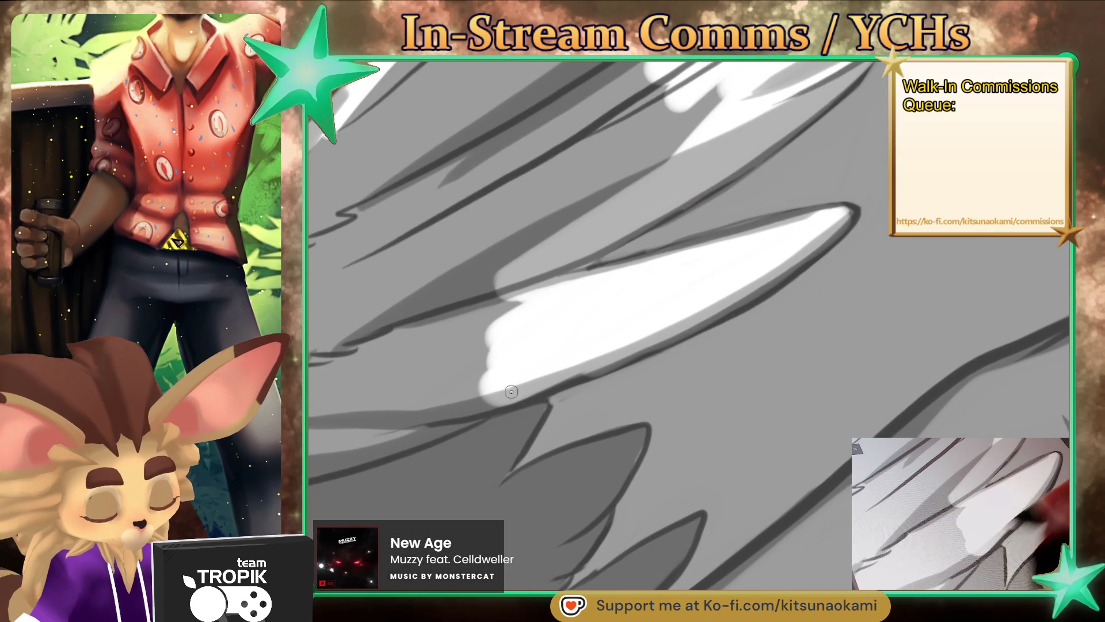
key("bracketleft")
mouse_move(587, 309)
left_mouse_down()
mouse_move(622, 215)
mouse_move(537, 384)
mouse_move(668, 351)
left_mouse_up()
key("bracketleft")
left_click_drag(603, 369, 679, 345)
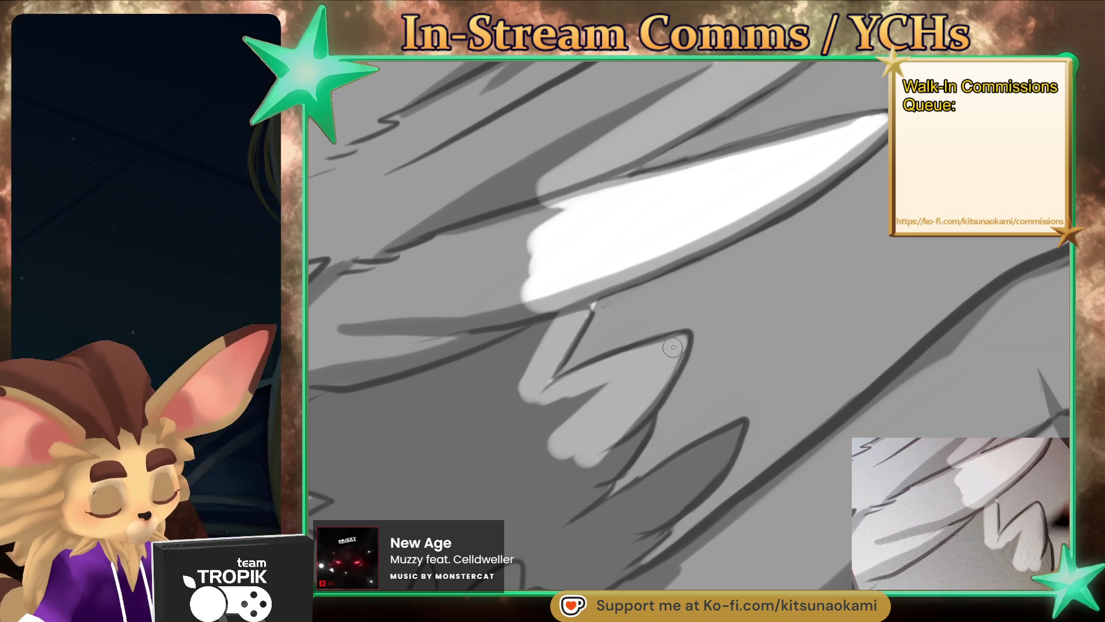
mouse_move(583, 404)
left_mouse_down()
mouse_move(634, 430)
mouse_move(599, 472)
mouse_move(731, 433)
mouse_move(667, 498)
left_mouse_up()
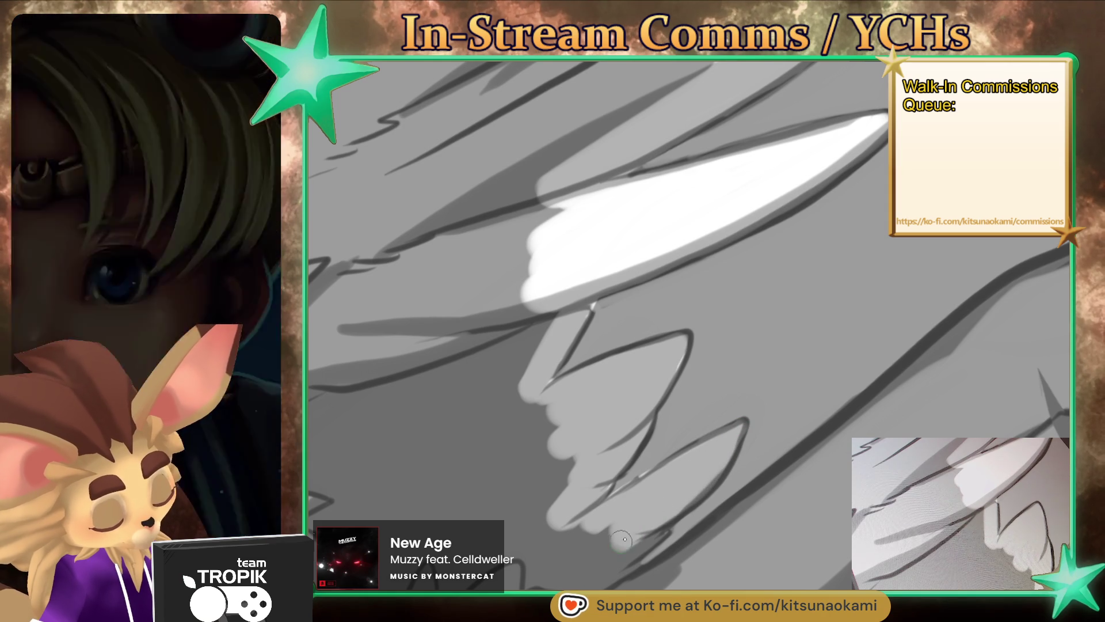
left_click_drag(621, 541, 658, 525)
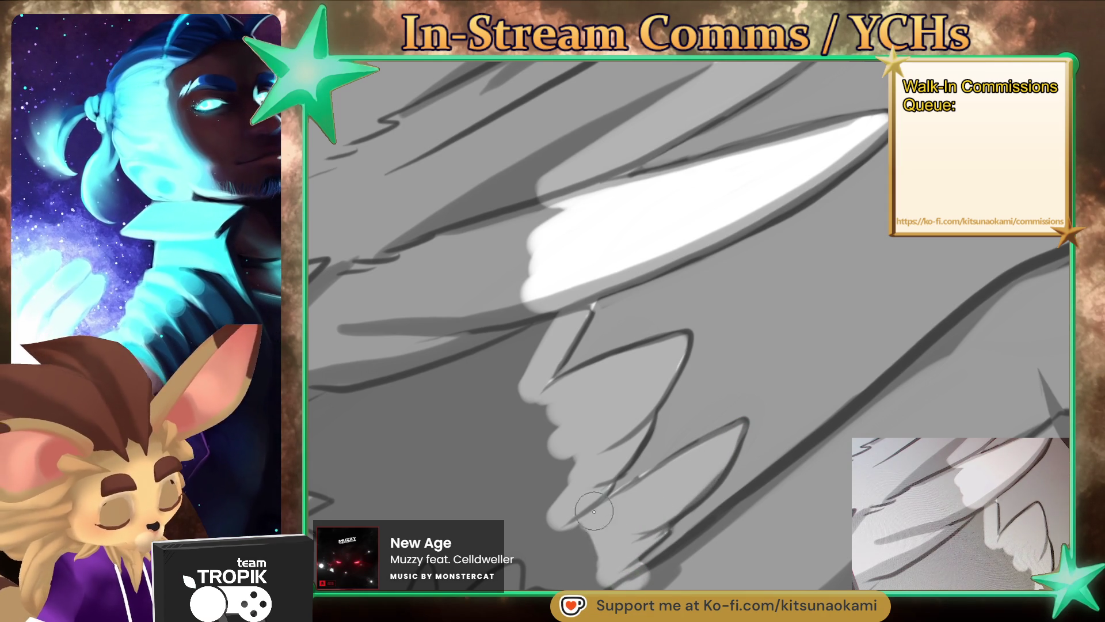
mouse_move(596, 512)
left_mouse_down()
mouse_move(535, 394)
mouse_move(518, 299)
left_mouse_up()
Step: Paint white highlights along the leg
mouse_move(658, 295)
left_mouse_down()
mouse_move(755, 505)
mouse_move(553, 545)
left_mouse_up()
left_click_drag(619, 463, 490, 549)
left_click_drag(679, 398, 595, 461)
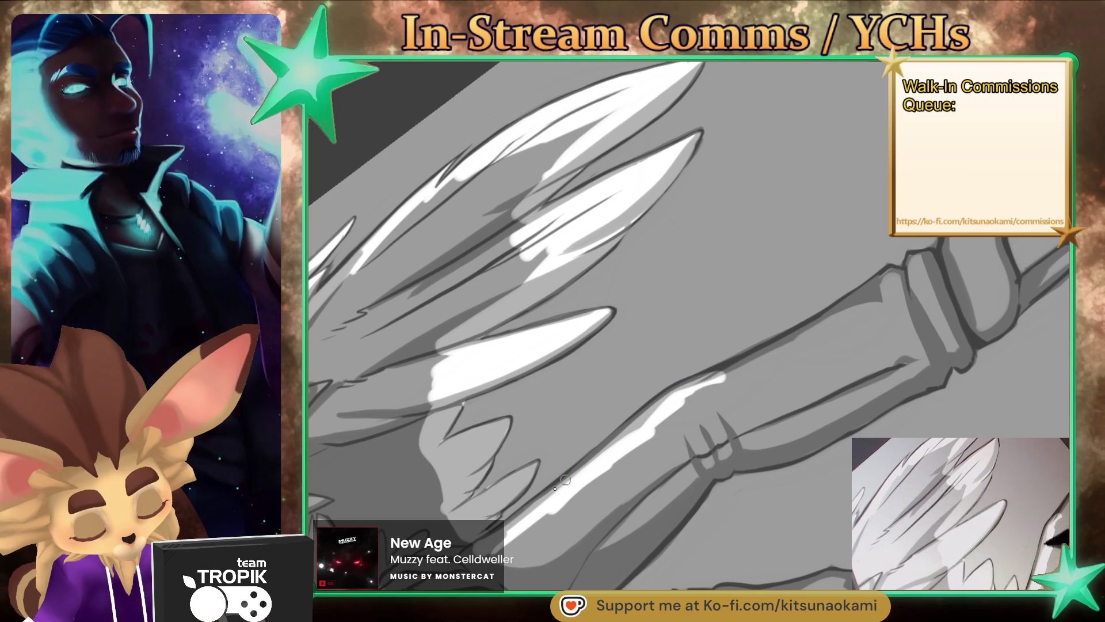
Step: Paint white highlights along the leg's upper edge, down the boot and along the lower shin
left_click_drag(759, 360, 656, 427)
mouse_move(792, 343)
left_mouse_down()
mouse_move(601, 441)
mouse_move(761, 352)
left_mouse_up()
scroll(699, 381, "down", 2)
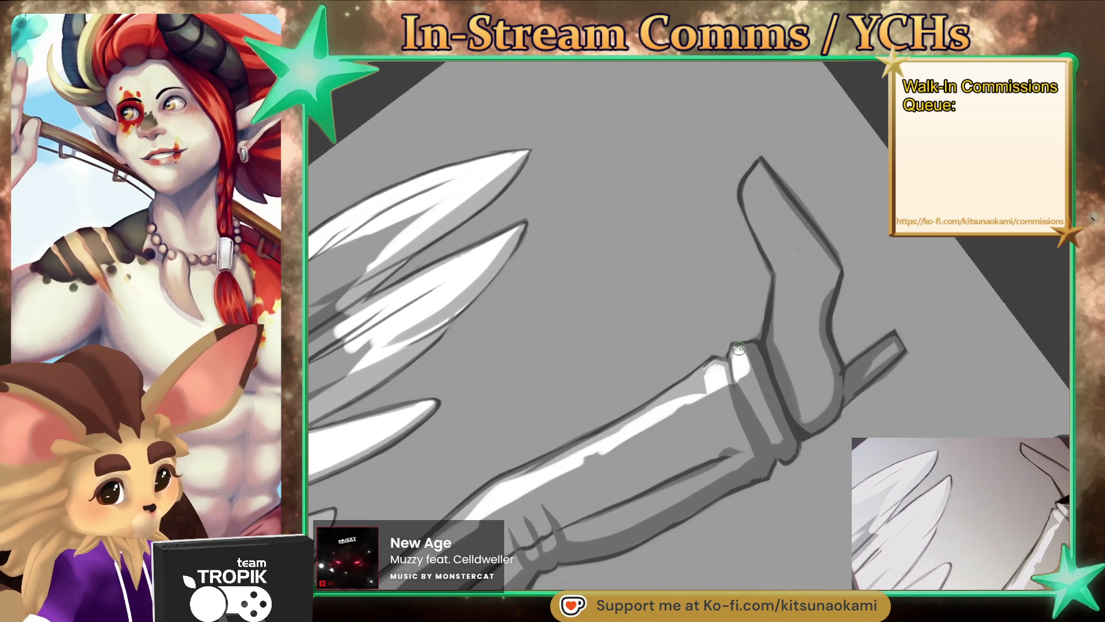
left_click_drag(763, 166, 772, 357)
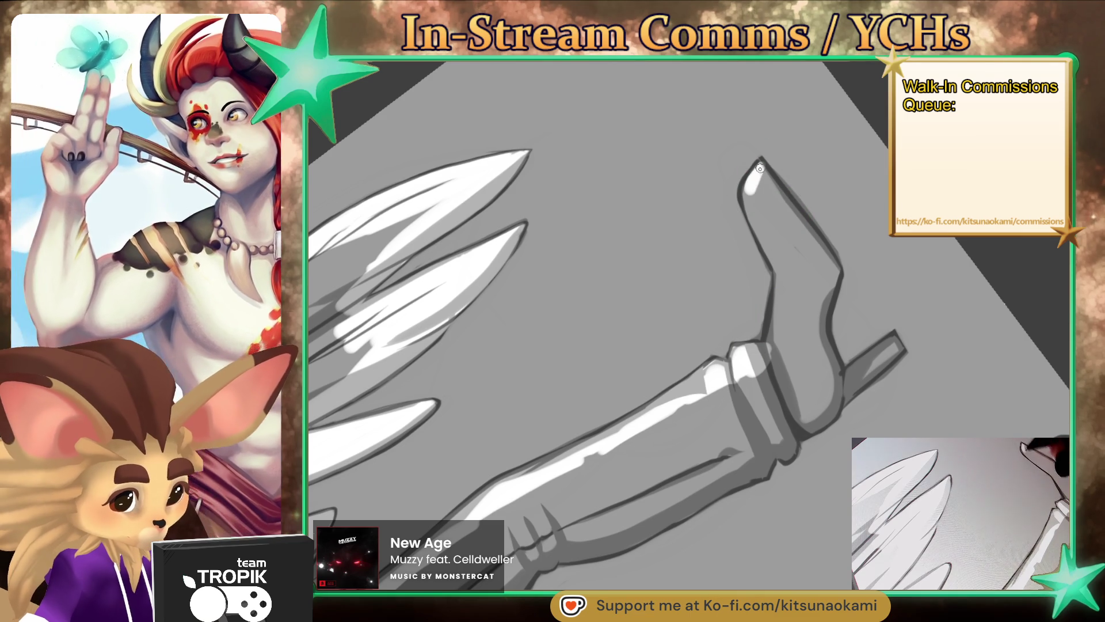
mouse_move(777, 265)
left_mouse_down()
mouse_move(754, 167)
mouse_move(820, 251)
mouse_move(825, 375)
mouse_move(794, 248)
mouse_move(817, 311)
mouse_move(798, 357)
mouse_move(719, 406)
mouse_move(699, 438)
mouse_move(701, 423)
mouse_move(662, 426)
mouse_move(645, 413)
mouse_move(701, 431)
mouse_move(677, 456)
left_mouse_up()
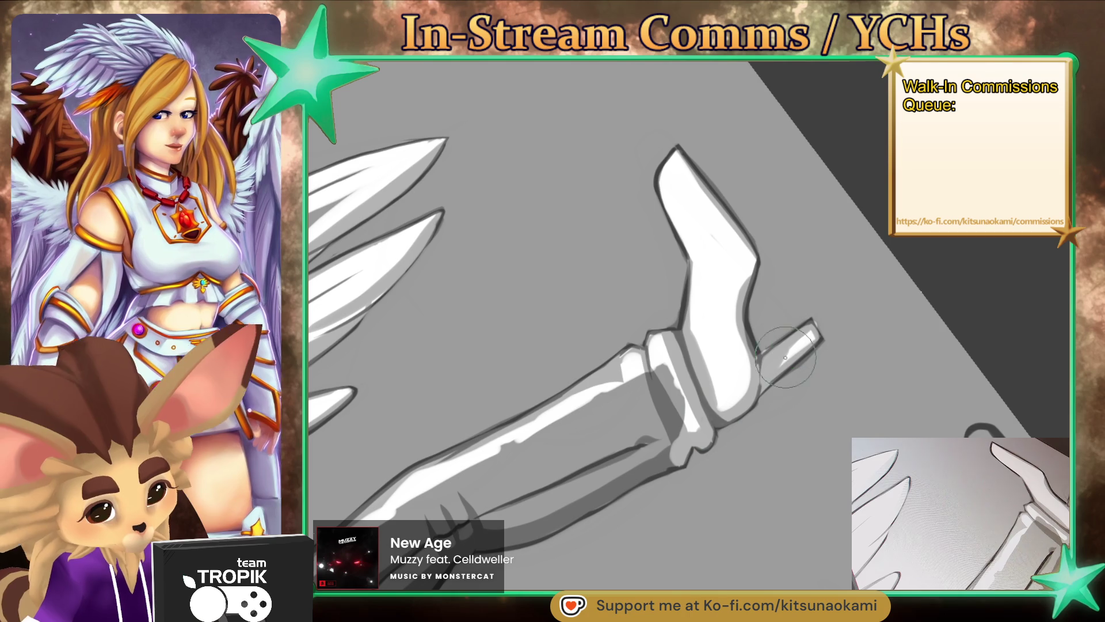
mouse_move(702, 425)
left_mouse_down()
mouse_move(760, 299)
mouse_move(599, 403)
left_mouse_up()
left_click_drag(644, 371, 536, 423)
mouse_move(701, 326)
left_mouse_down()
mouse_move(612, 385)
mouse_move(507, 420)
mouse_move(623, 376)
left_mouse_up()
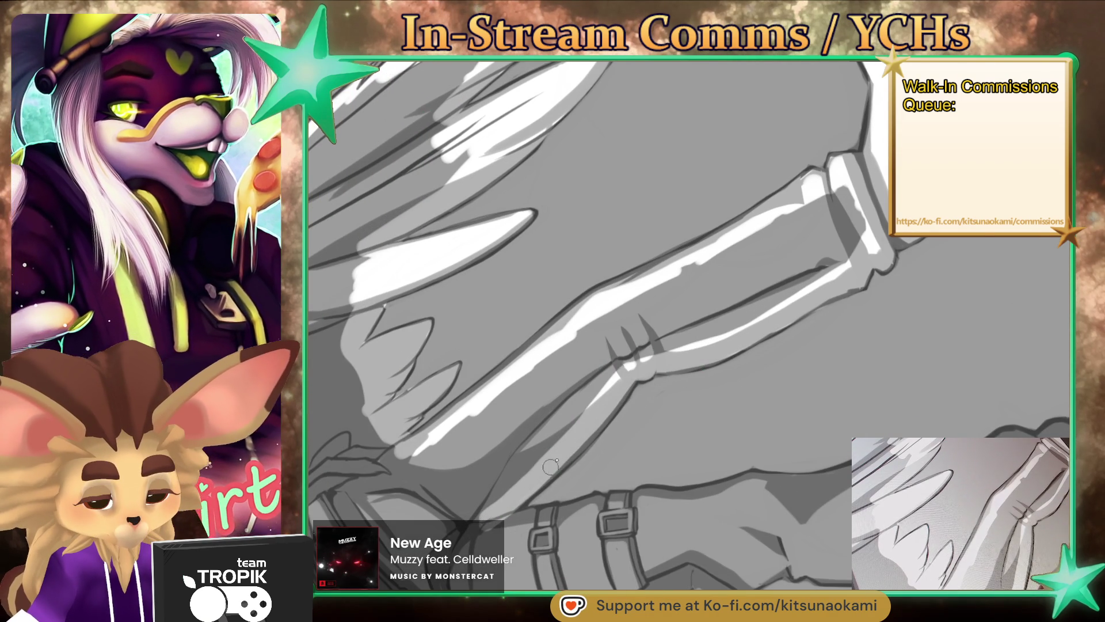
Step: Highlight the other leg and boot edges in white, filling the boot's interior solid white
left_click_drag(627, 387, 597, 440)
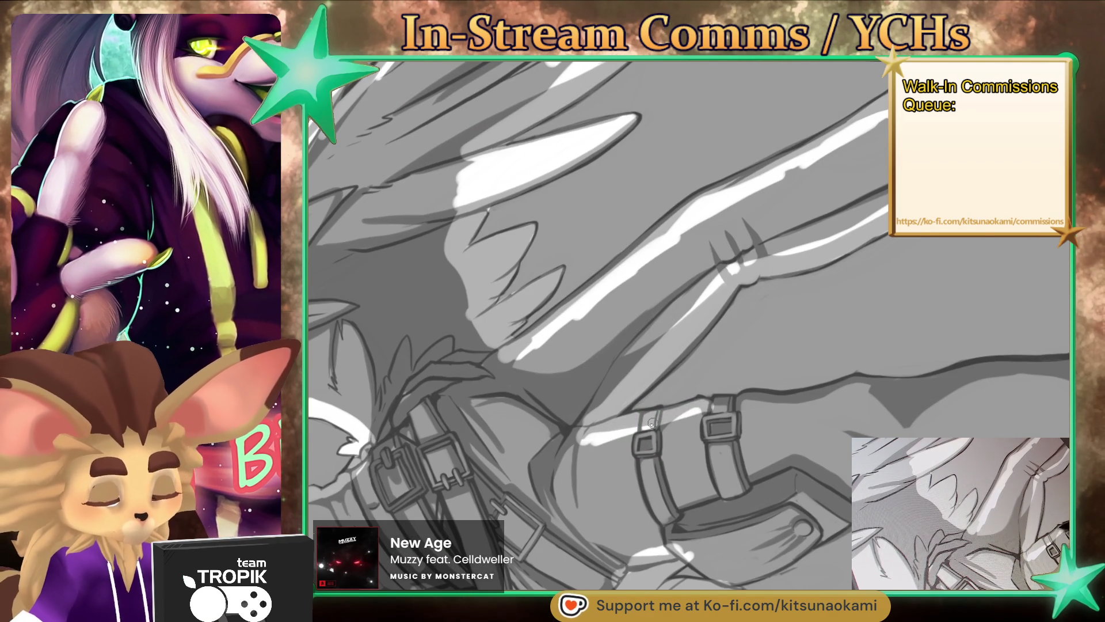
left_click_drag(660, 418, 632, 435)
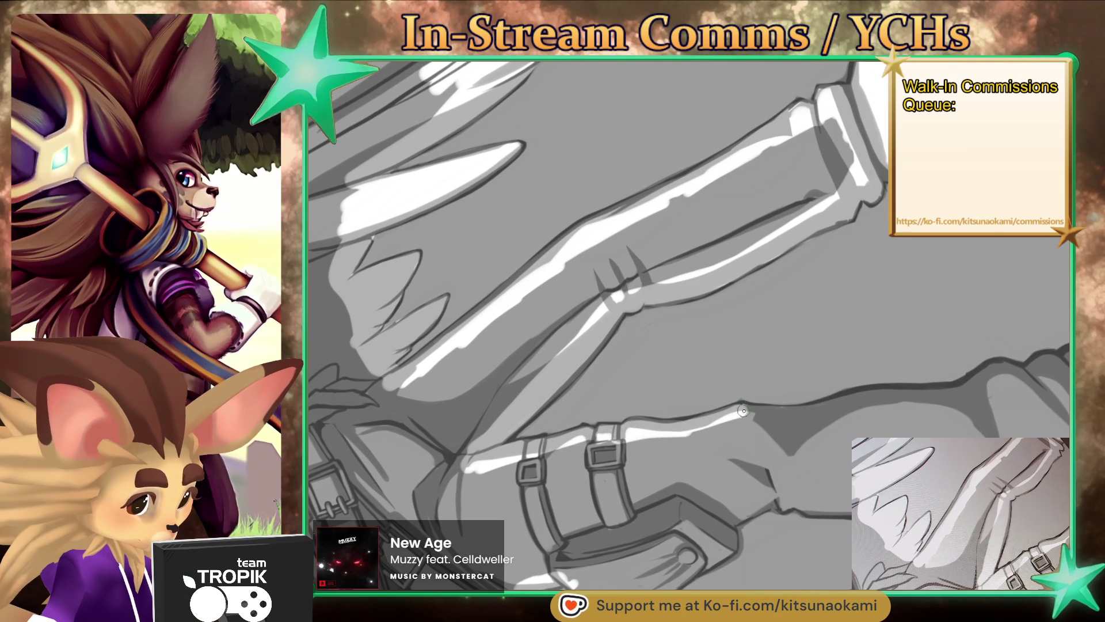
left_click_drag(747, 409, 685, 423)
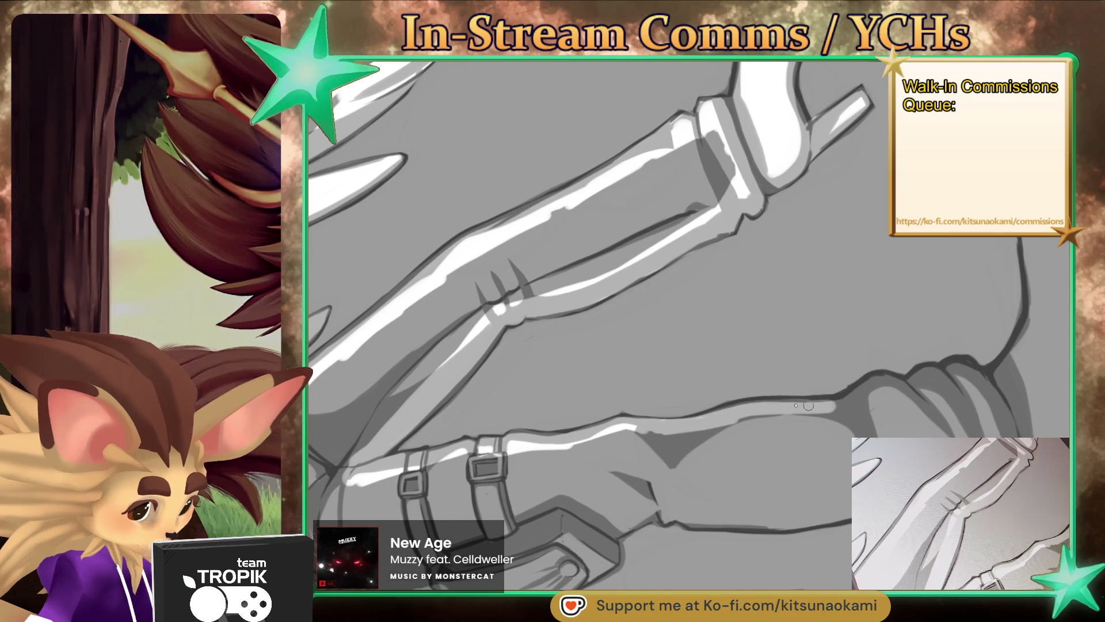
left_click_drag(817, 406, 783, 415)
mouse_move(656, 432)
left_mouse_down()
mouse_move(806, 406)
mouse_move(781, 413)
mouse_move(814, 396)
mouse_move(748, 279)
mouse_move(744, 311)
mouse_move(821, 392)
left_mouse_up()
left_click_drag(844, 442, 754, 538)
left_click_drag(748, 291, 706, 468)
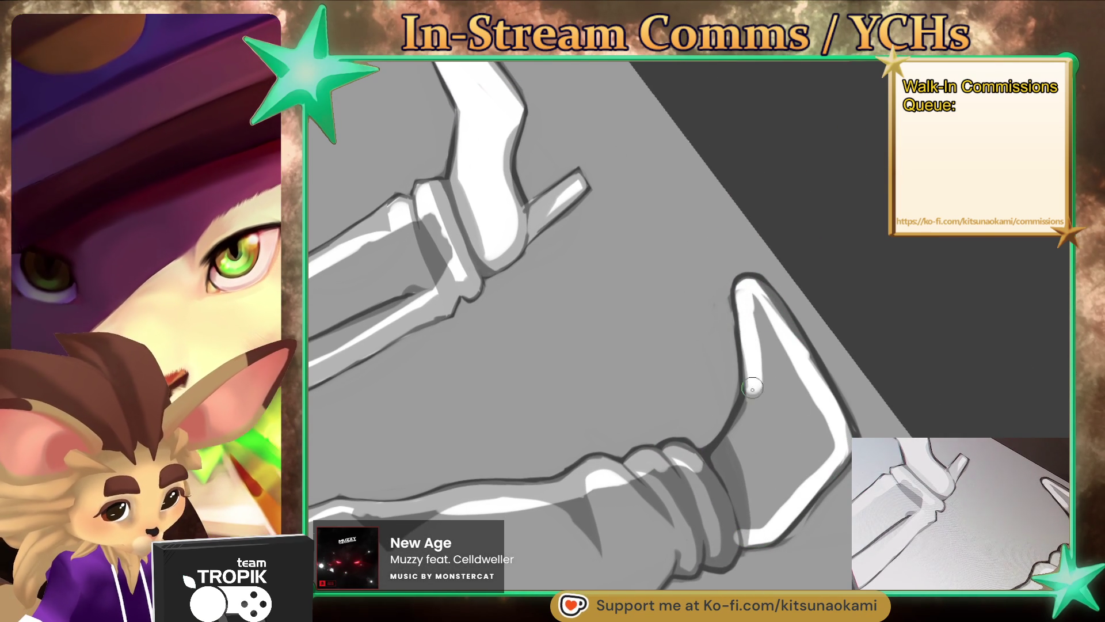
mouse_move(761, 408)
left_mouse_down()
mouse_move(754, 305)
mouse_move(807, 461)
mouse_move(768, 515)
mouse_move(775, 405)
mouse_move(726, 507)
mouse_move(739, 515)
mouse_move(719, 557)
mouse_move(731, 542)
mouse_move(688, 560)
mouse_move(806, 439)
left_mouse_up()
mouse_move(823, 403)
left_mouse_down()
mouse_move(769, 469)
mouse_move(729, 466)
mouse_move(812, 420)
mouse_move(753, 461)
mouse_move(653, 478)
mouse_move(520, 481)
mouse_move(485, 448)
mouse_move(635, 413)
mouse_move(582, 469)
left_mouse_up()
mouse_move(645, 441)
left_mouse_down()
mouse_move(598, 461)
mouse_move(593, 483)
mouse_move(541, 515)
mouse_move(567, 502)
left_mouse_up()
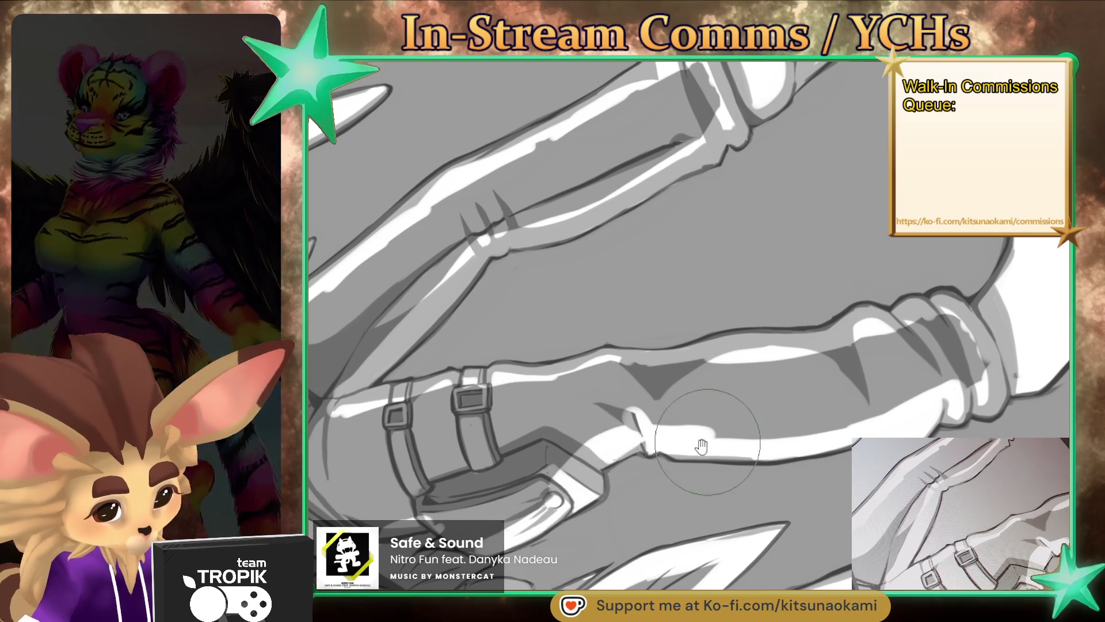
Step: Rotate the view so the straps run vertically and zoom out to the whole figure
left_click_drag(716, 420, 839, 357)
left_click_drag(789, 493, 586, 203)
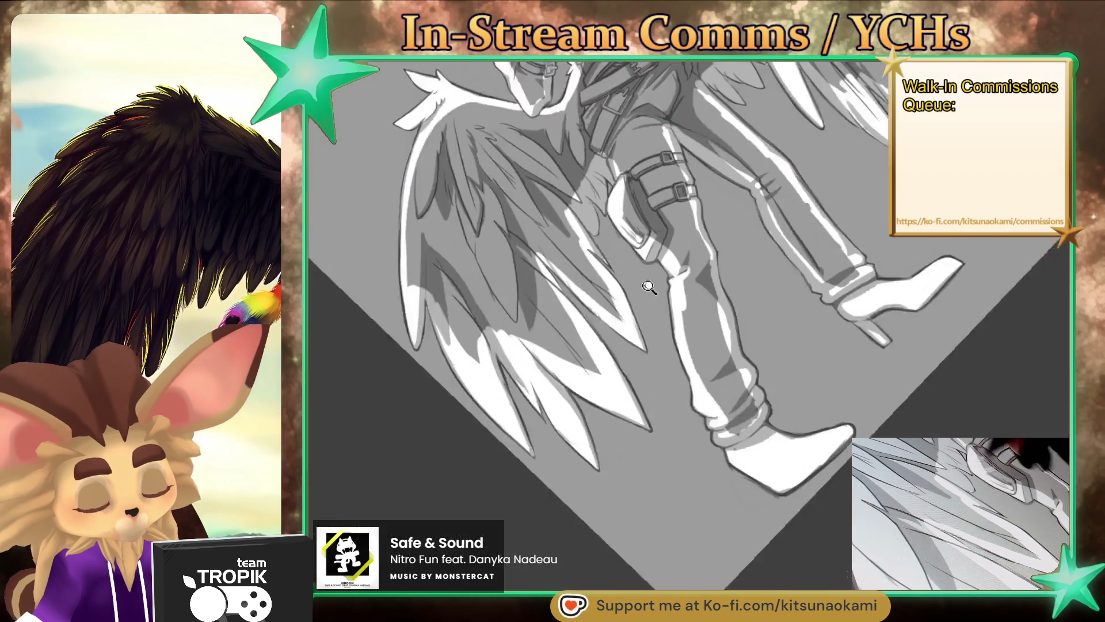
mouse_move(586, 203)
left_mouse_down()
mouse_move(695, 530)
mouse_move(770, 482)
left_mouse_up()
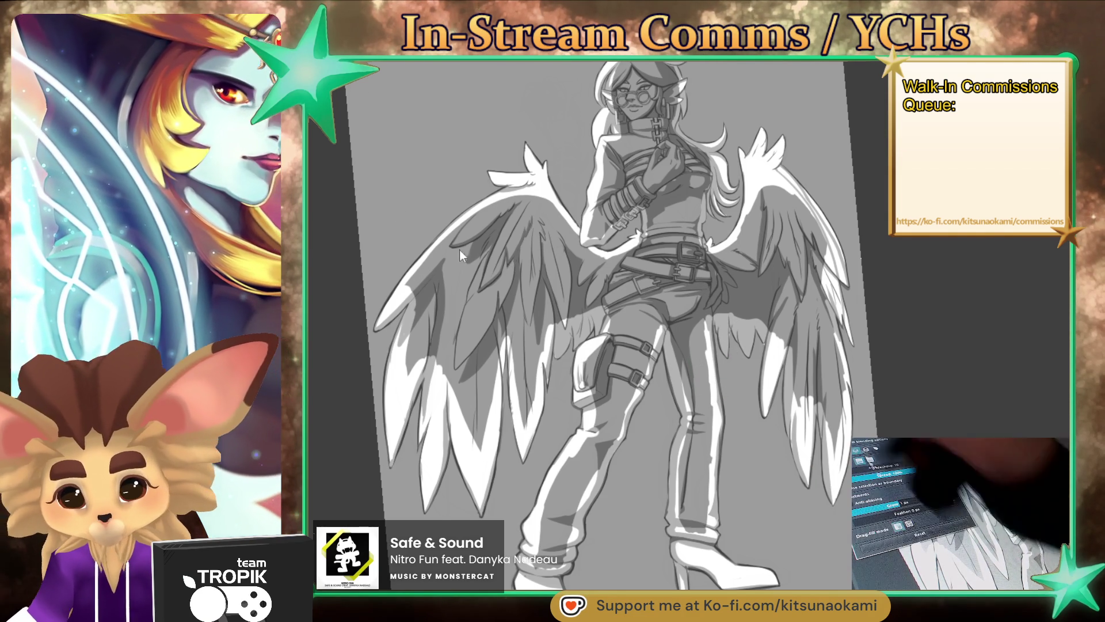
Step: Fill the figure's base shading with white
left_click(655, 288)
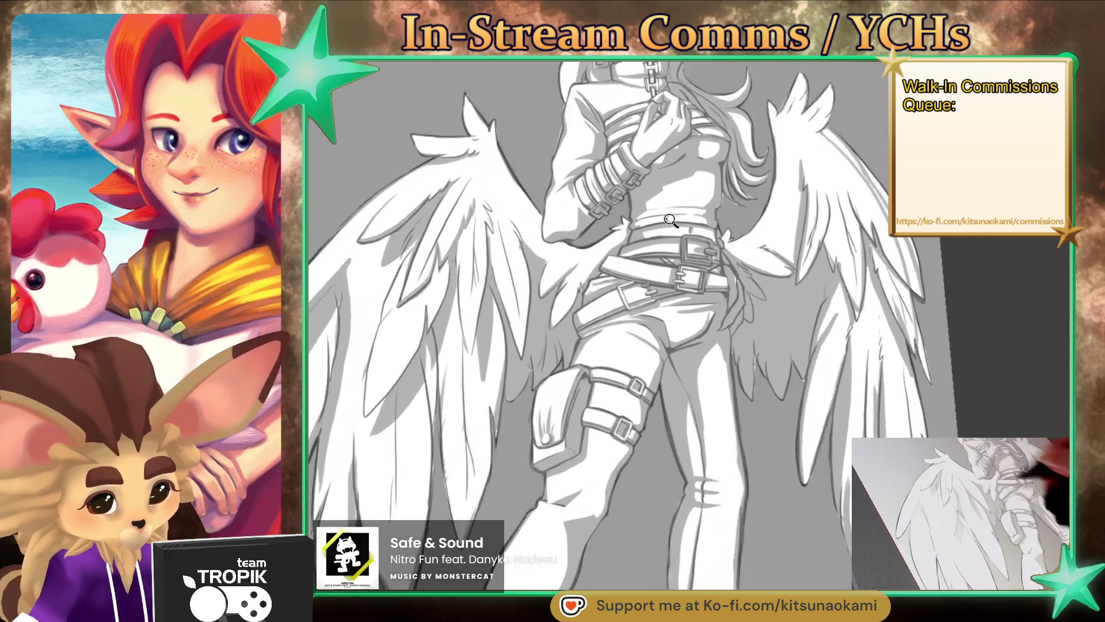
scroll(779, 393, "up", 3)
left_click_drag(719, 277, 730, 370)
scroll(726, 356, "down", 5)
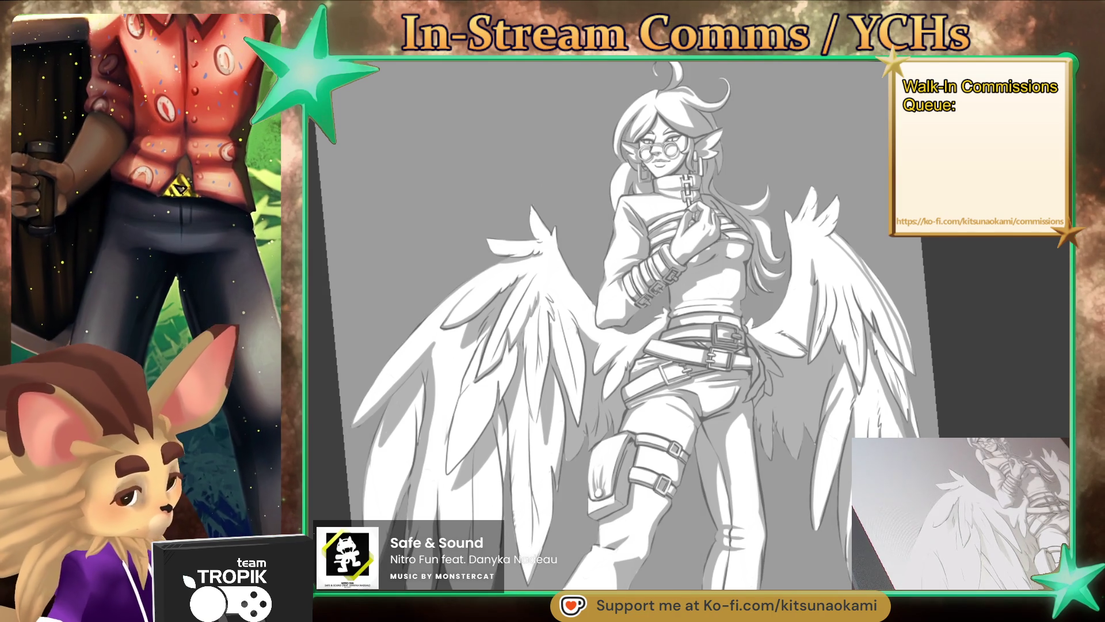
left_click_drag(725, 345, 685, 328)
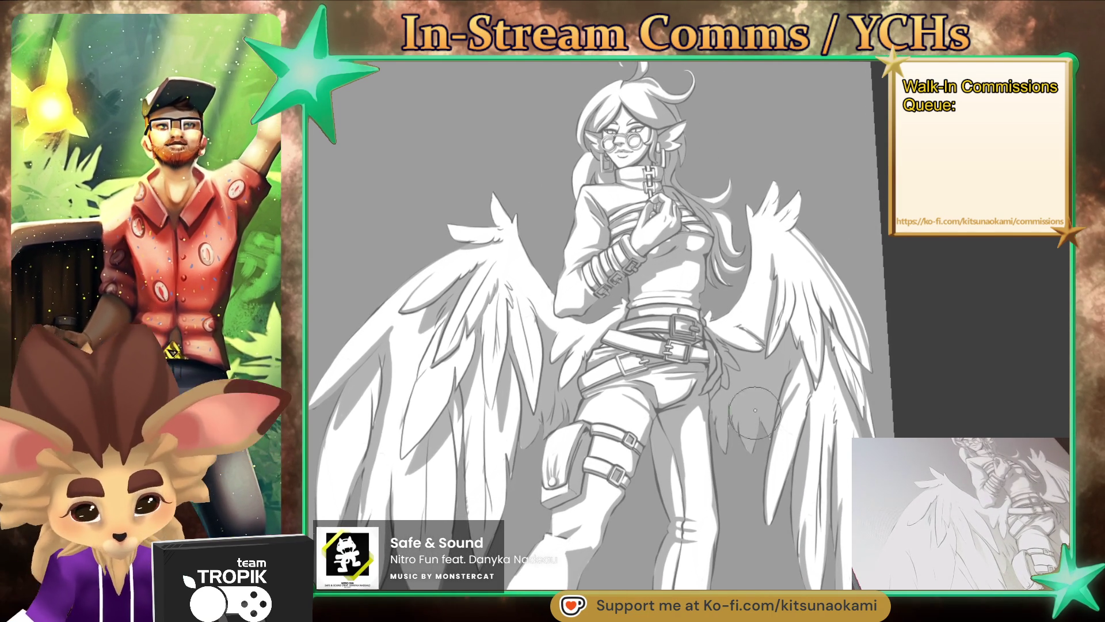
scroll(756, 421, "up", 5)
scroll(691, 374, "up", 2)
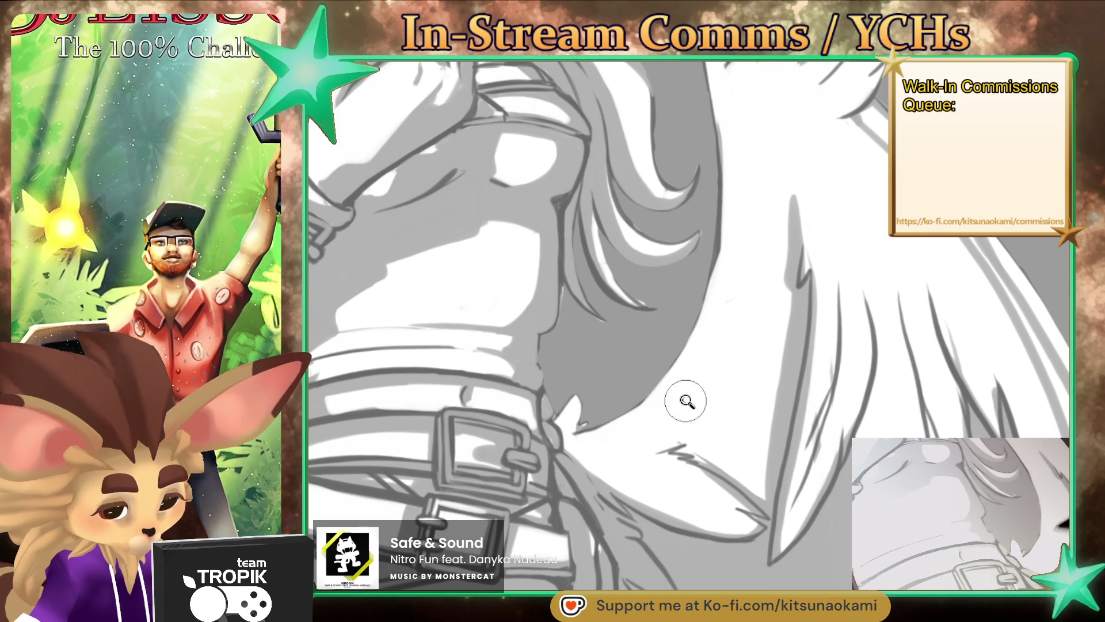
scroll(684, 401, "down", 7)
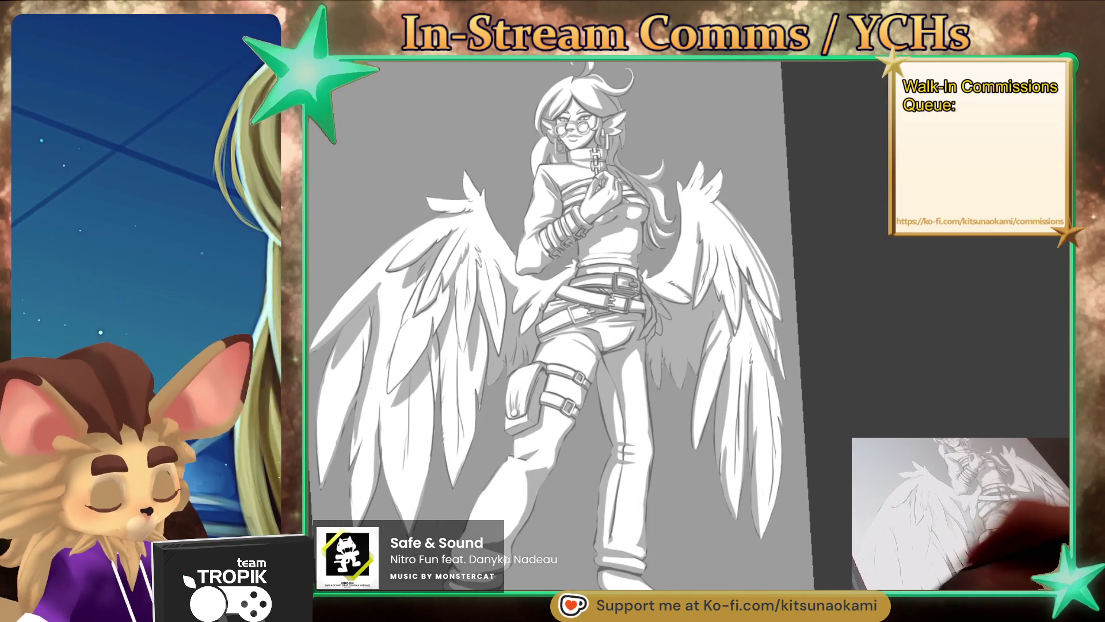
Step: Magic-wand select the grey background around the figure
left_click(797, 443)
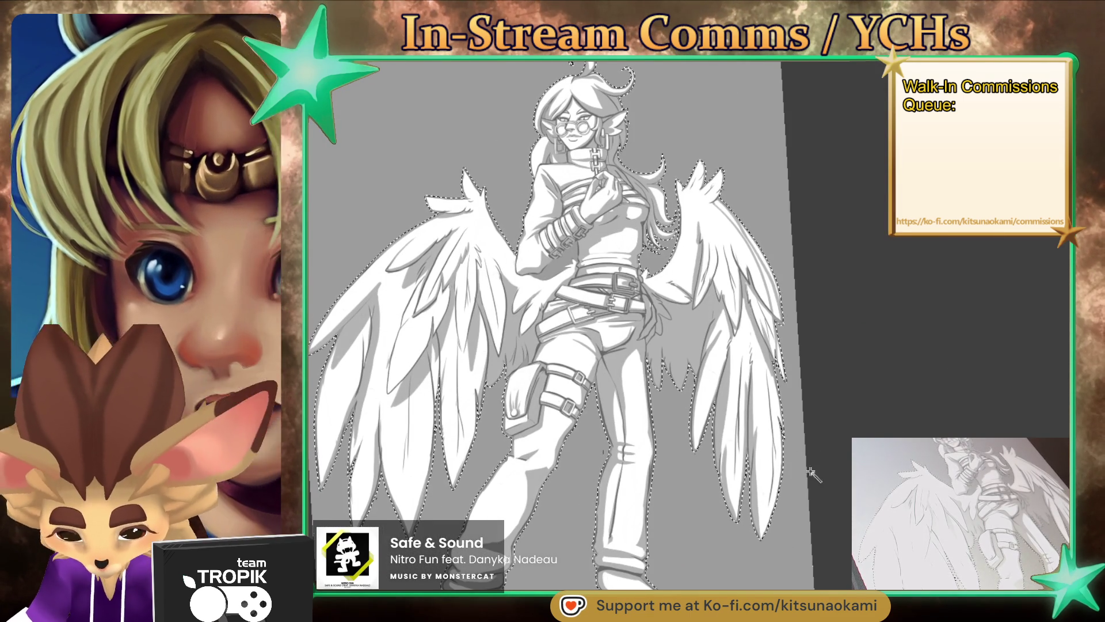
scroll(751, 242, "up", 5)
scroll(751, 241, "down", 2)
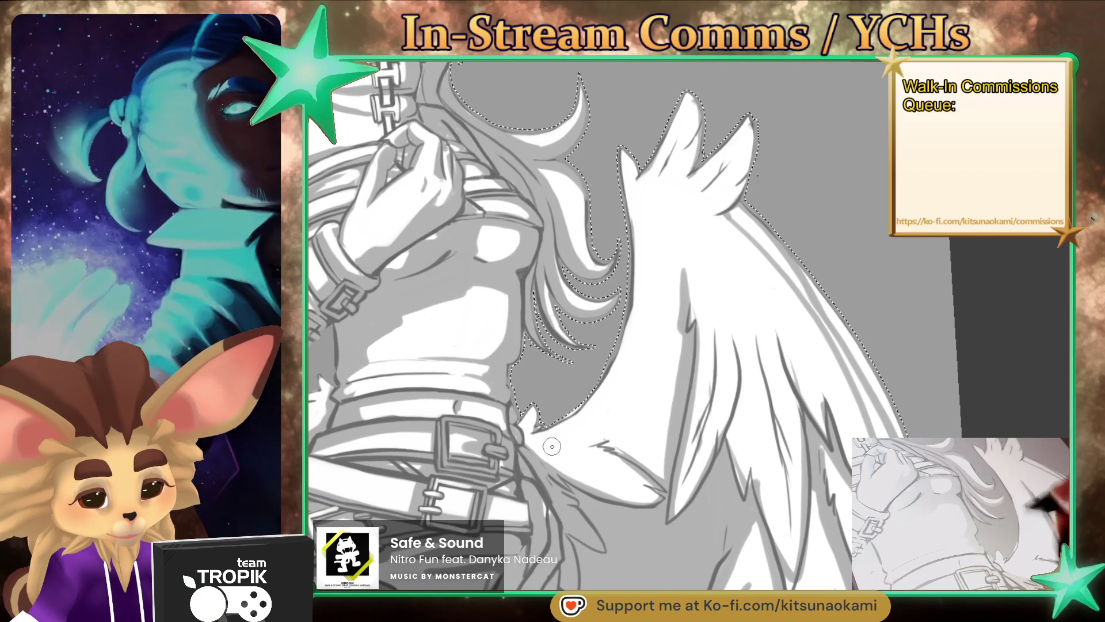
Step: Paint white over the wing shading near the waist
mouse_move(610, 437)
left_mouse_down()
mouse_move(642, 346)
mouse_move(639, 403)
left_mouse_up()
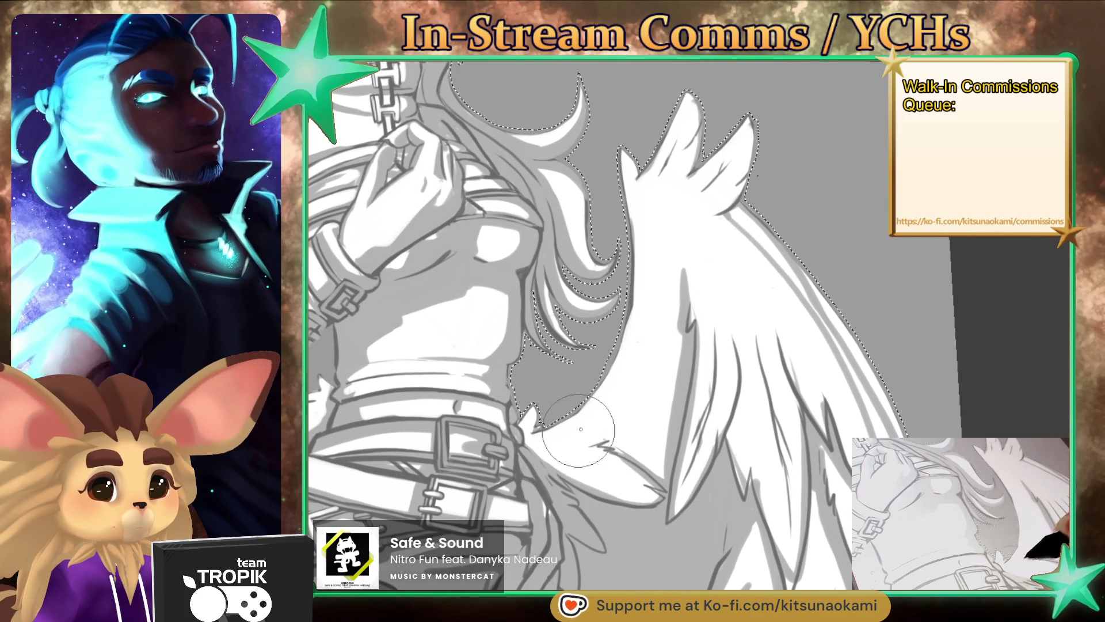
scroll(572, 436, "down", 3)
scroll(701, 472, "up", 1)
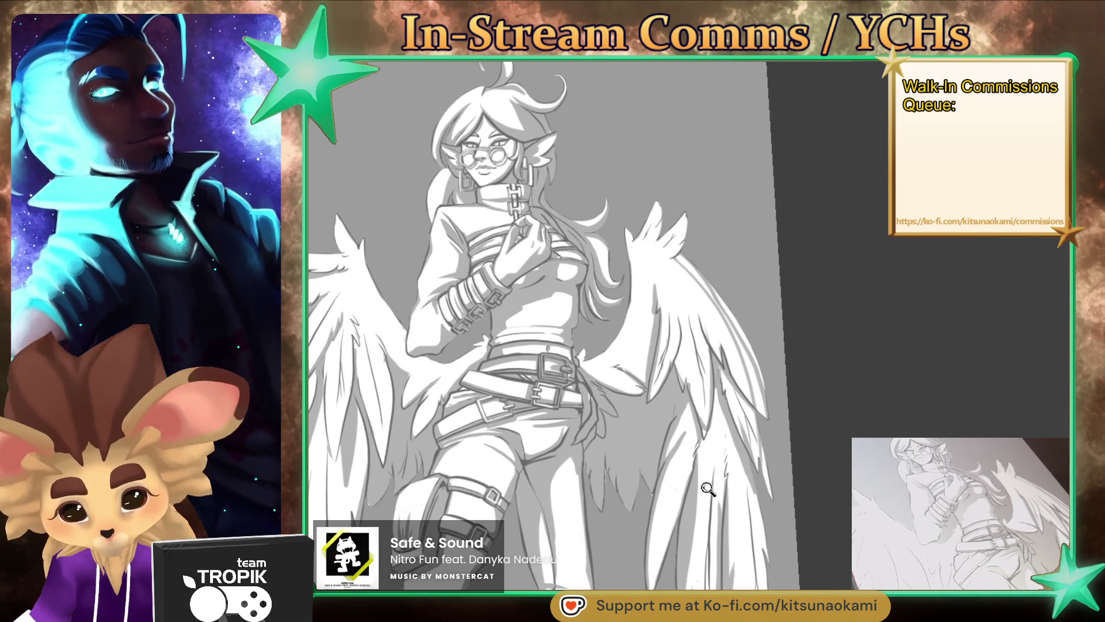
scroll(708, 487, "down", 1)
scroll(708, 487, "up", 2)
scroll(707, 481, "up", 2)
scroll(706, 474, "up", 1)
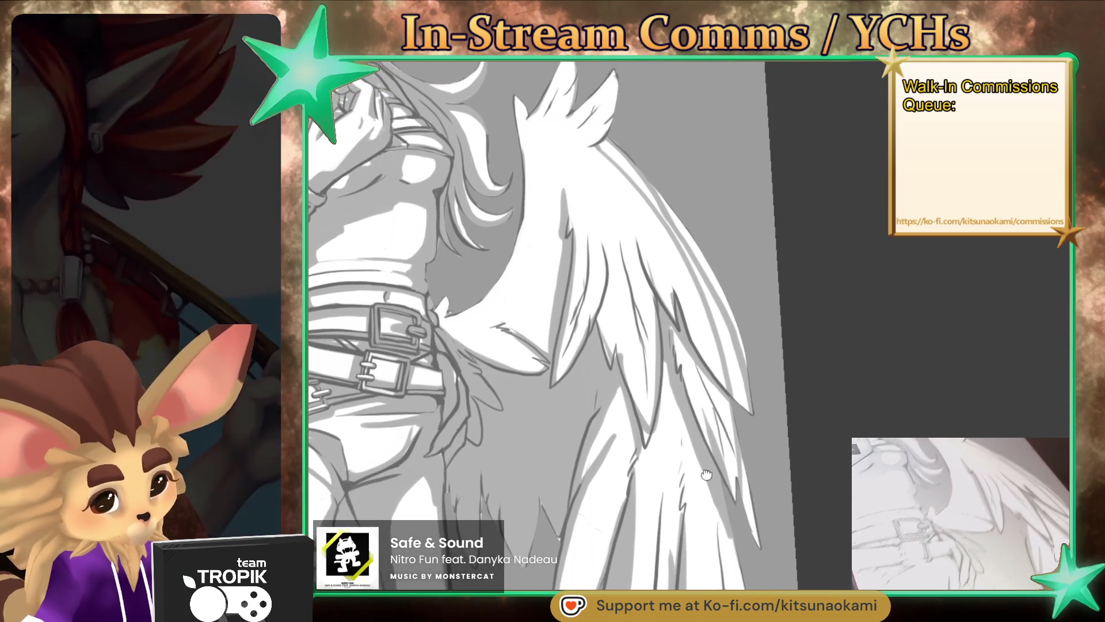
scroll(706, 474, "down", 3)
scroll(705, 474, "down", 1)
left_click_drag(706, 474, 964, 430)
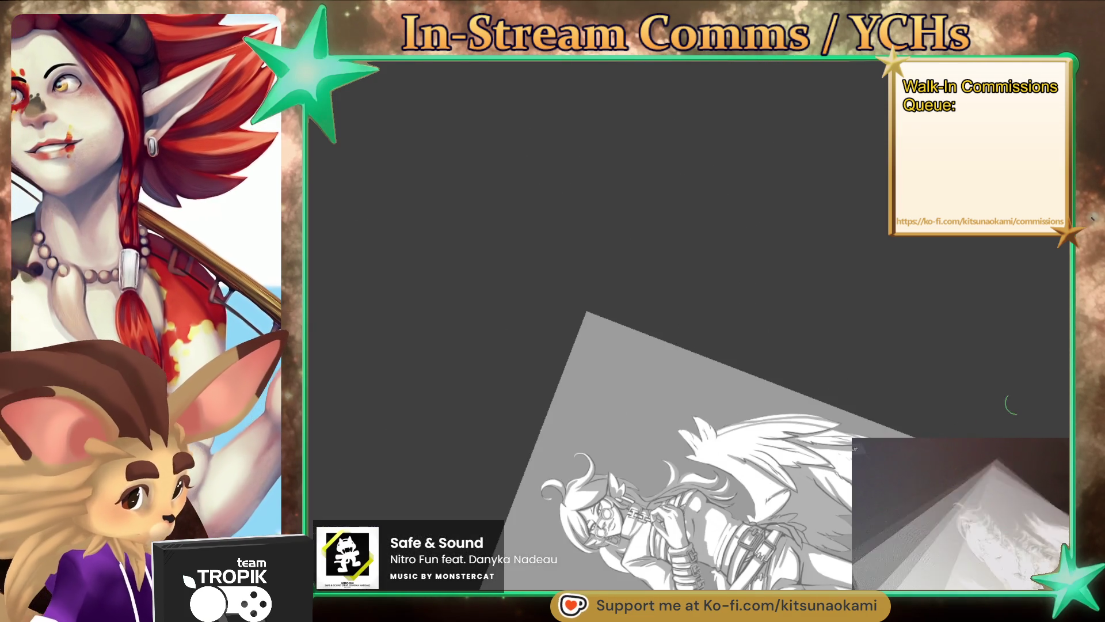
Step: Straighten the view to a slight tilt and shift it down to review the finished figure
scroll(801, 479, "up", 3)
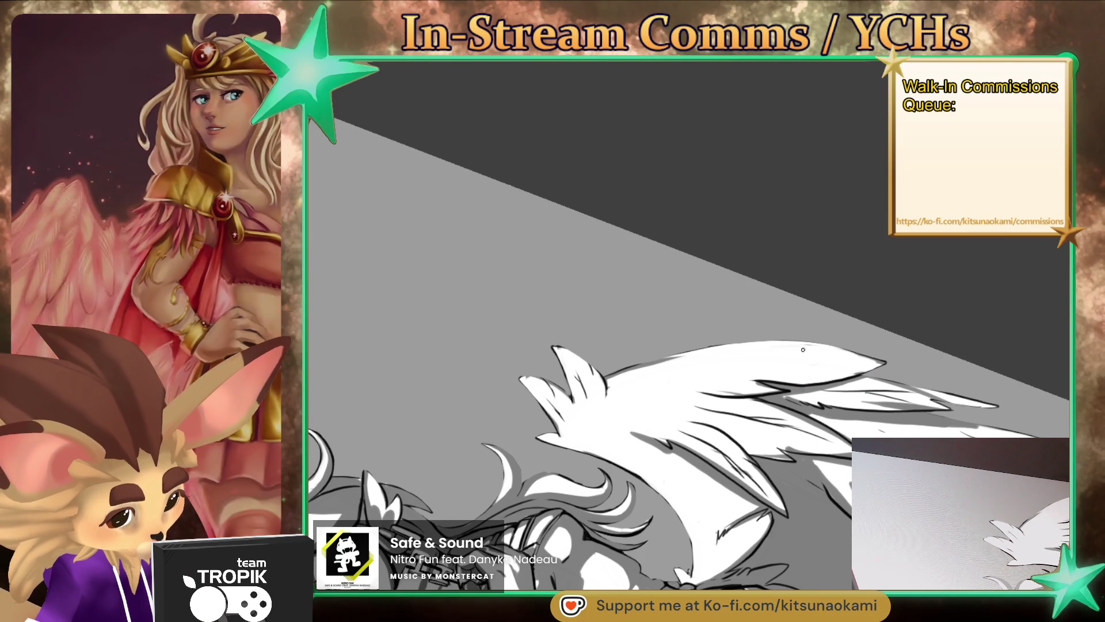
scroll(804, 395, "down", 5)
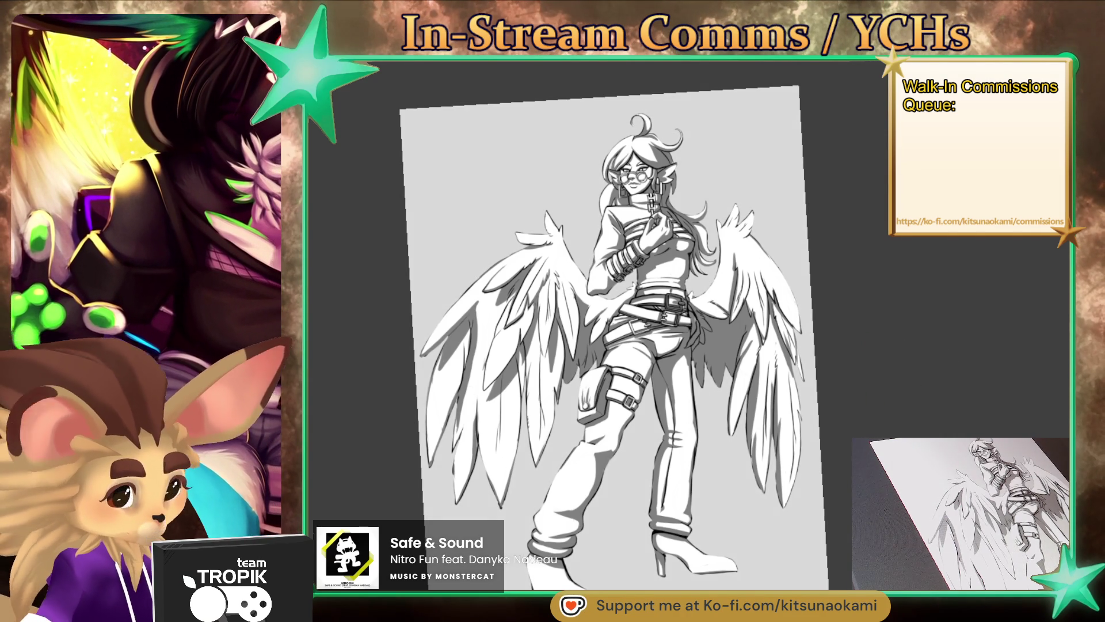
left_click_drag(842, 504, 847, 495)
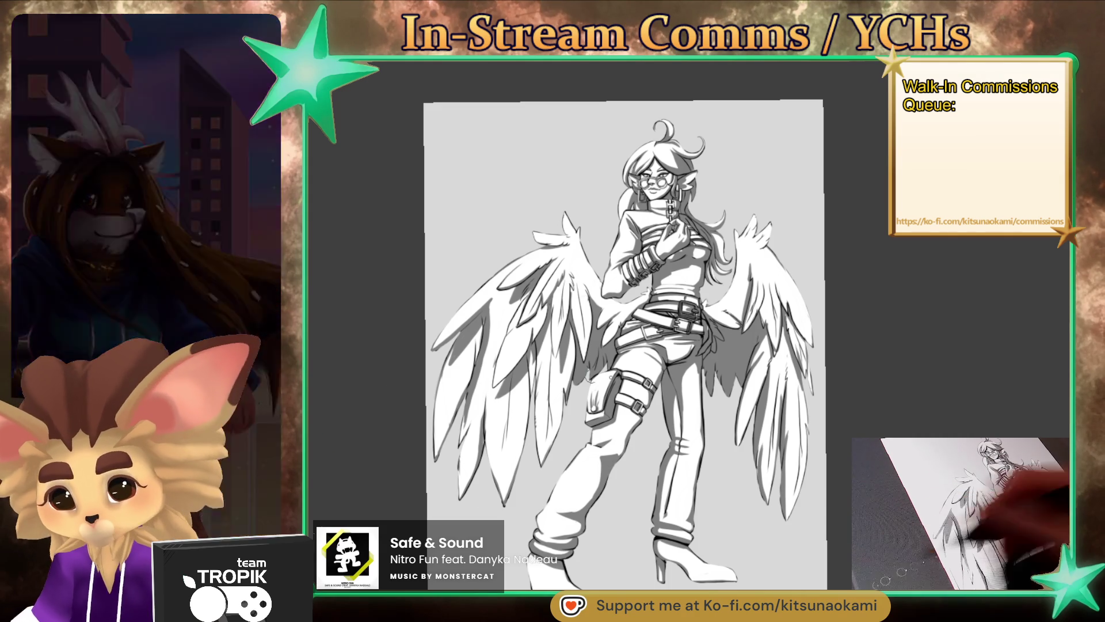
mouse_move(733, 434)
left_mouse_down()
mouse_move(733, 487)
mouse_move(722, 455)
left_mouse_up()
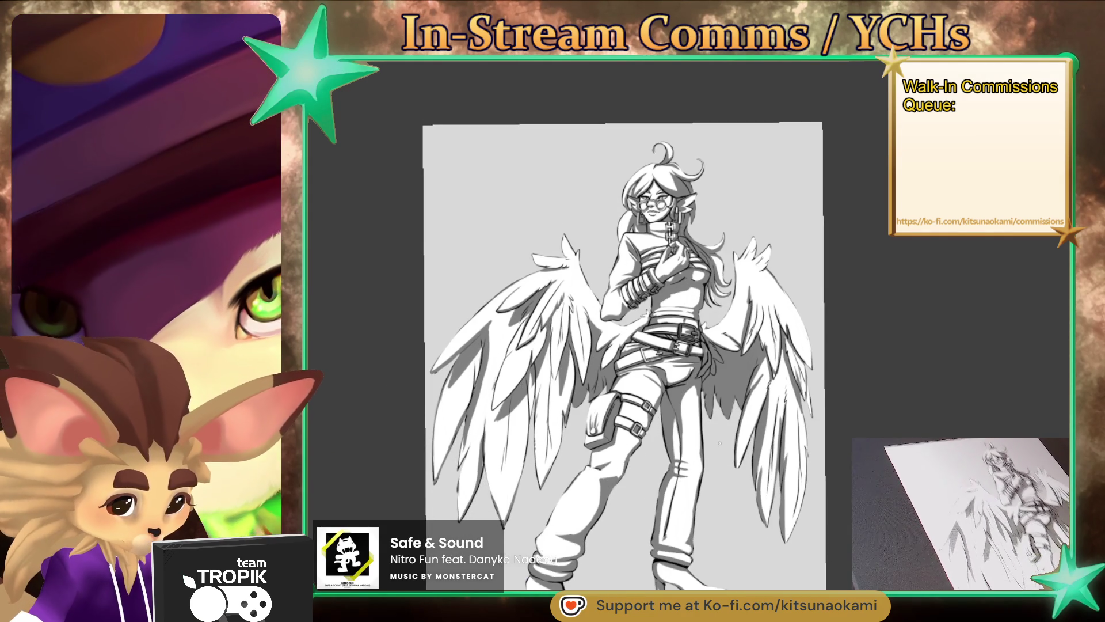
Step: Zoom in on the chin and ink a darker chin line with a smaller brush
left_click_drag(706, 347, 1062, 290)
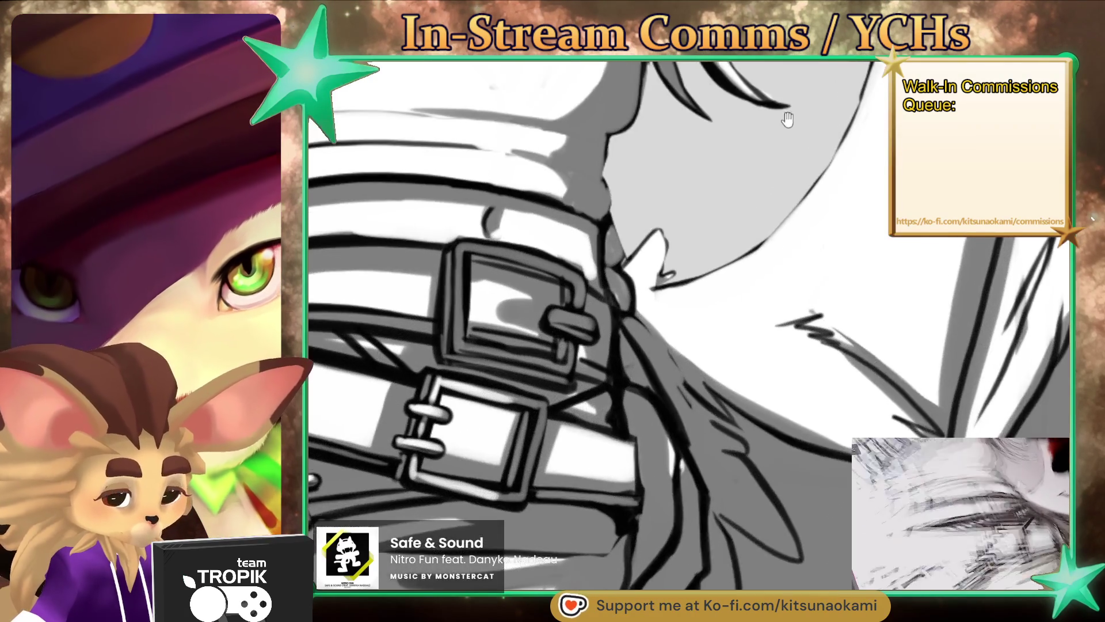
key("bracketleft")
key("bracketleft")
key("bracketleft")
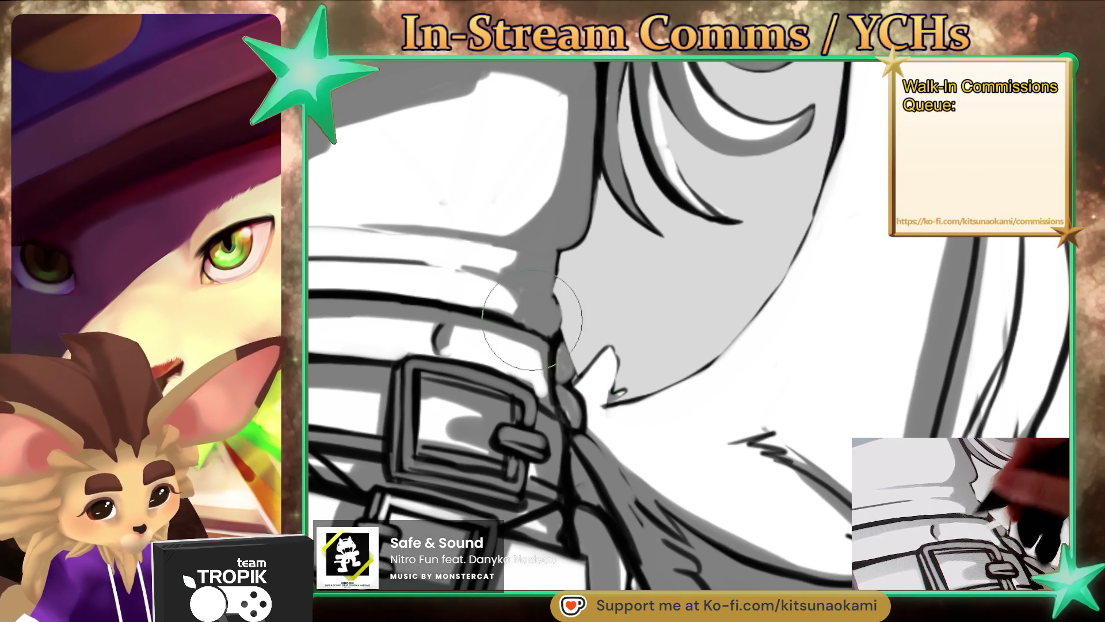
left_click_drag(561, 250, 537, 432)
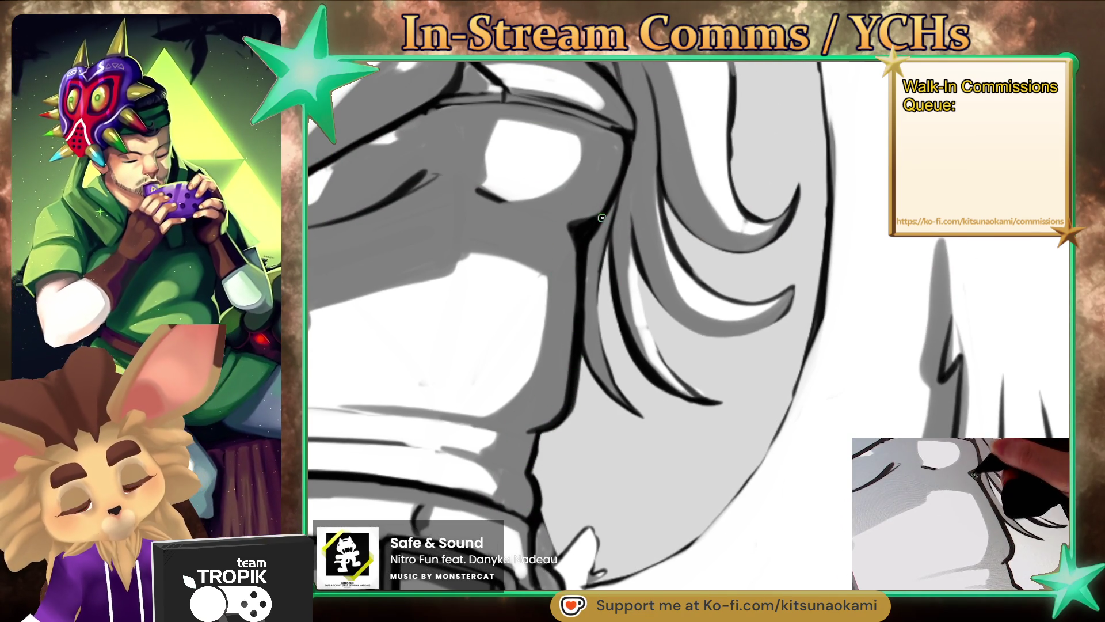
Step: Rotate the canvas and draw a darker strand line in the upper hair
left_click_drag(600, 218, 597, 353)
left_click_drag(544, 449, 584, 315)
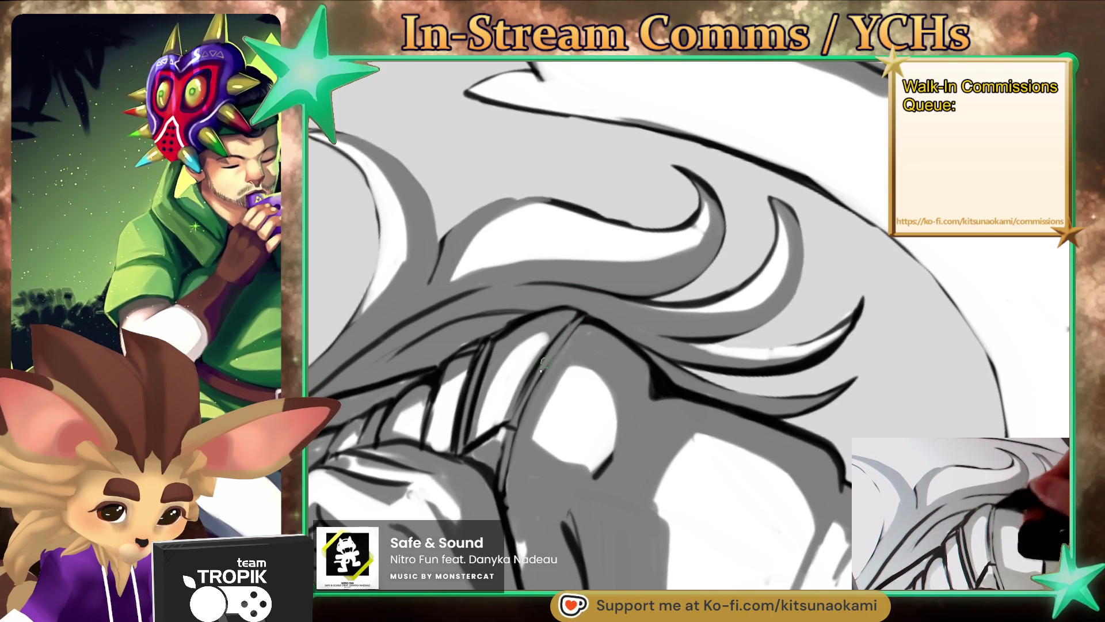
mouse_move(582, 317)
left_mouse_down()
mouse_move(540, 374)
mouse_move(506, 484)
mouse_move(517, 405)
left_mouse_up()
left_click_drag(579, 314, 657, 512)
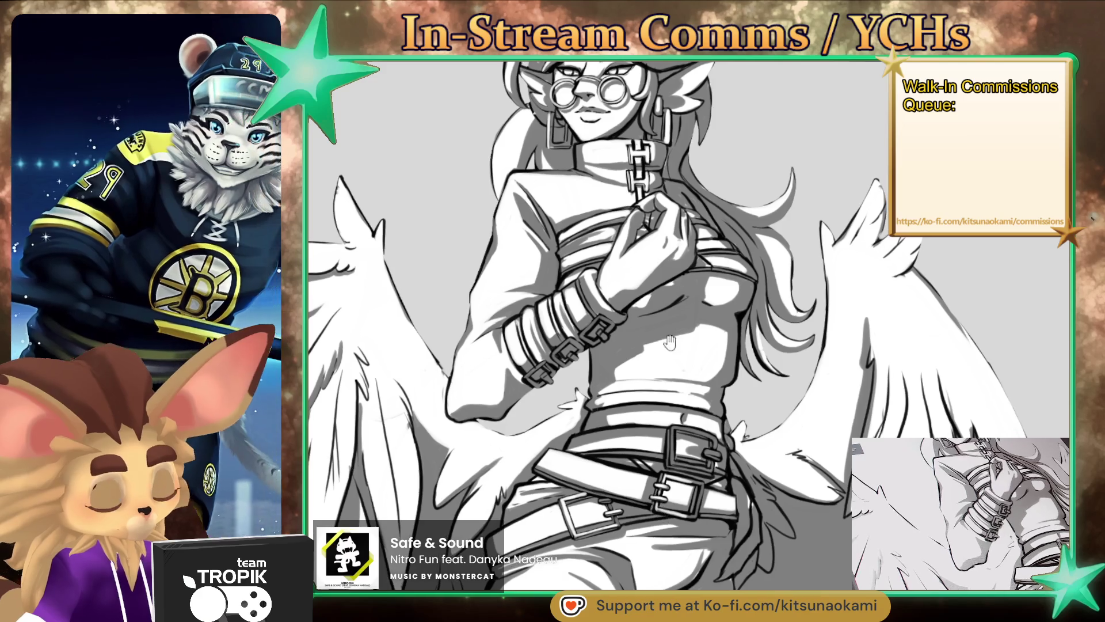
Step: Ink the pointed thumb shape below the wrist bracelets in black, then frame the head
scroll(519, 351, "up", 3)
scroll(519, 352, "up", 3)
scroll(519, 352, "up", 3)
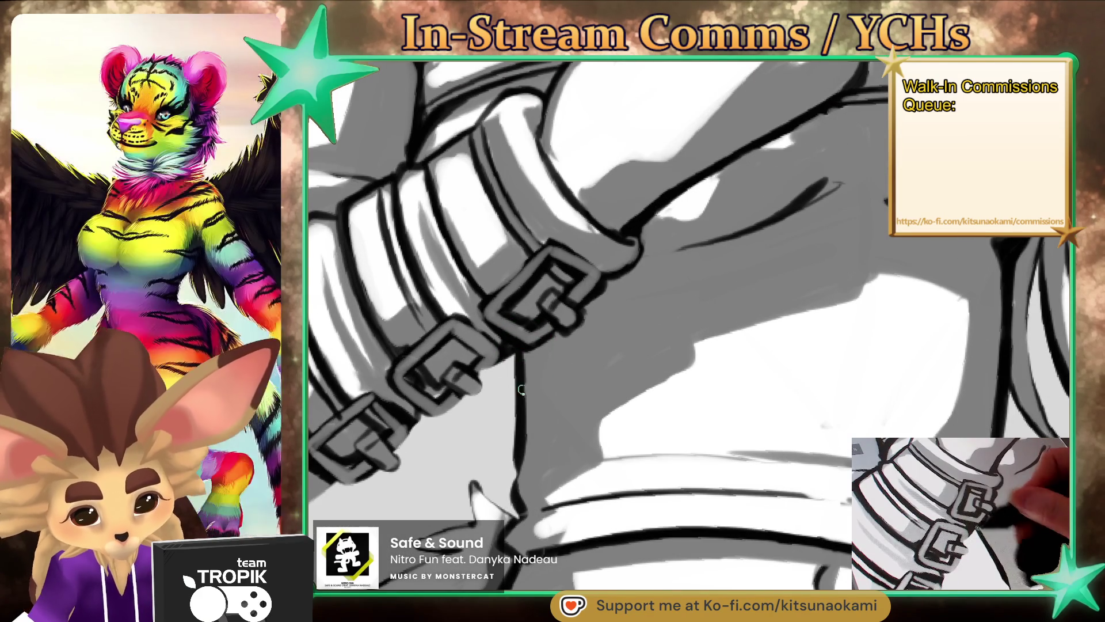
left_click_drag(524, 507, 610, 392)
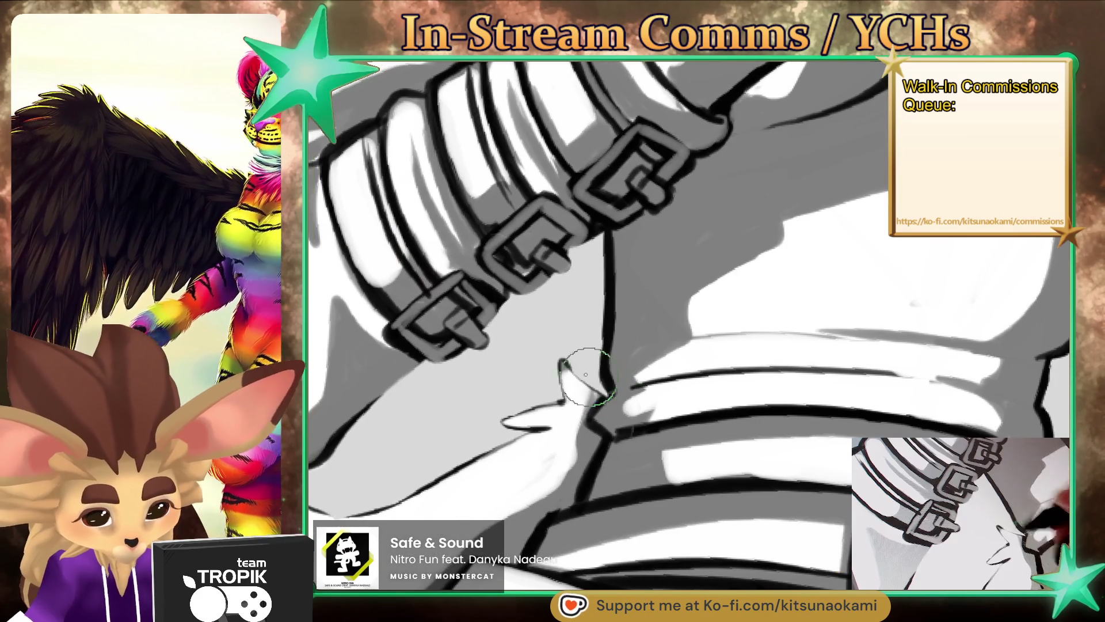
mouse_move(562, 360)
left_mouse_down()
mouse_move(599, 394)
mouse_move(503, 421)
left_mouse_up()
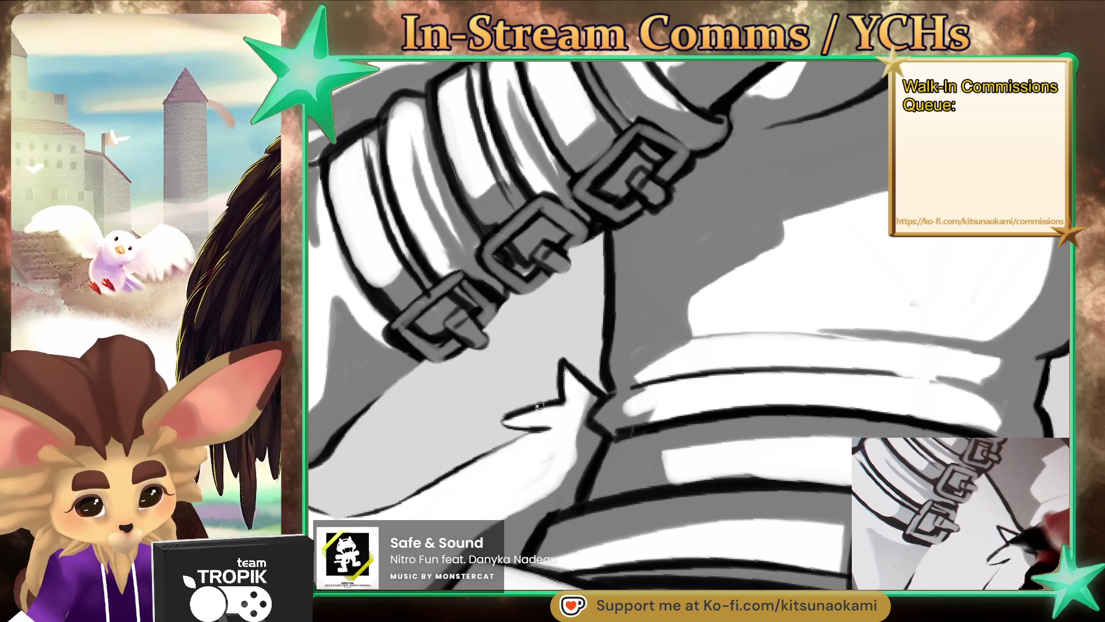
scroll(716, 489, "down", 8)
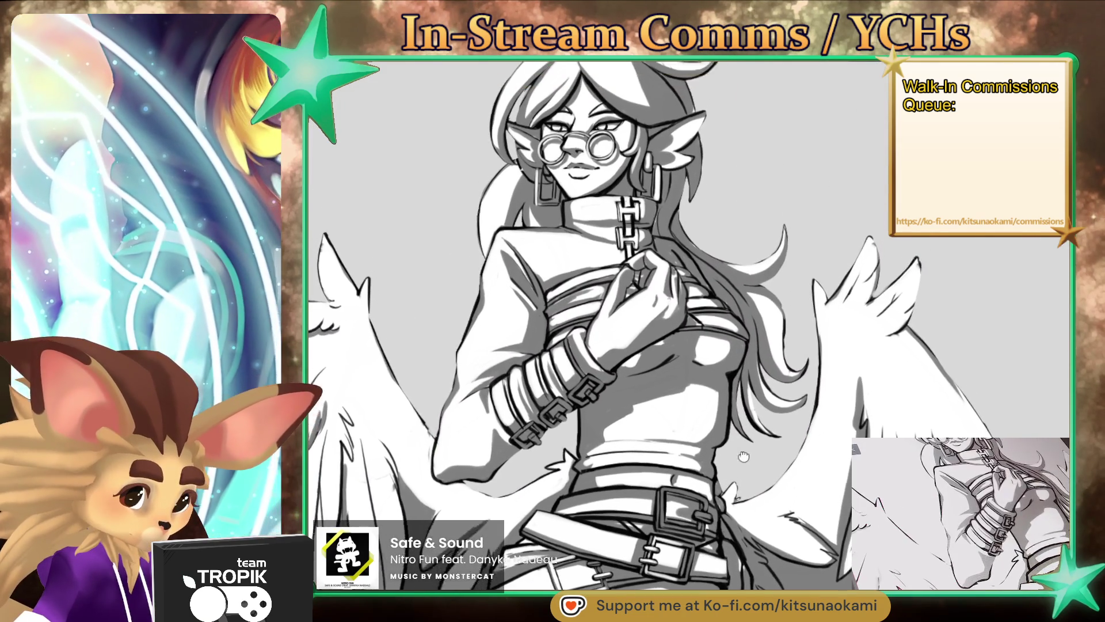
scroll(596, 254, "up", 10)
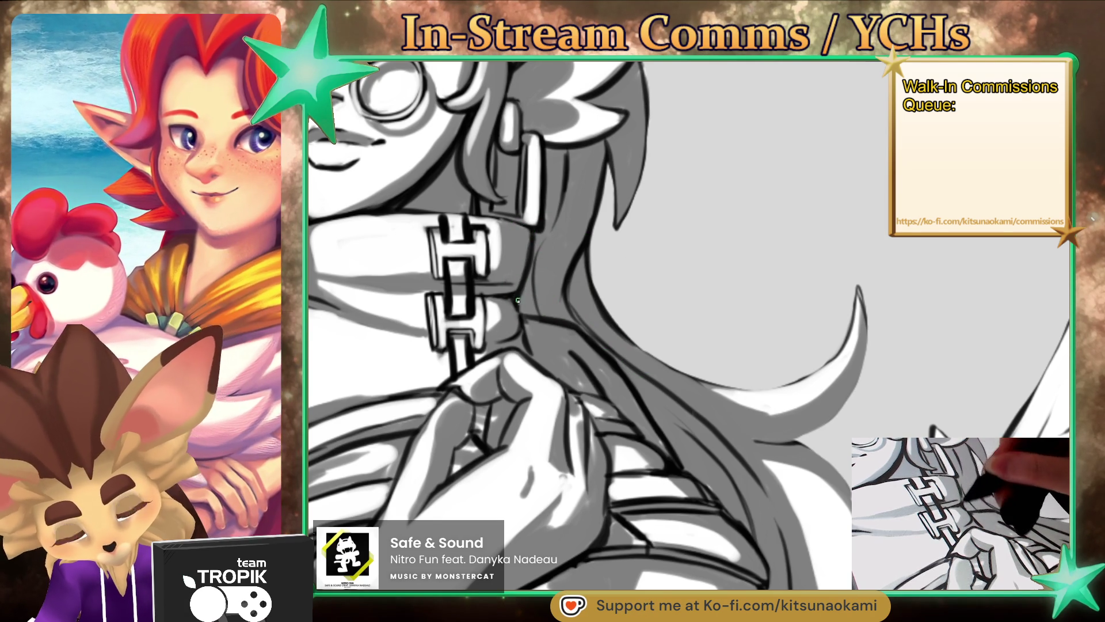
left_click_drag(547, 247, 728, 279)
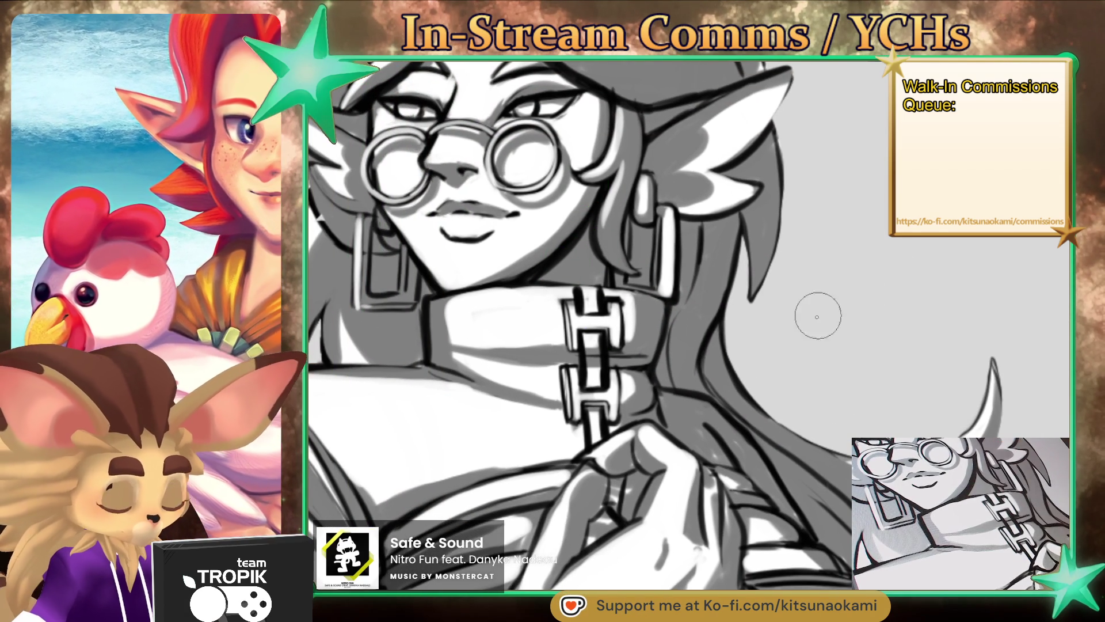
mouse_move(728, 278)
left_mouse_down()
mouse_move(688, 419)
mouse_move(661, 357)
left_mouse_up()
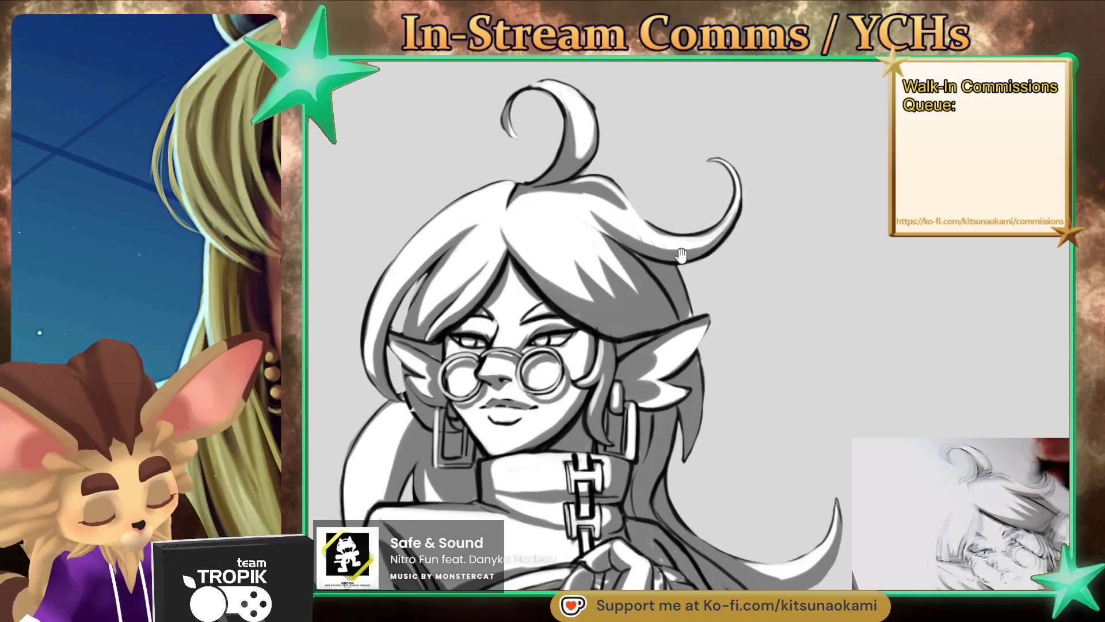
Step: Redraw the left edge of the hair curl atop her head with a darker line
left_click_drag(682, 361, 676, 273)
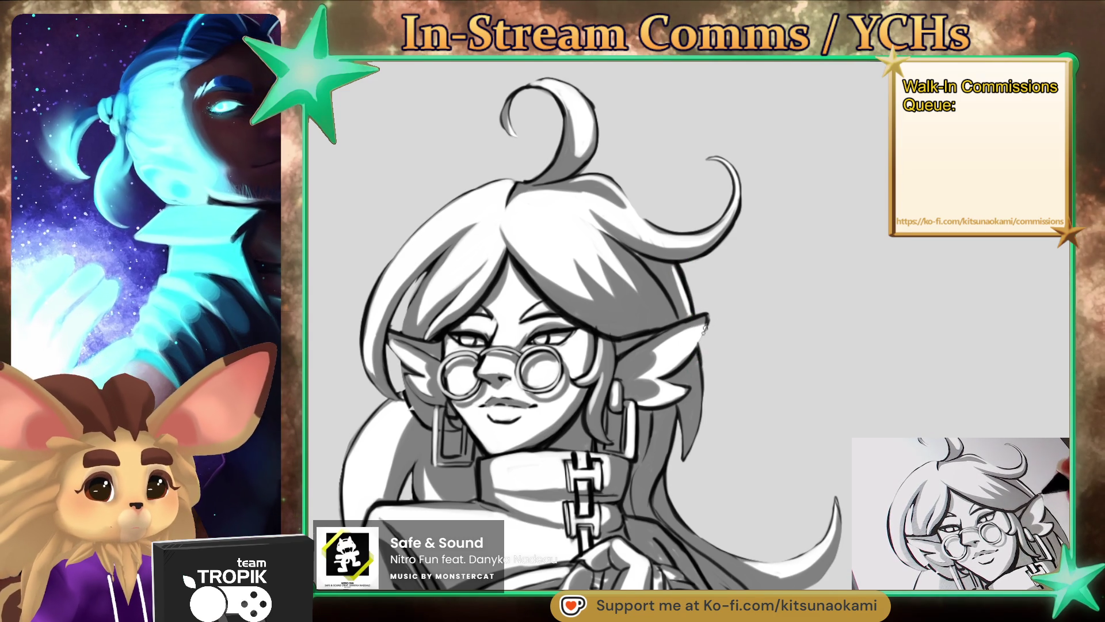
mouse_move(733, 323)
left_mouse_down()
mouse_move(802, 507)
mouse_move(856, 448)
left_mouse_up()
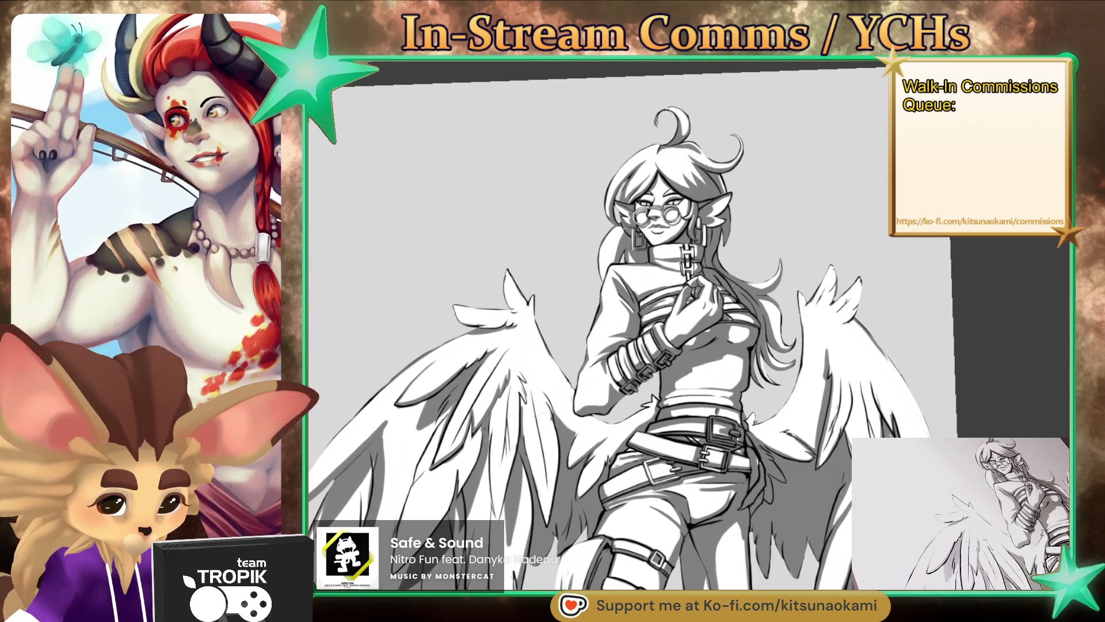
scroll(671, 382, "up", 3)
scroll(672, 382, "up", 3)
scroll(671, 382, "up", 3)
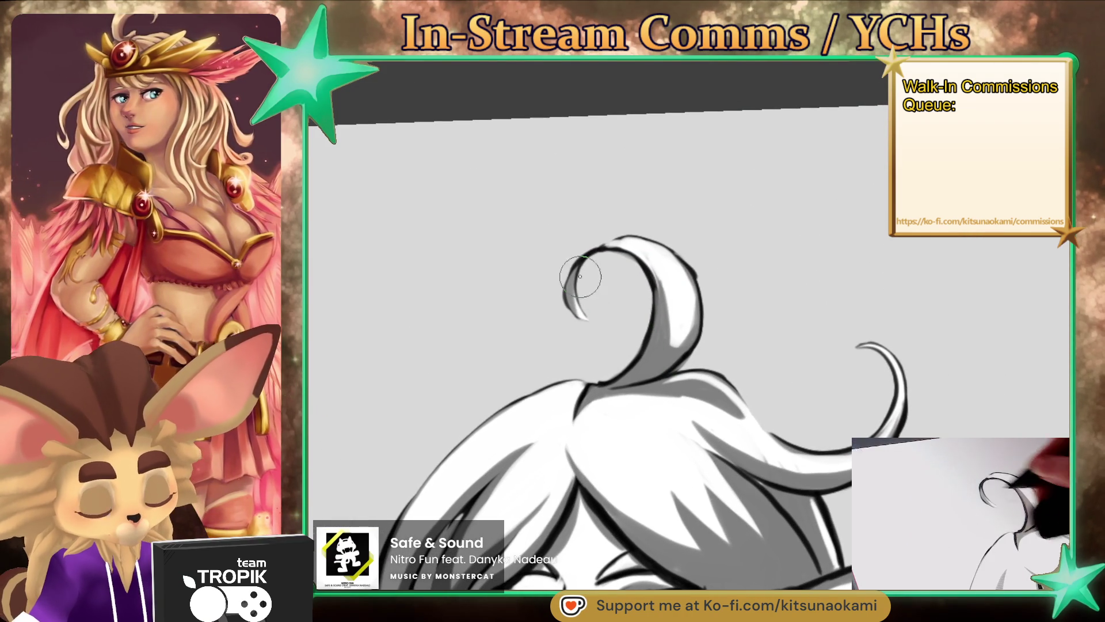
mouse_move(575, 266)
left_mouse_down()
mouse_move(579, 317)
mouse_move(704, 299)
left_mouse_up()
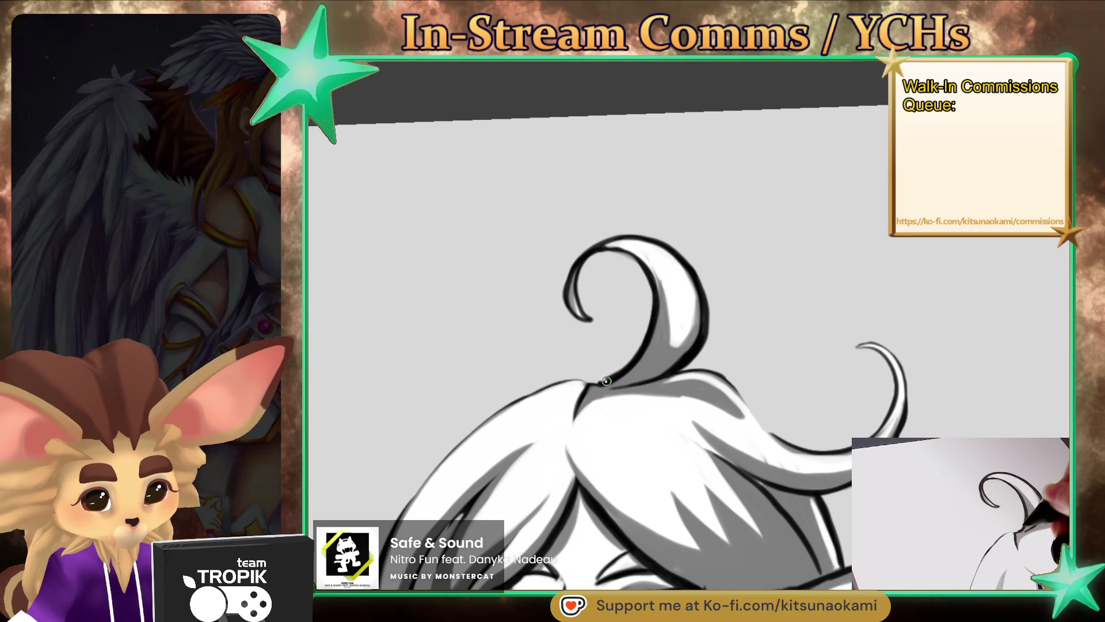
left_click_drag(583, 393, 516, 267)
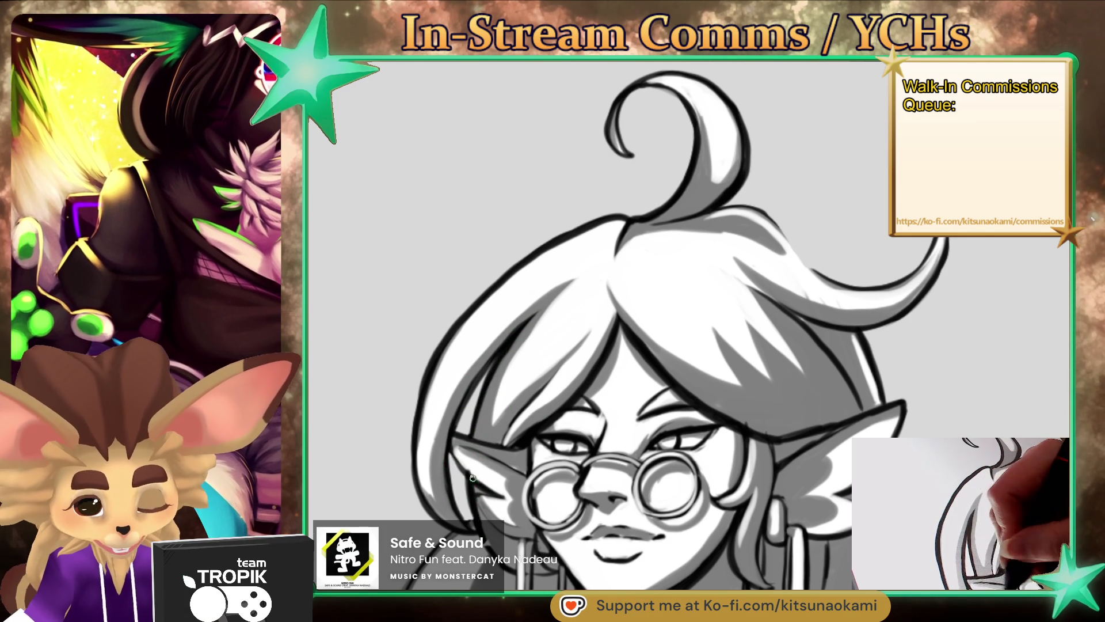
left_click_drag(754, 518, 690, 415)
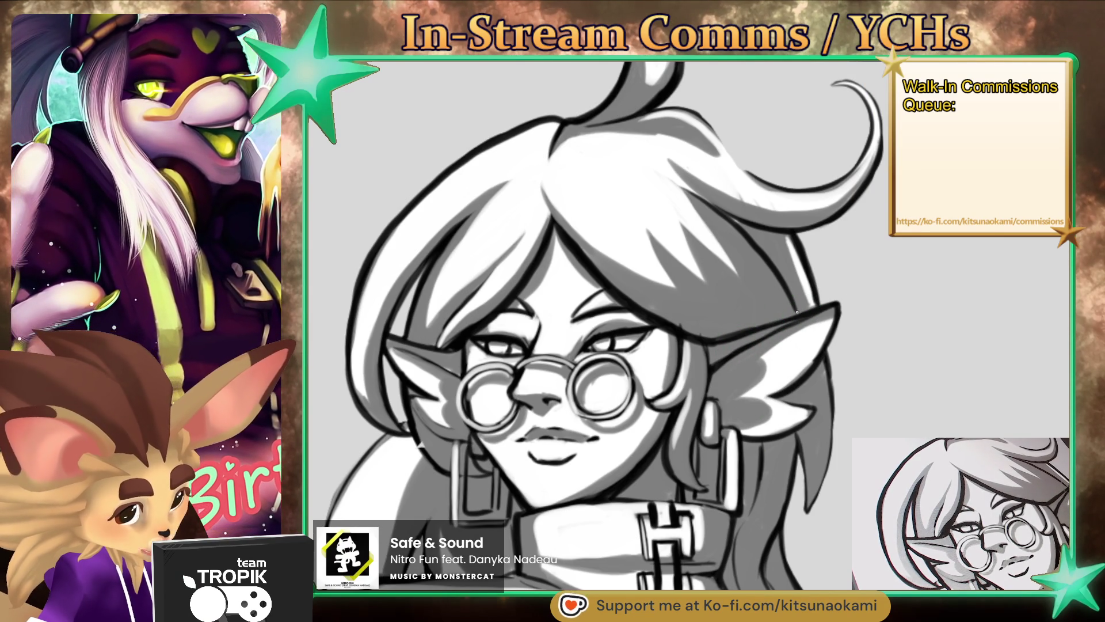
scroll(796, 313, "down", 3)
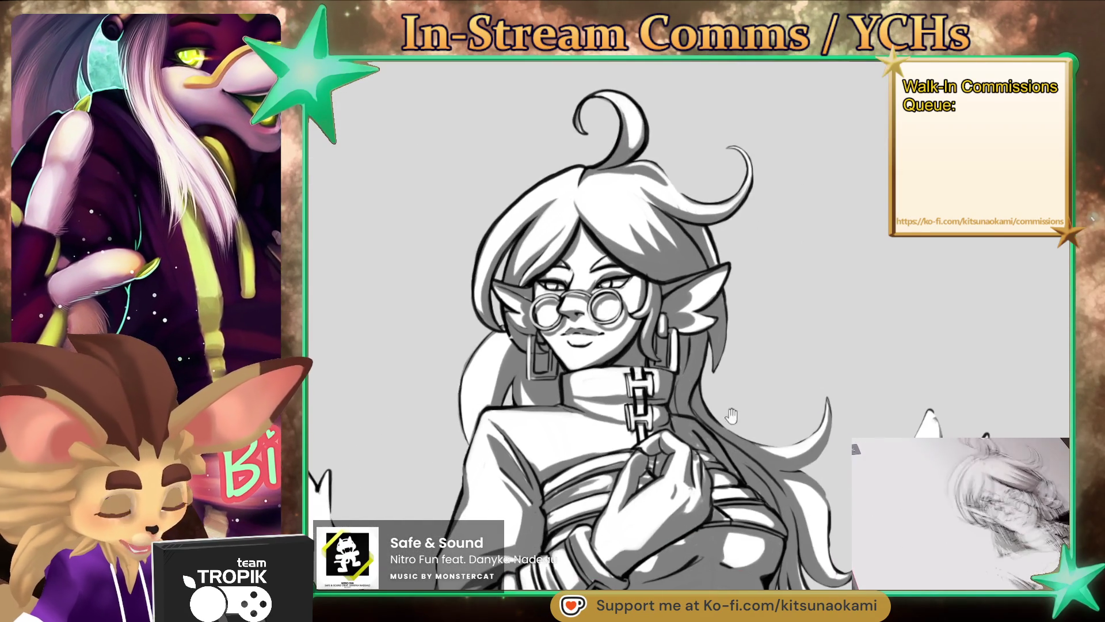
Step: Sample black from the eye outline as the ink colour, then zoom onto the eyes and glasses
left_click_drag(782, 401, 807, 398)
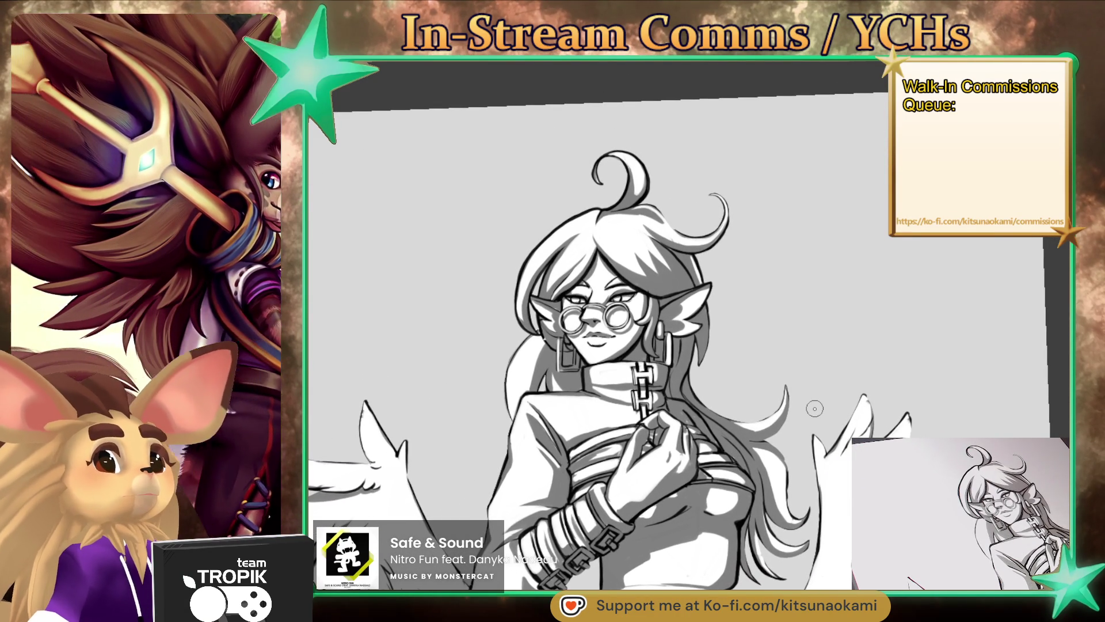
scroll(478, 333, "up", 6)
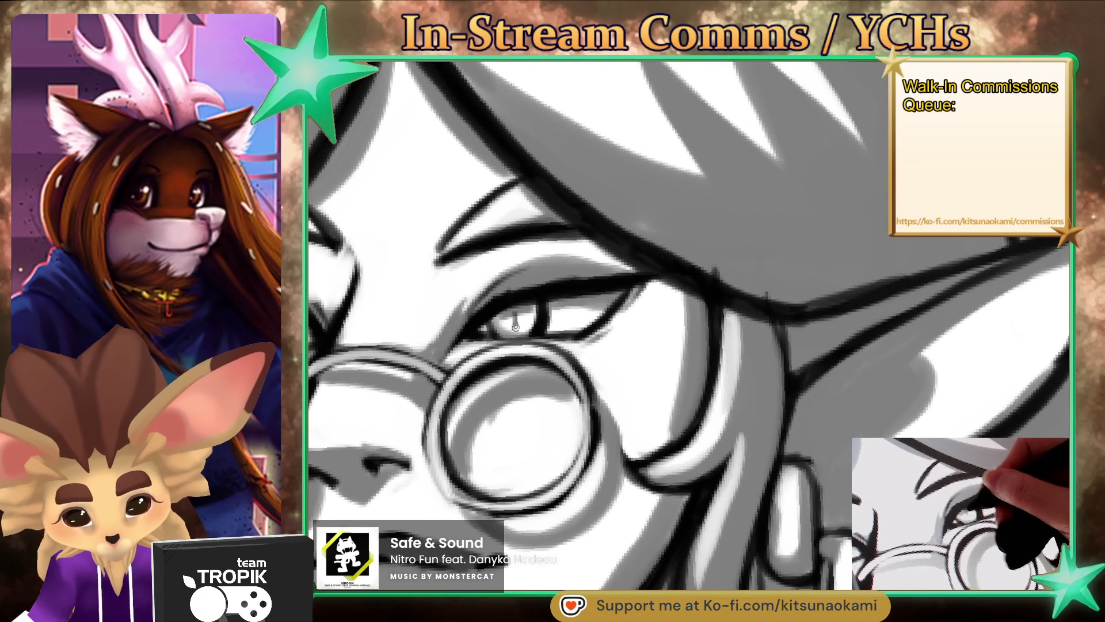
scroll(774, 362, "down", 4)
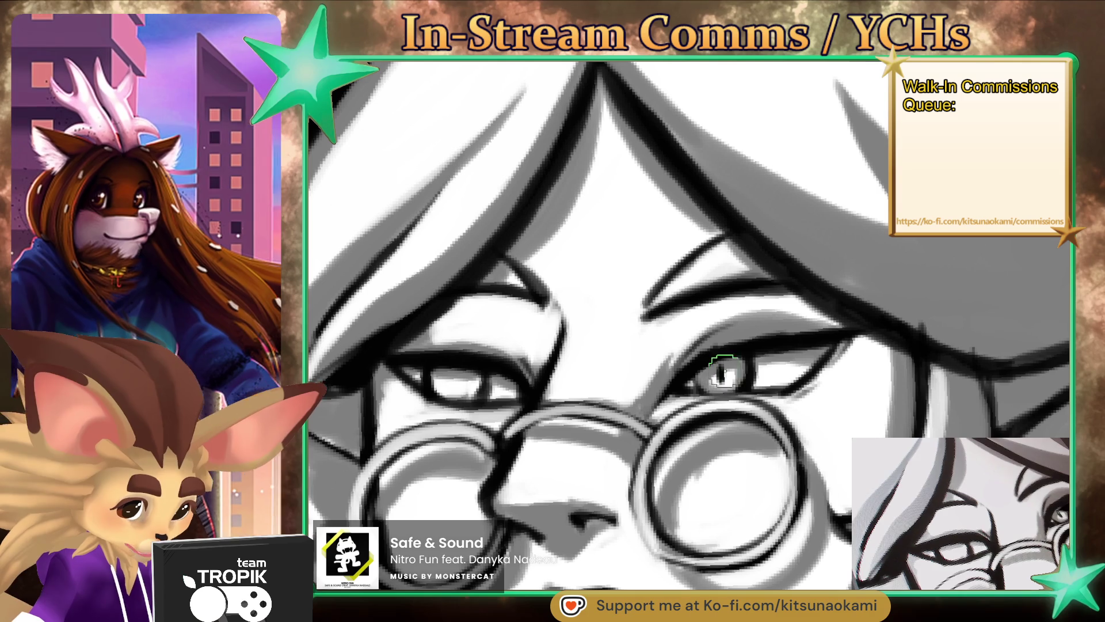
left_click(548, 370, "alt")
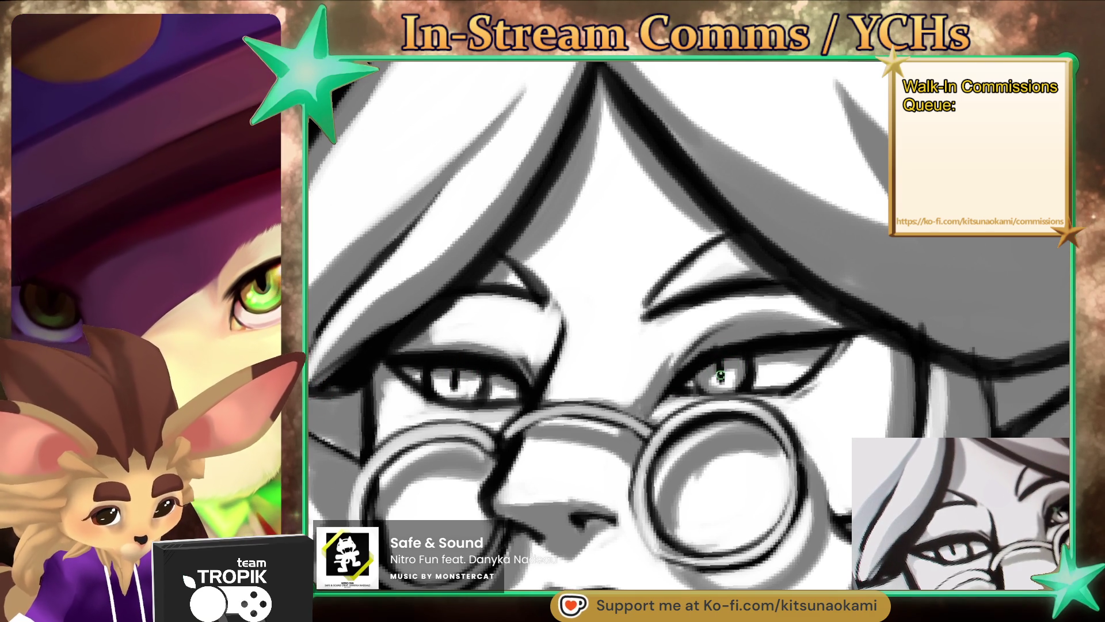
left_click(805, 402)
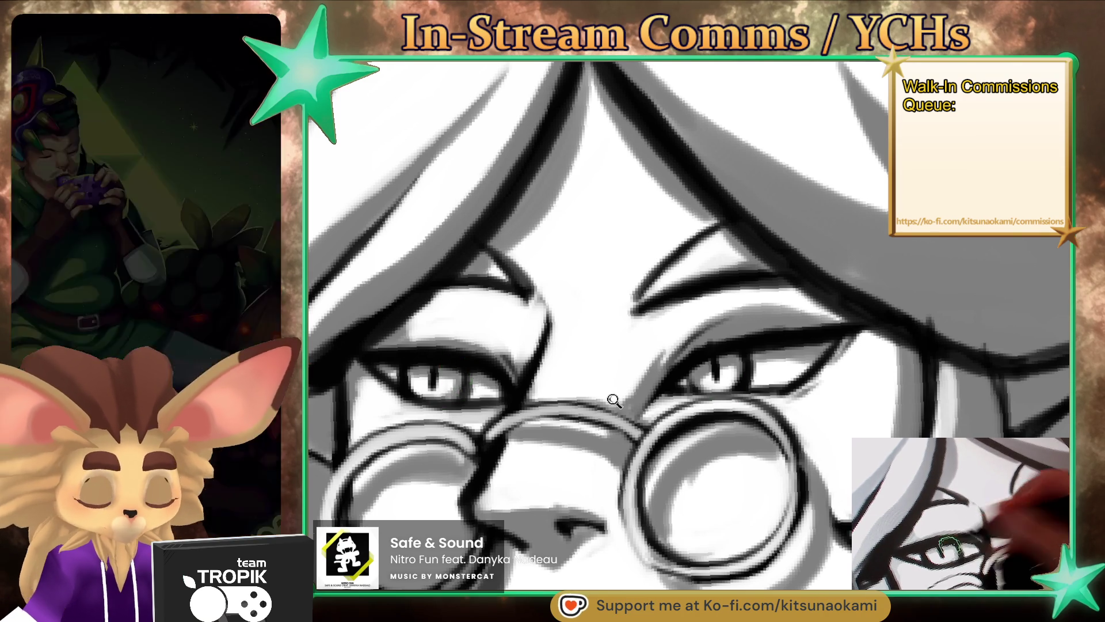
key("ctrl+0")
left_click_drag(597, 579, 785, 408)
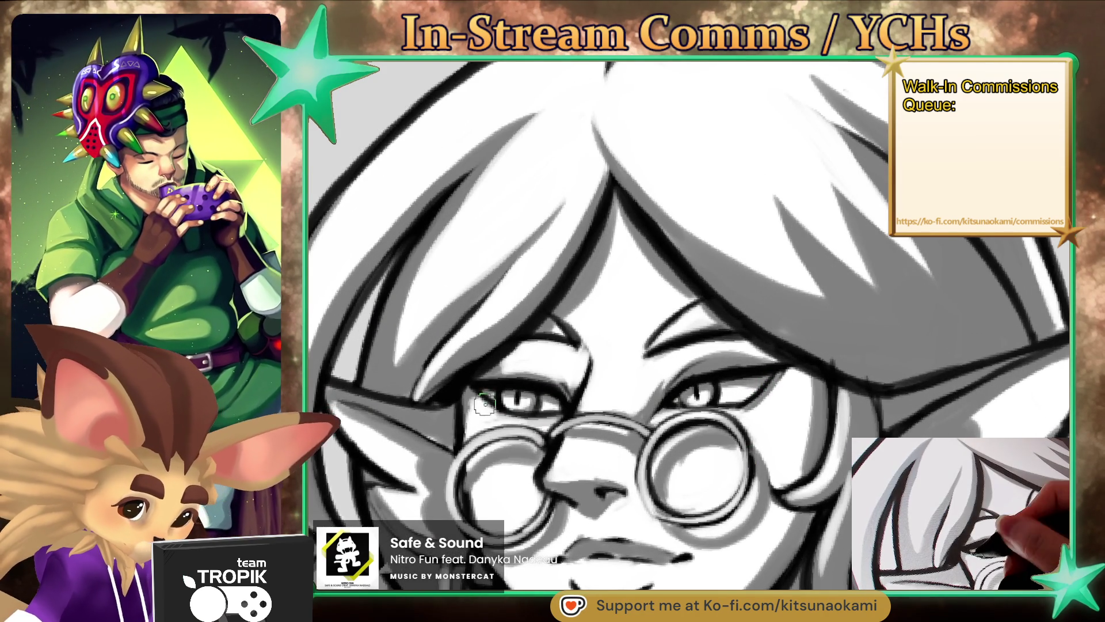
left_click_drag(863, 538, 811, 457)
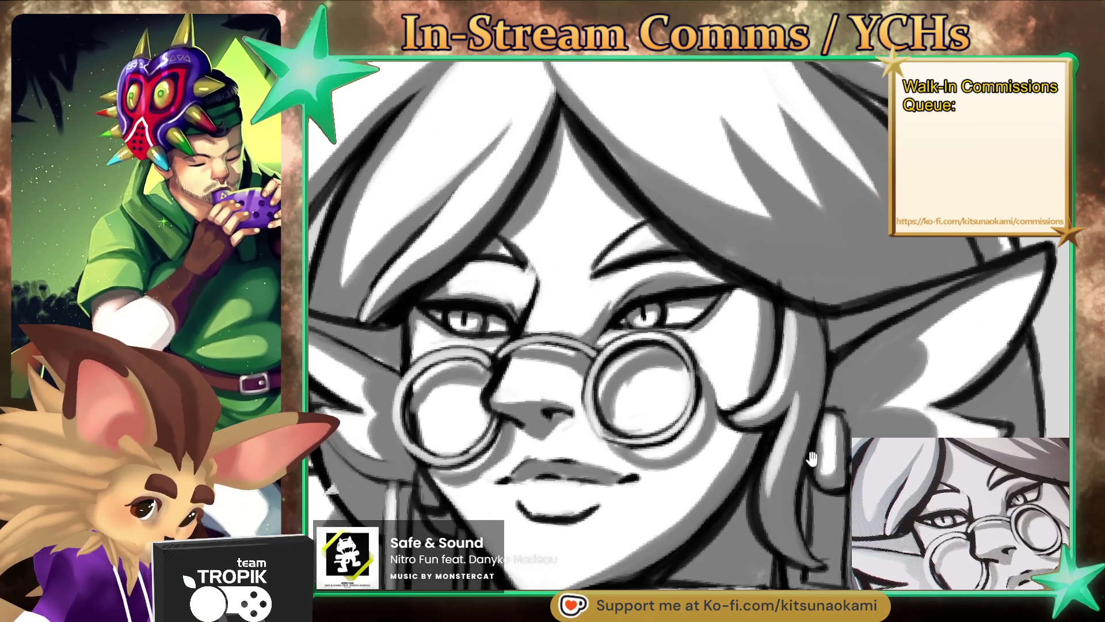
scroll(800, 490, "down", 4)
scroll(788, 518, "down", 2)
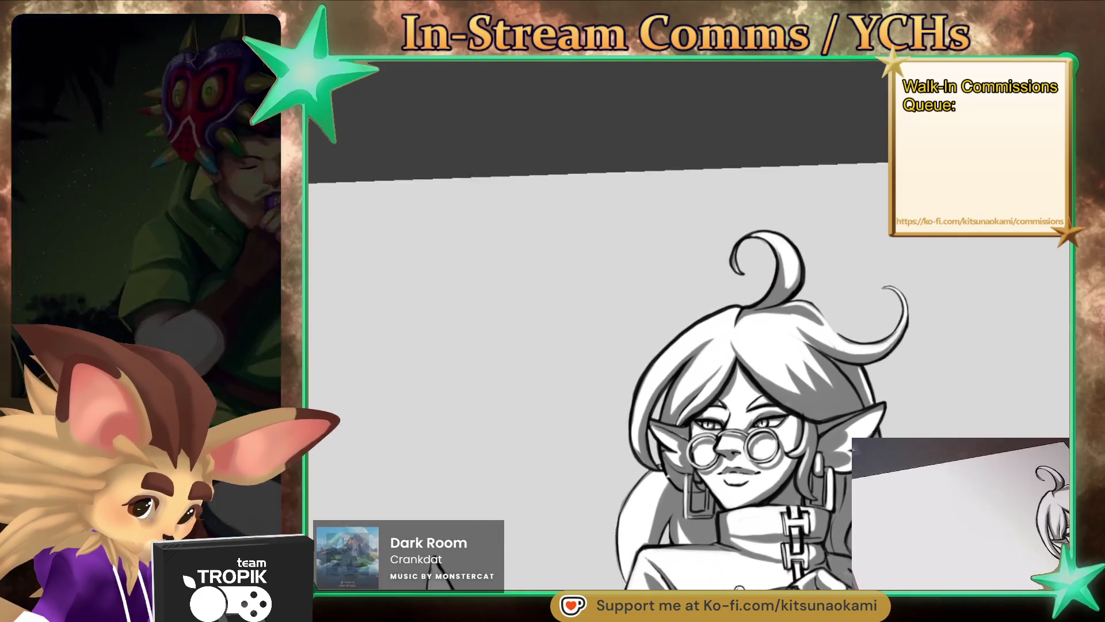
Step: On the rotated canvas, add white highlights and a dark shading stroke to the lower hair strands
scroll(780, 541, "up", 3)
scroll(780, 541, "up", 2)
left_click_drag(780, 541, 610, 345)
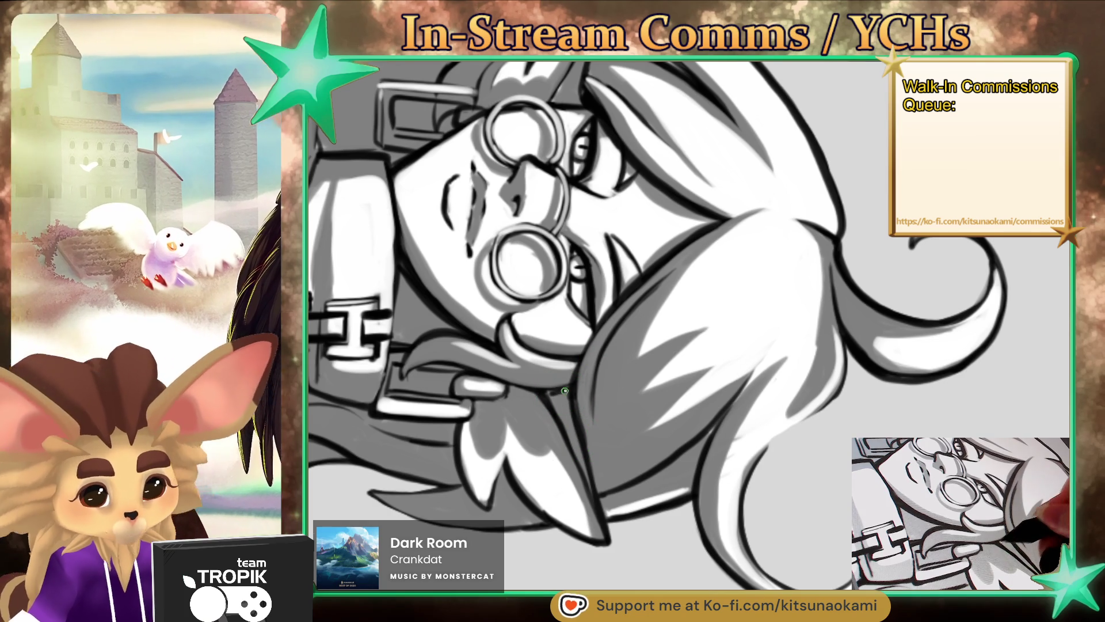
mouse_move(553, 397)
left_mouse_down()
mouse_move(751, 445)
mouse_move(667, 335)
left_mouse_up()
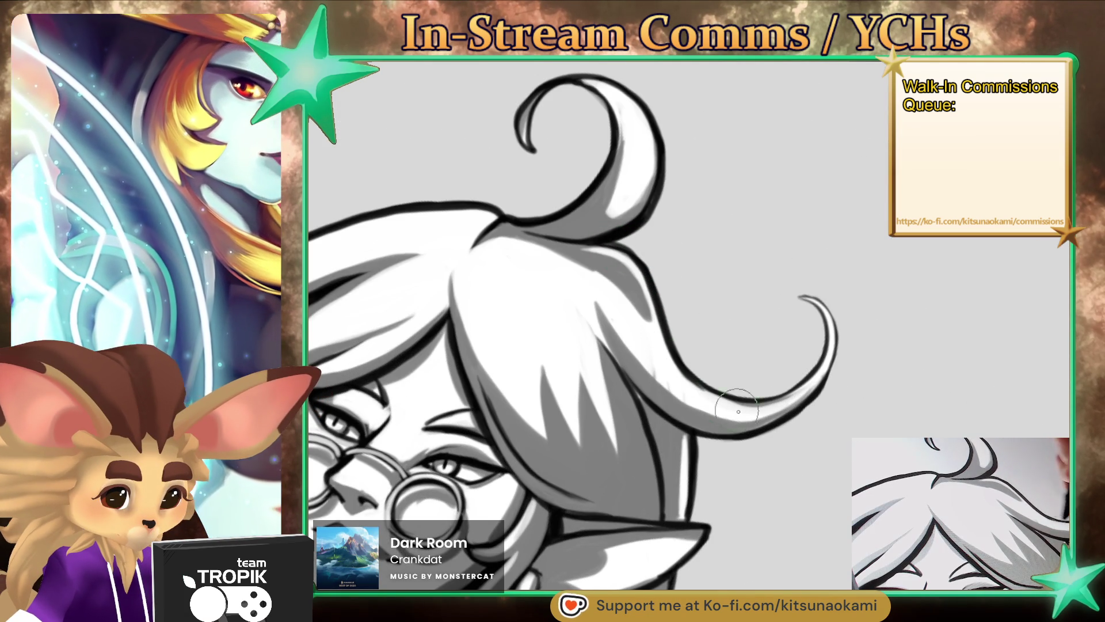
left_click_drag(756, 476, 595, 318)
mouse_move(728, 182)
left_mouse_down()
mouse_move(691, 245)
mouse_move(694, 236)
left_mouse_up()
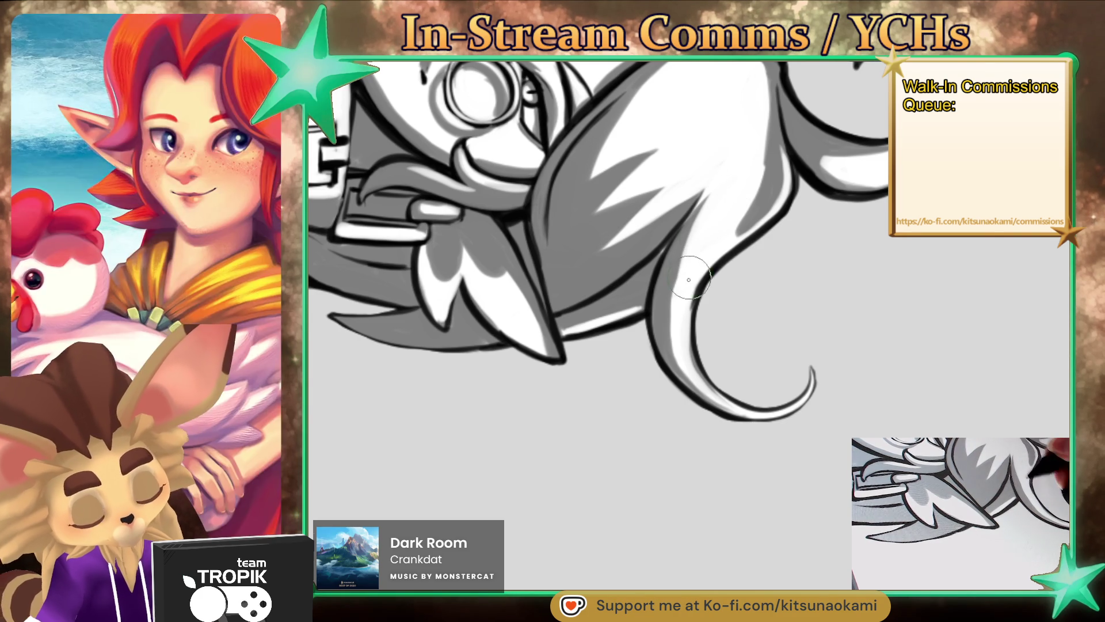
mouse_move(651, 385)
left_mouse_down()
mouse_move(725, 535)
mouse_move(666, 294)
mouse_move(642, 323)
left_mouse_up()
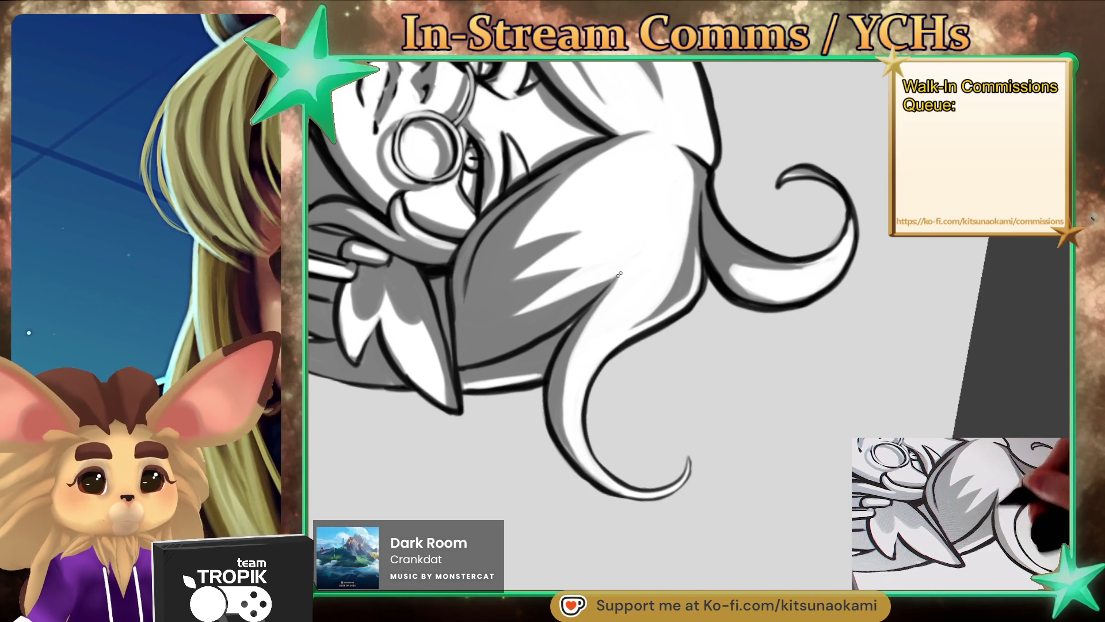
mouse_move(605, 277)
left_mouse_down()
mouse_move(642, 236)
mouse_move(709, 348)
left_mouse_up()
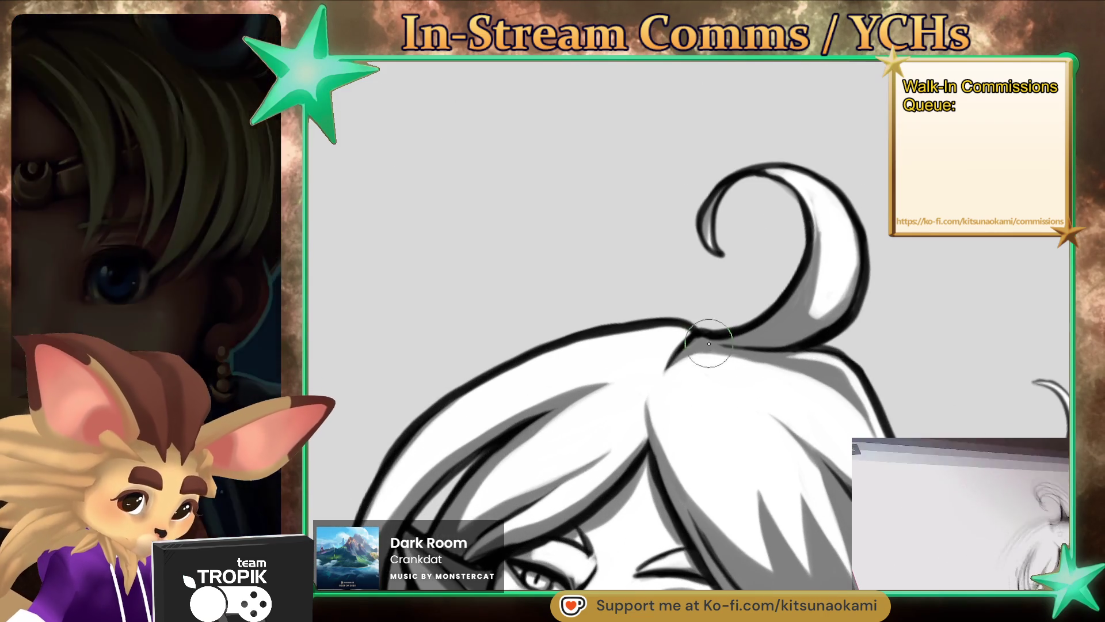
Step: Brush faint grey shading along the top of the hair, then reset the view to review
left_click_drag(662, 346, 594, 362)
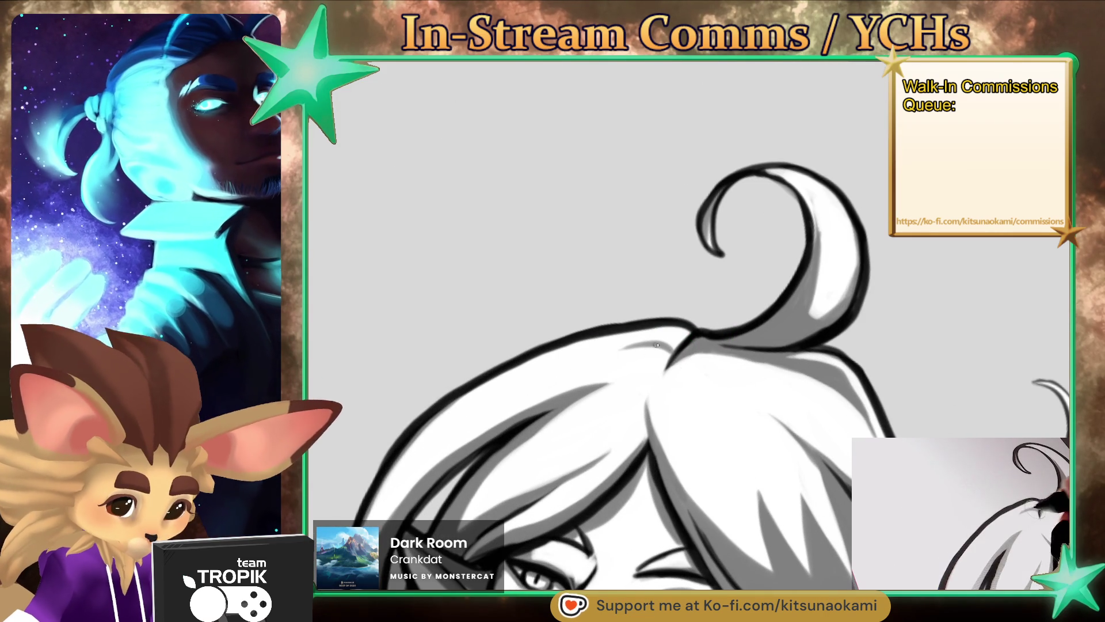
left_click_drag(682, 386, 670, 320)
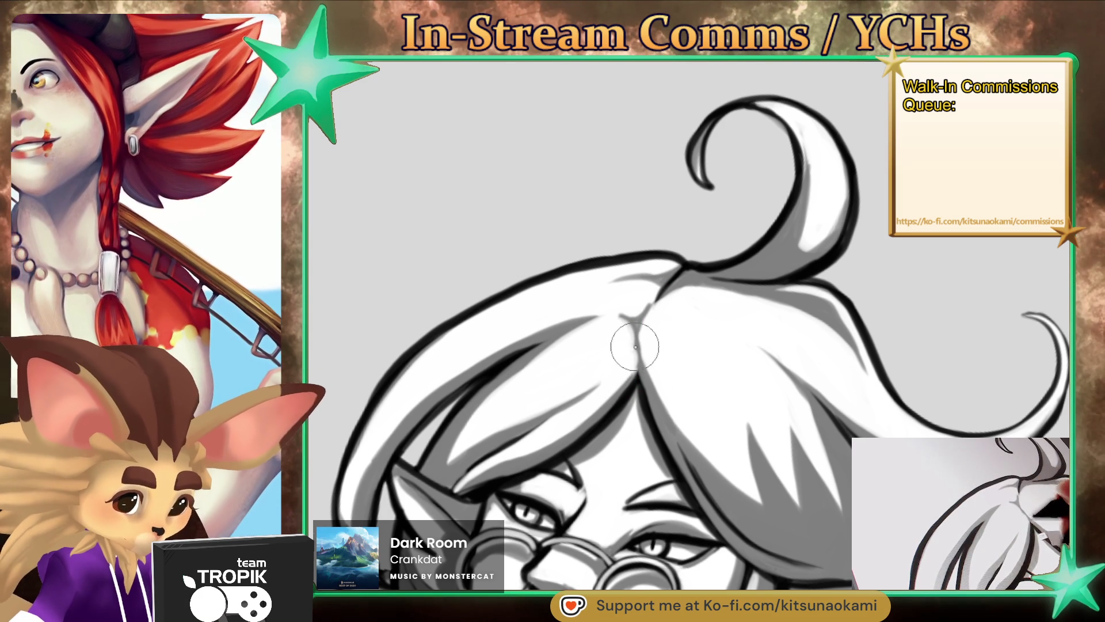
left_click_drag(625, 376, 716, 526)
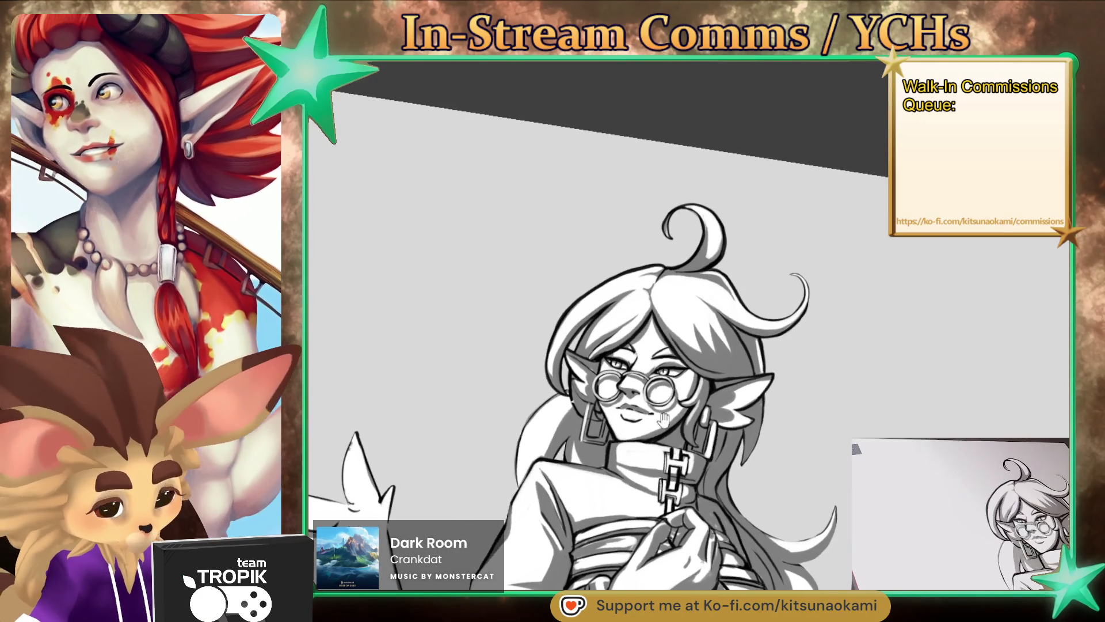
scroll(662, 173, "up", 5)
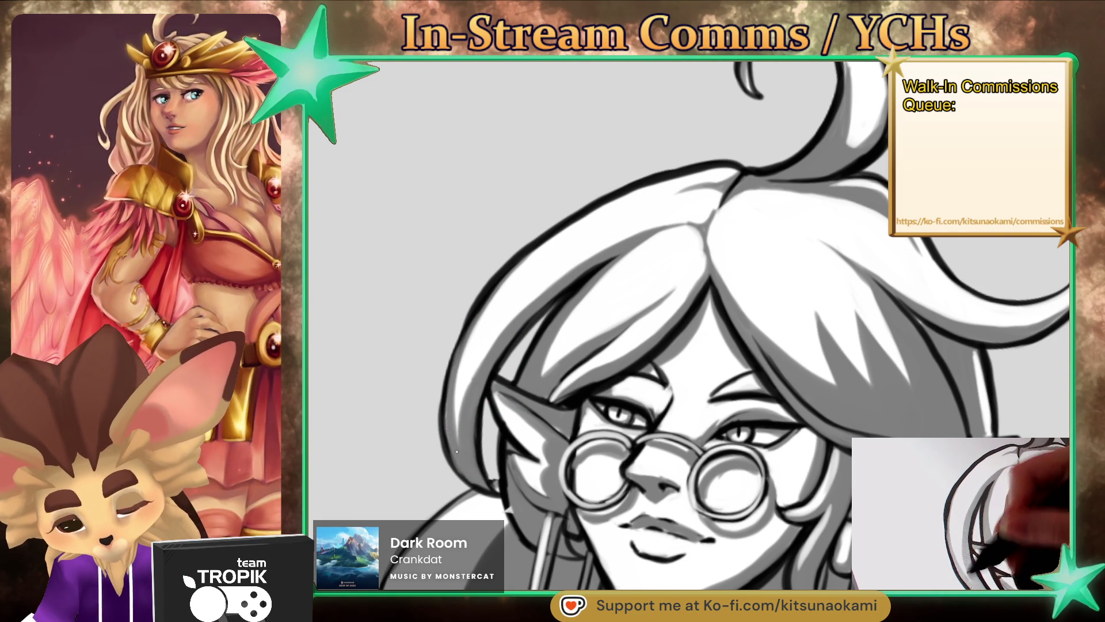
key("ctrl+minus")
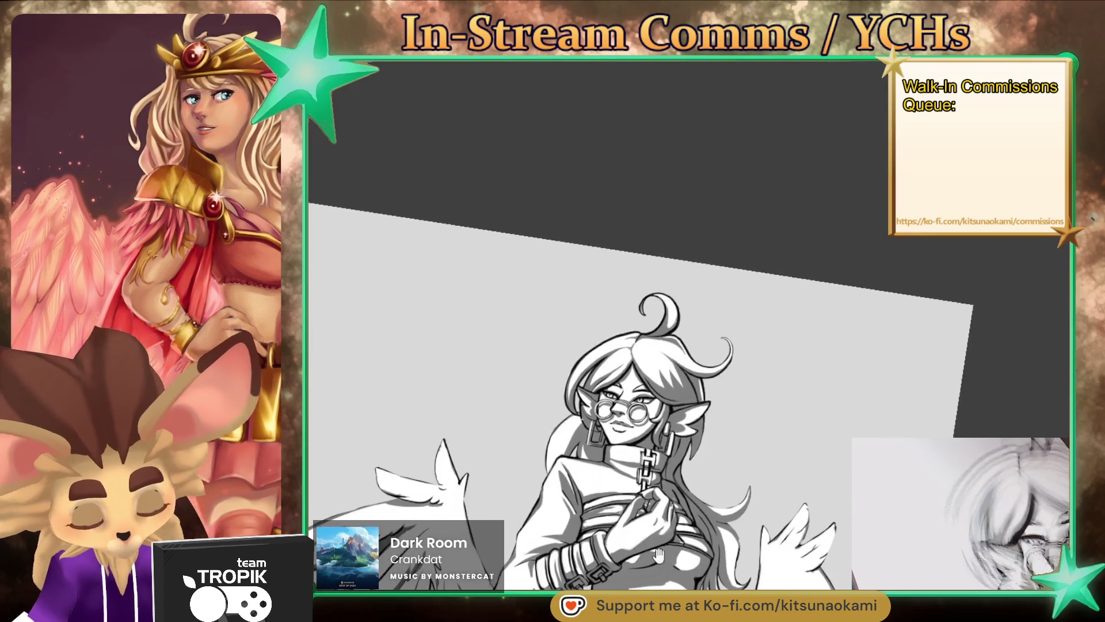
key("ctrl+0")
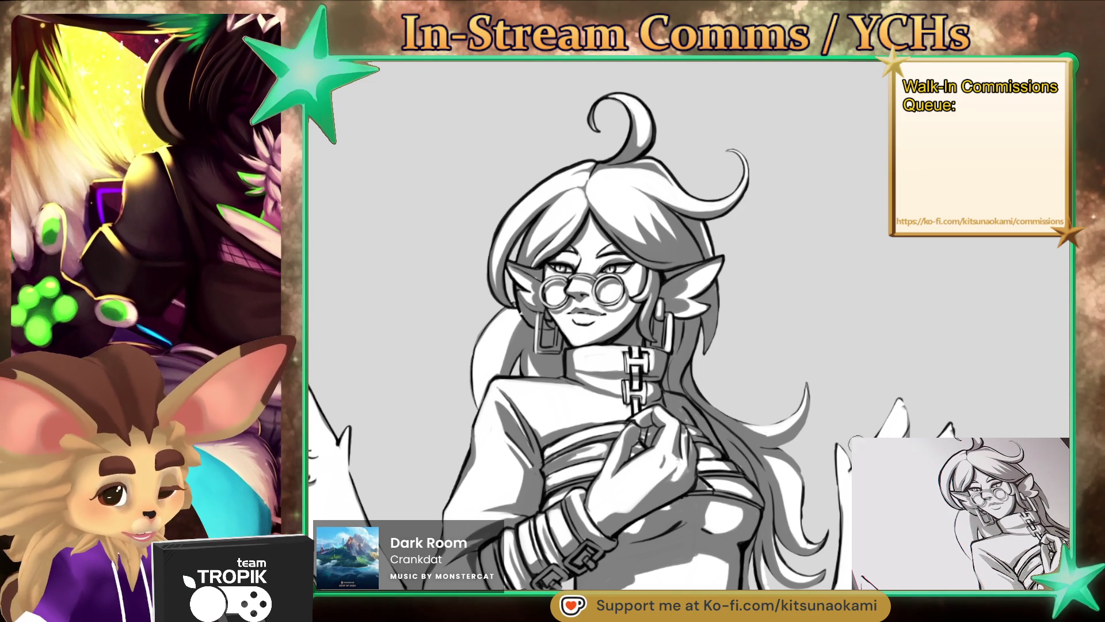
Step: Darken the ear base beside the earring and sample the nearby grey
scroll(702, 286, "up", 3)
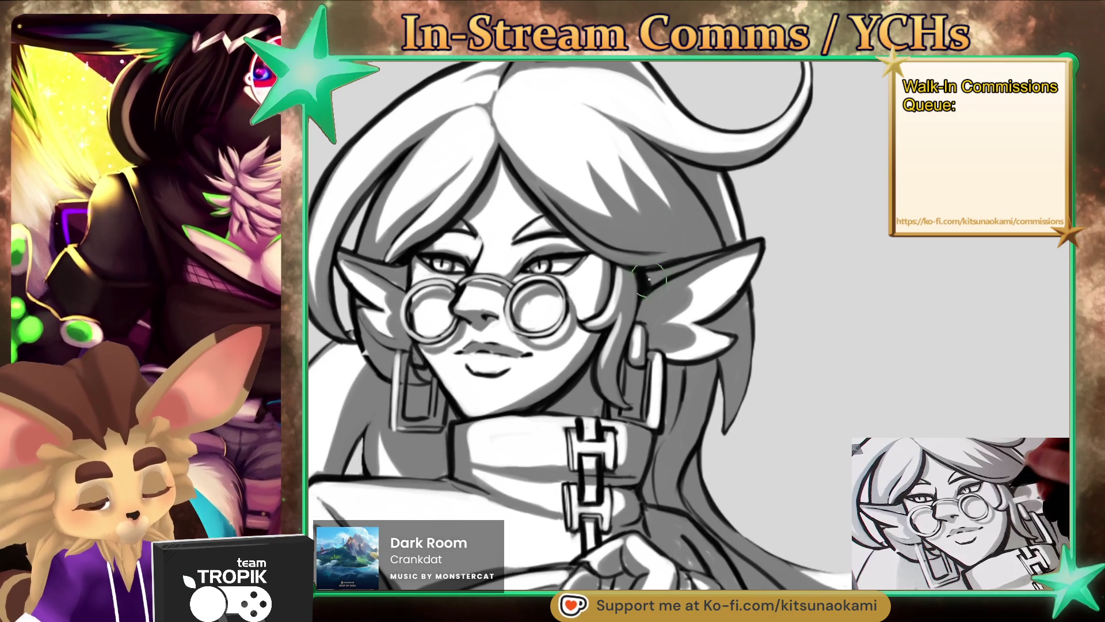
left_click_drag(656, 275, 647, 282)
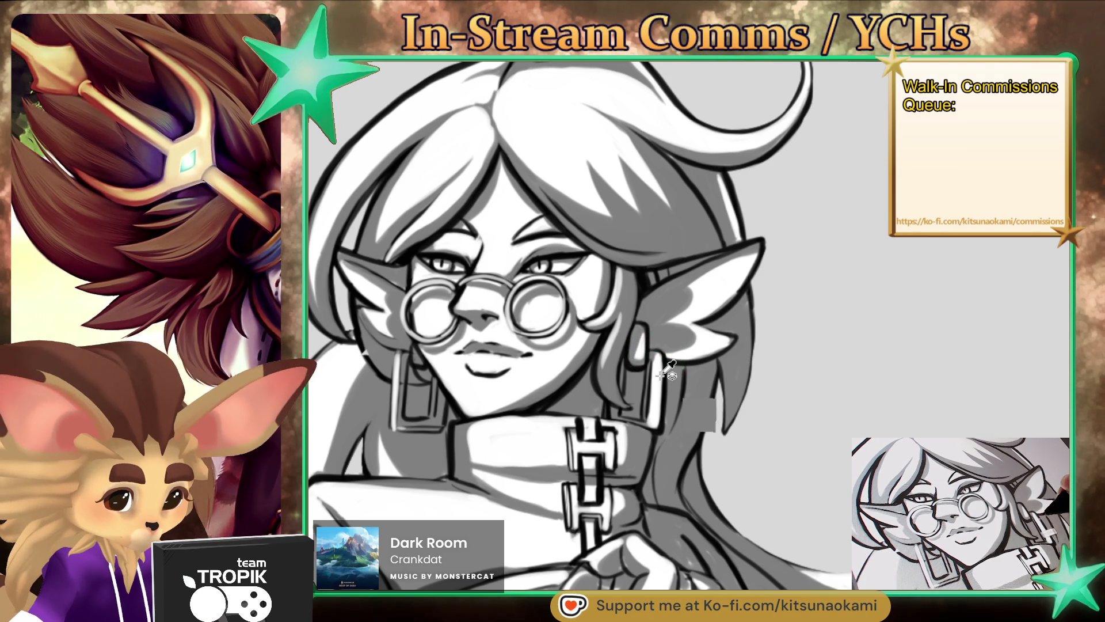
left_click(650, 394, "alt")
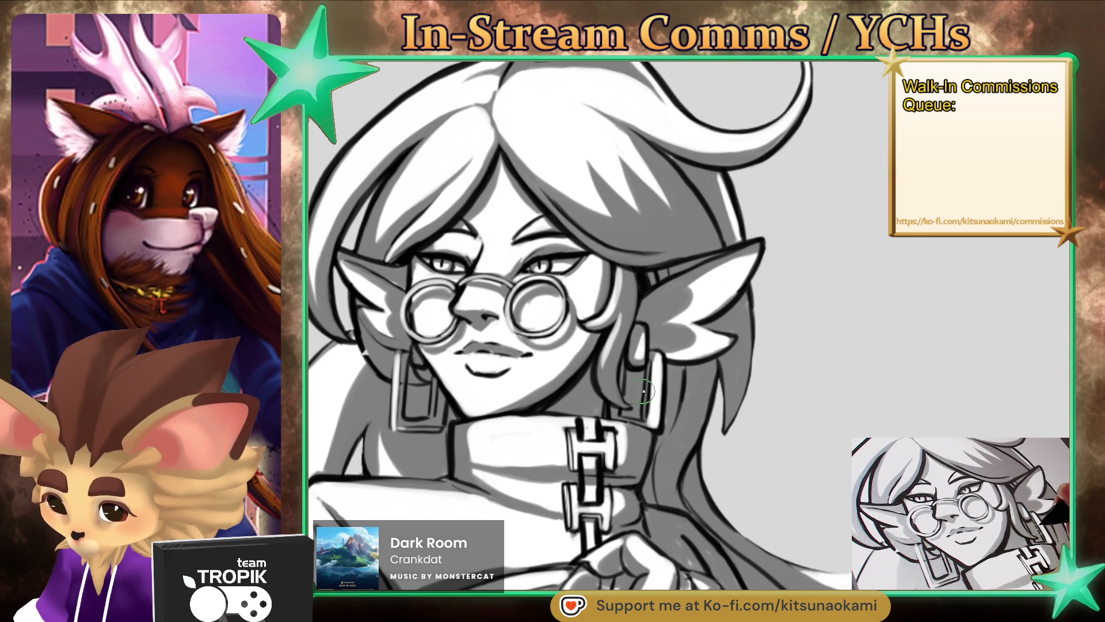
left_click_drag(643, 392, 657, 374)
left_click(600, 333, "alt")
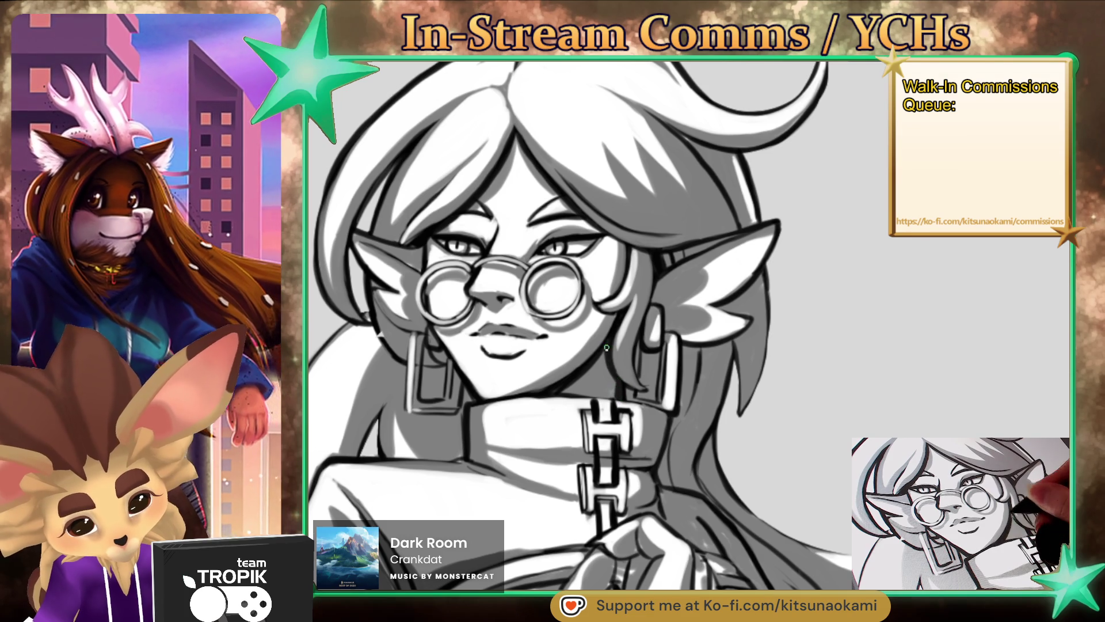
mouse_move(608, 342)
left_mouse_down()
mouse_move(722, 439)
mouse_move(712, 374)
left_mouse_up()
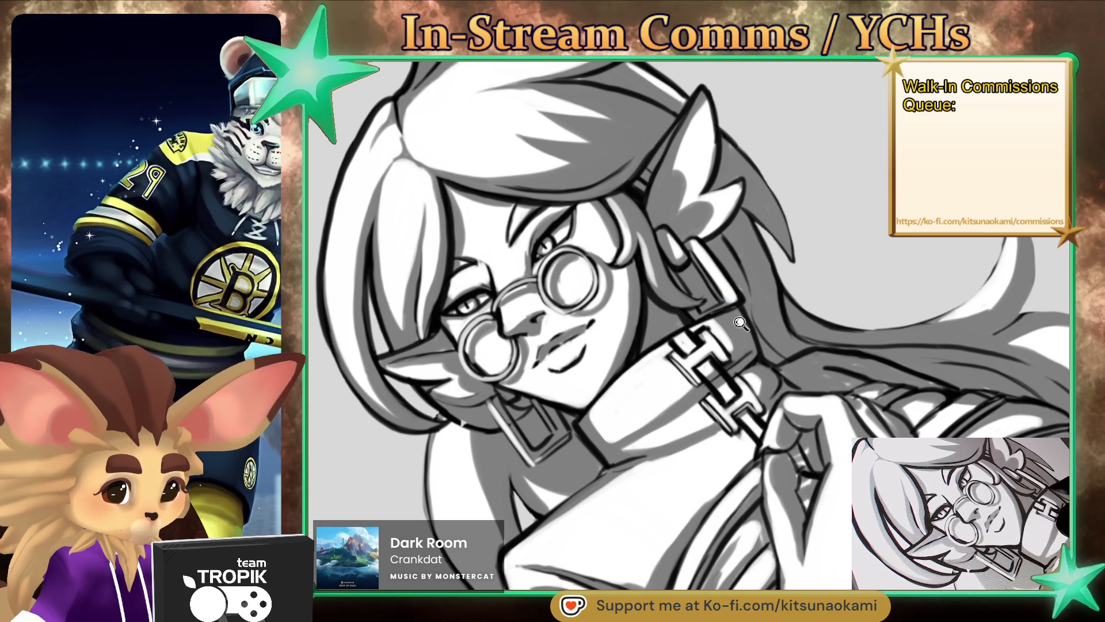
Step: Redraw the left outer hair outline from the ear down to the shoulder with a darker line
key("ctrl+0")
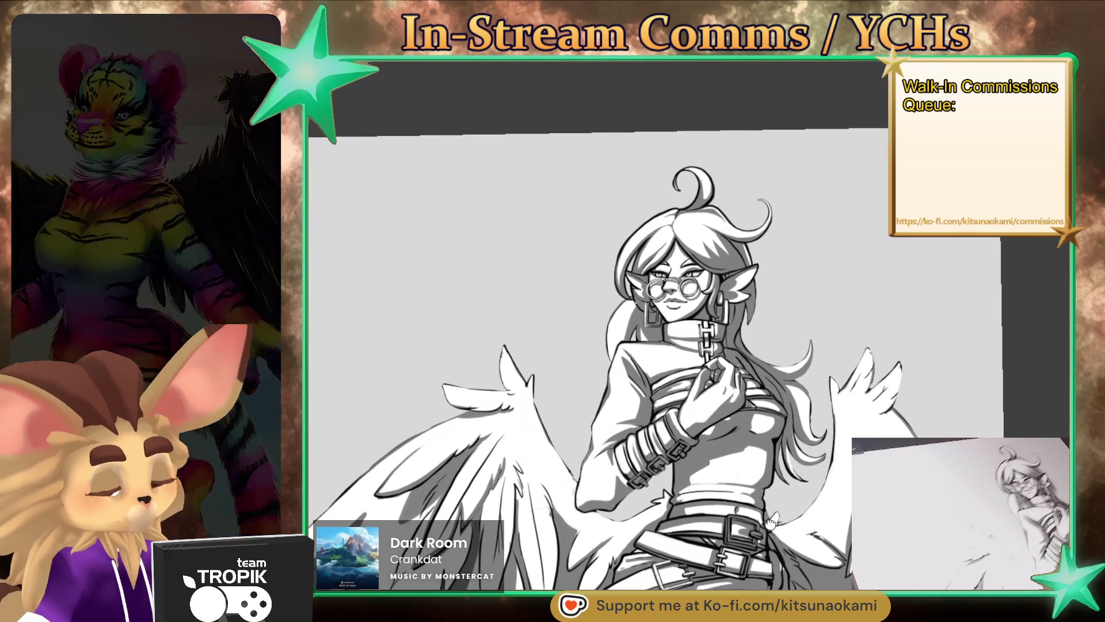
mouse_move(771, 521)
left_mouse_down()
mouse_move(790, 500)
mouse_move(772, 478)
left_mouse_up()
scroll(553, 230, "up", 5)
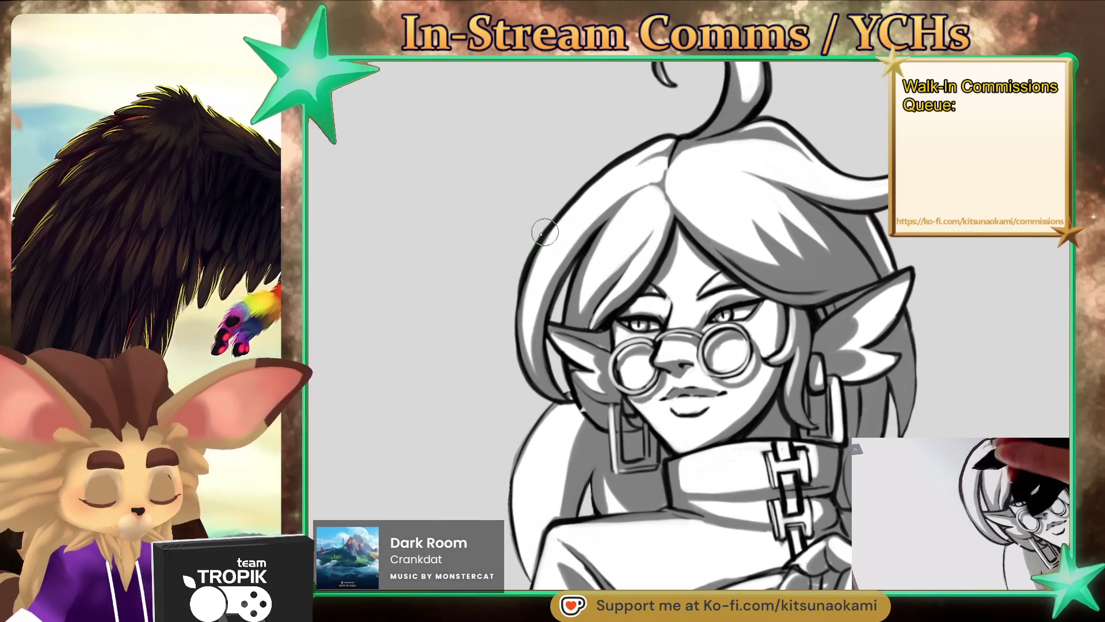
scroll(523, 305, "down", 2)
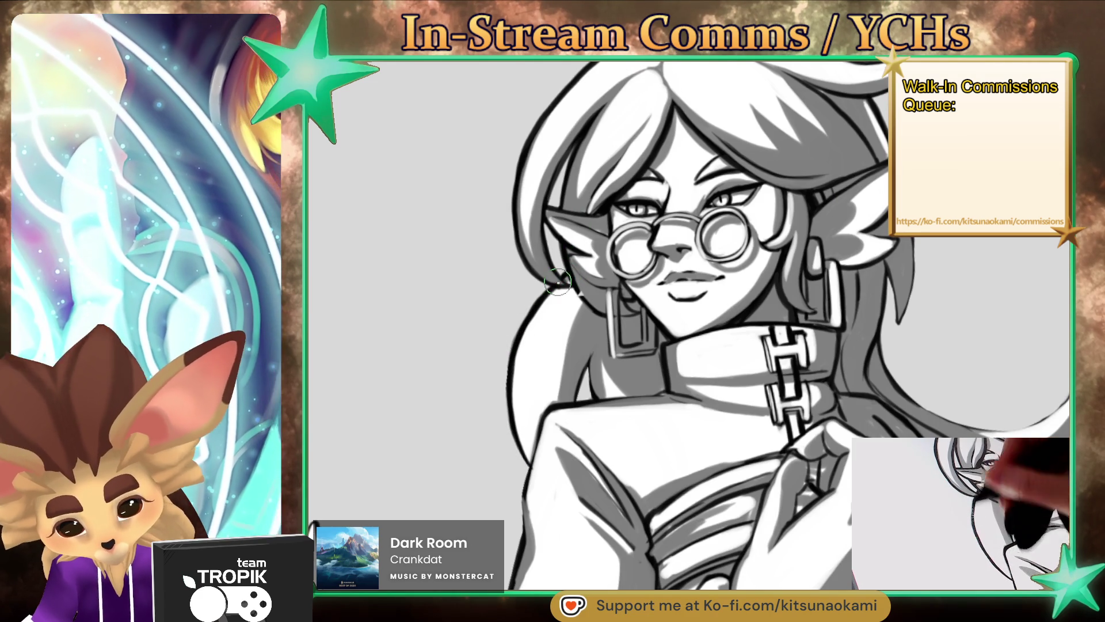
left_click_drag(525, 439, 733, 488)
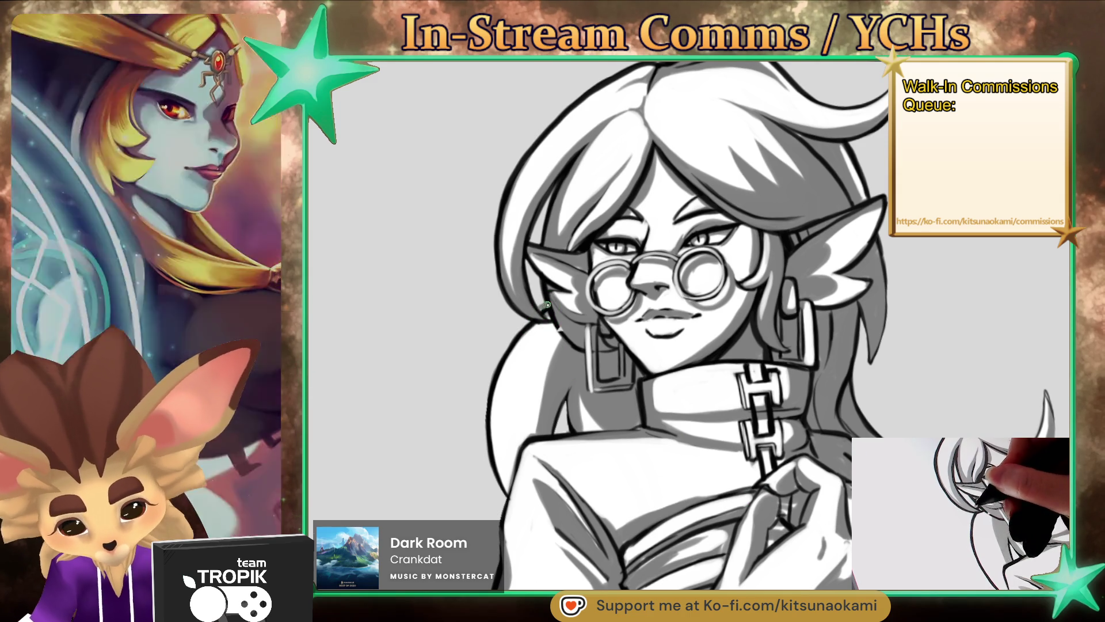
mouse_move(524, 323)
left_mouse_down()
mouse_move(479, 397)
mouse_move(515, 480)
left_mouse_up()
left_click_drag(524, 348, 488, 402)
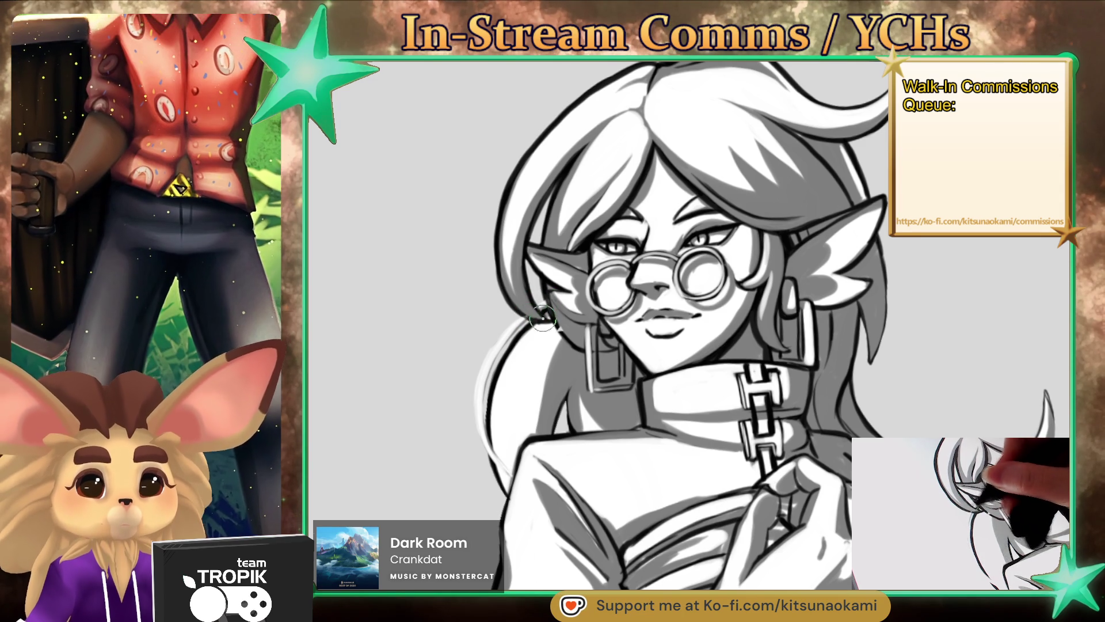
Step: Darken the shoulder outline, undo one extra hair stroke, and sample black from the outline
mouse_move(486, 438)
left_mouse_down()
mouse_move(502, 464)
mouse_move(487, 374)
mouse_move(521, 316)
mouse_move(478, 371)
left_mouse_up()
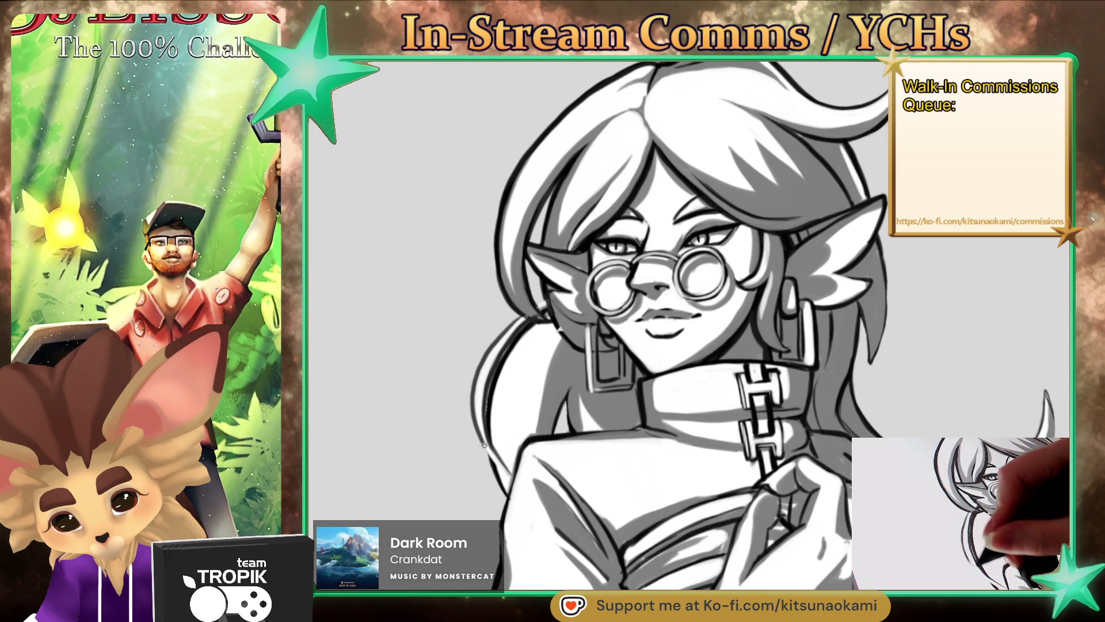
mouse_move(479, 437)
left_mouse_down()
mouse_move(540, 287)
mouse_move(488, 399)
left_mouse_up()
key("ctrl+z")
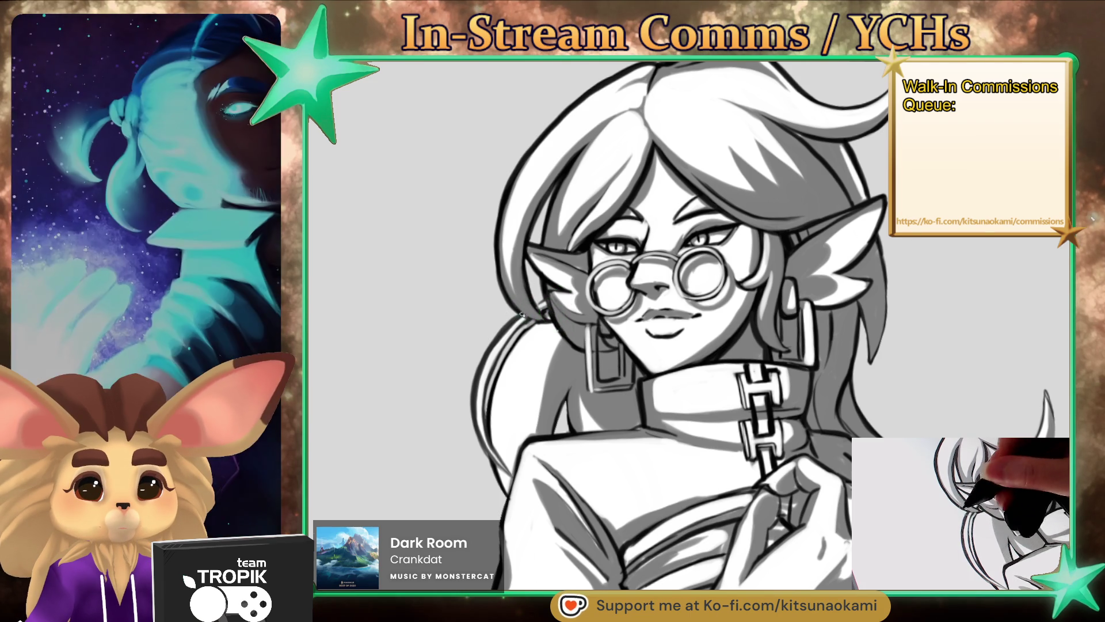
left_click(505, 432, "alt")
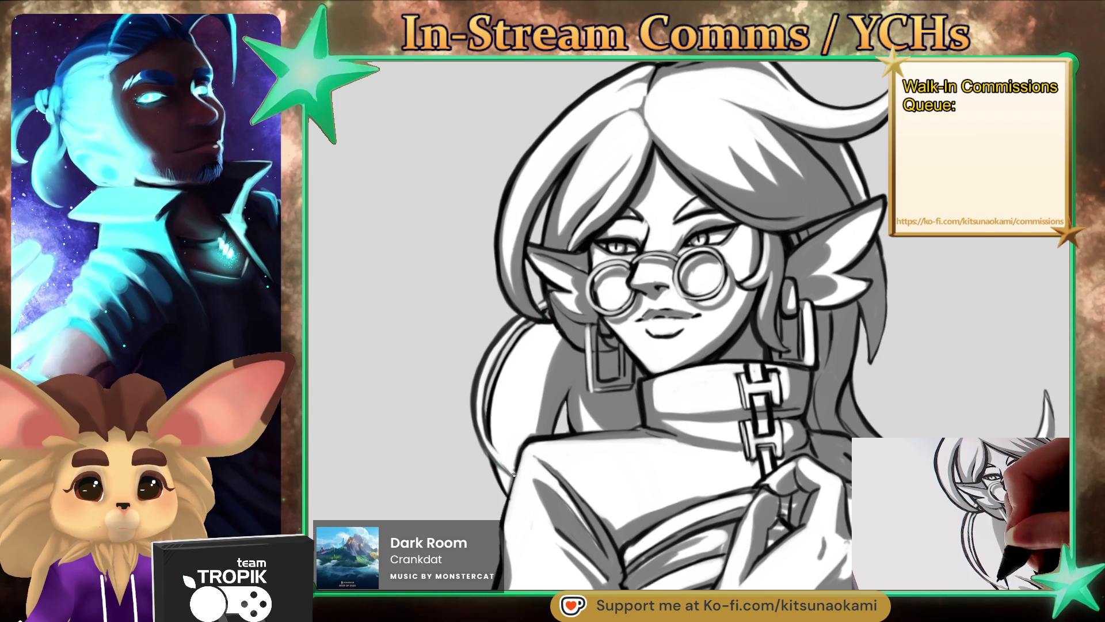
left_click_drag(511, 472, 820, 480)
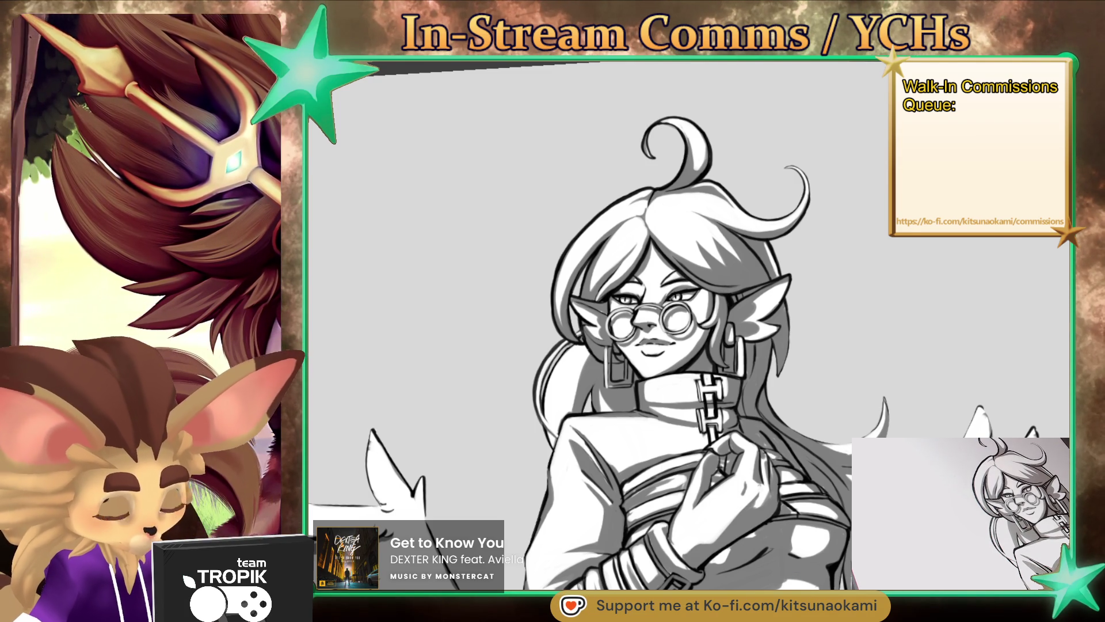
Step: Fill the background with a light tan and undo the stray white blob on the left lens
scroll(689, 325, "up", 2)
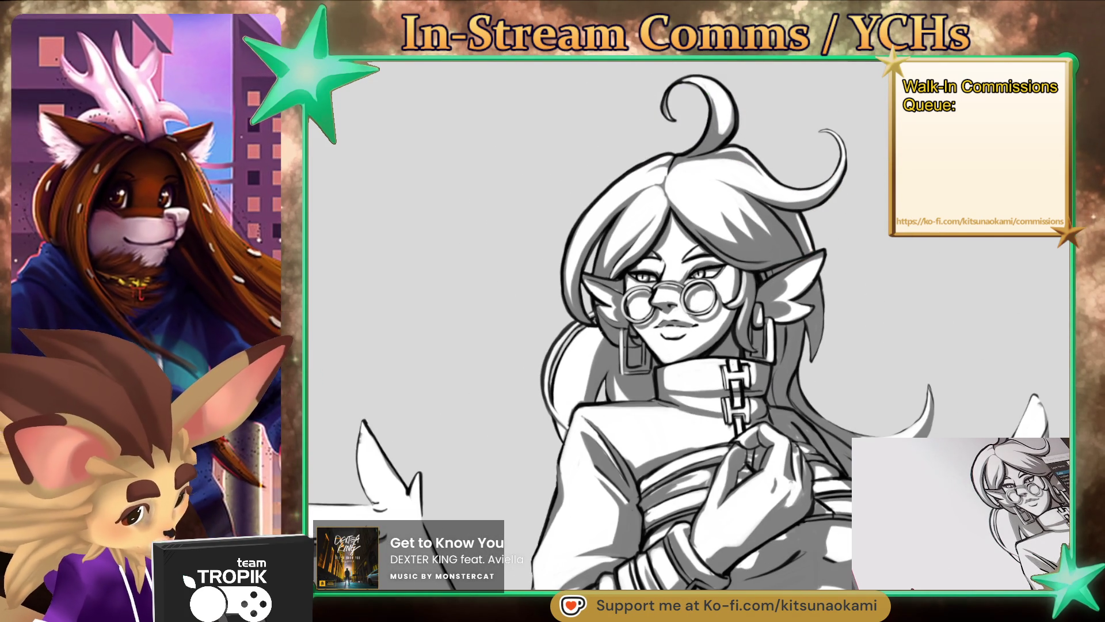
left_click(957, 382)
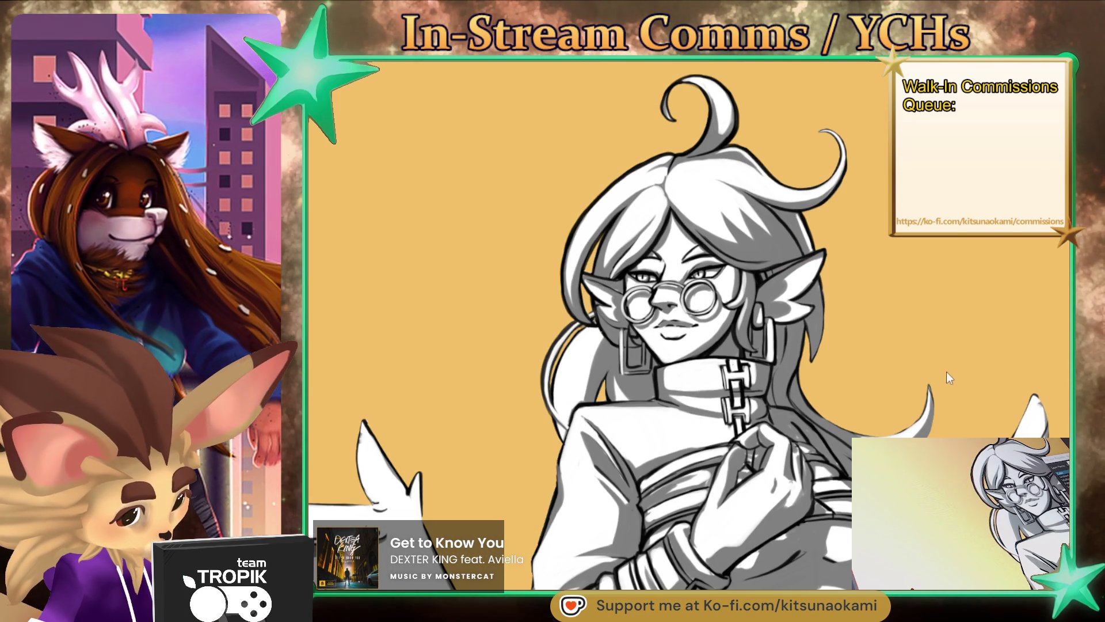
left_click(938, 363)
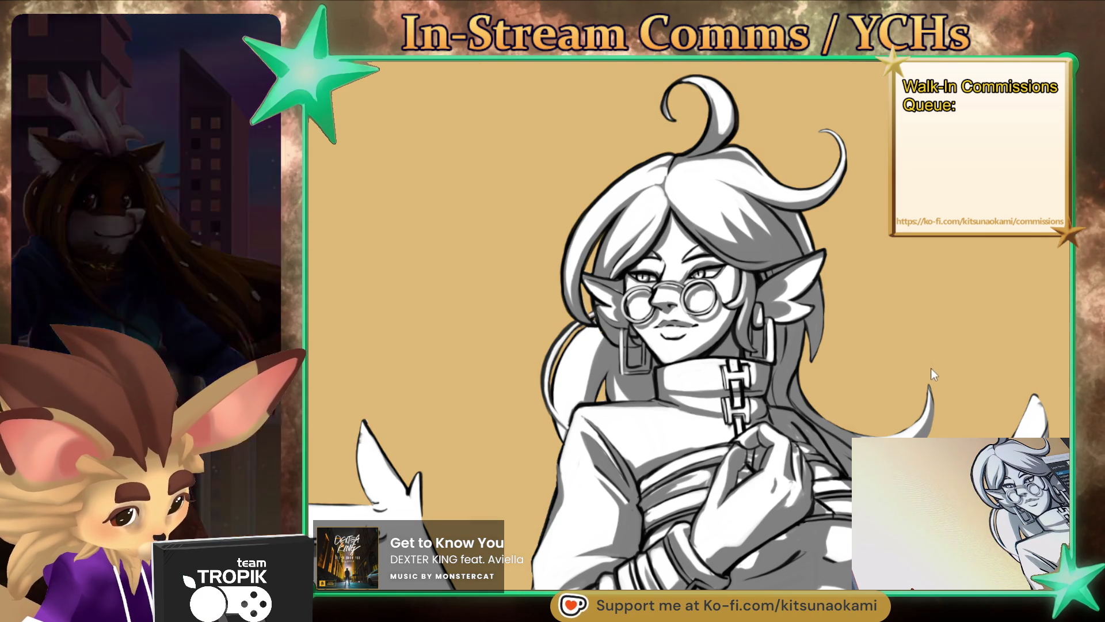
left_click(928, 343)
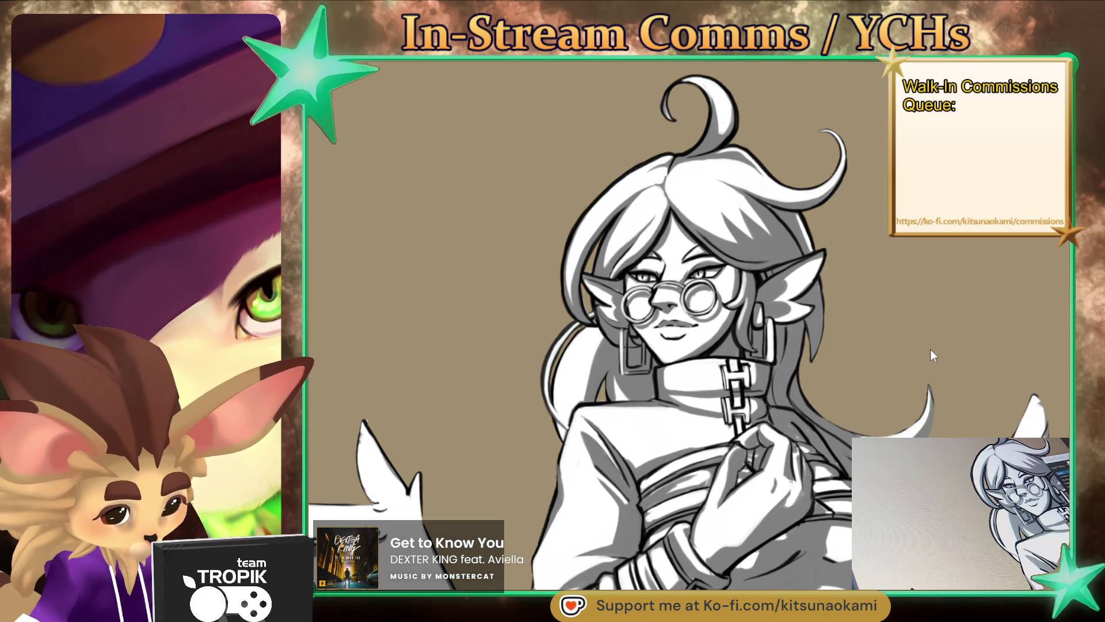
left_click(931, 352)
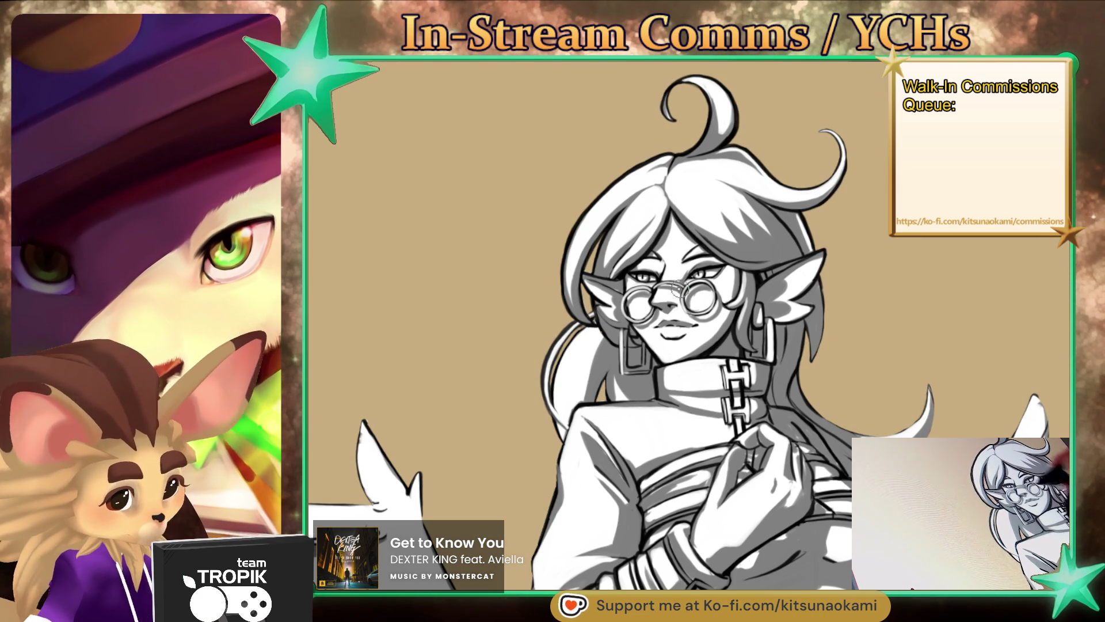
scroll(609, 277, "up", 4)
key("ctrl+z")
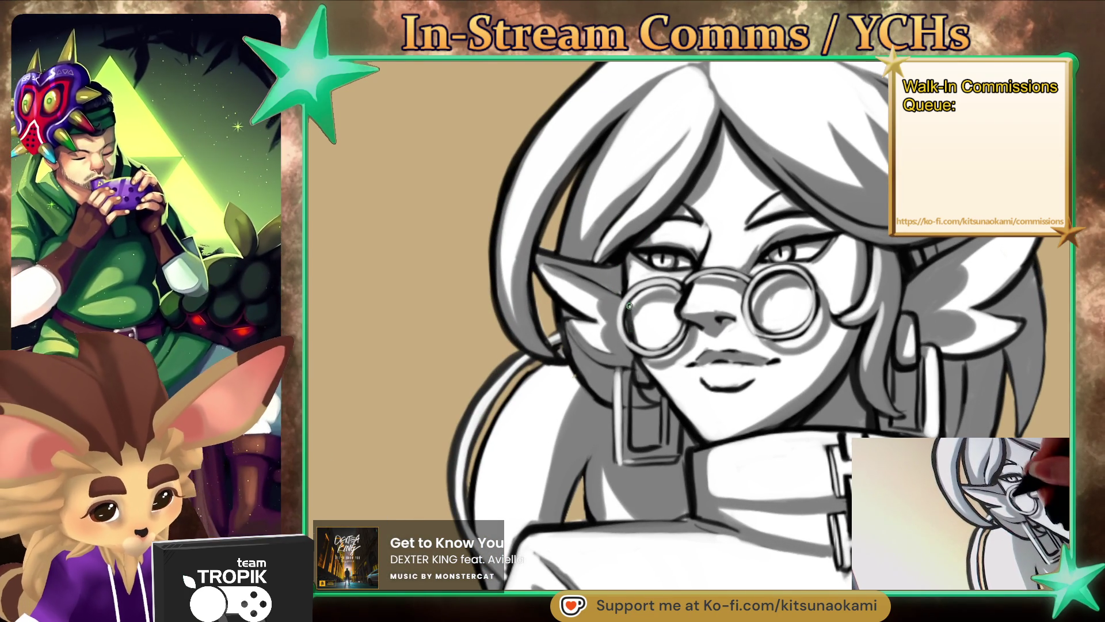
Step: Retouch the round glasses rims with dark grey, black and rim grey sampled from the linework
left_click(645, 275, "ctrl")
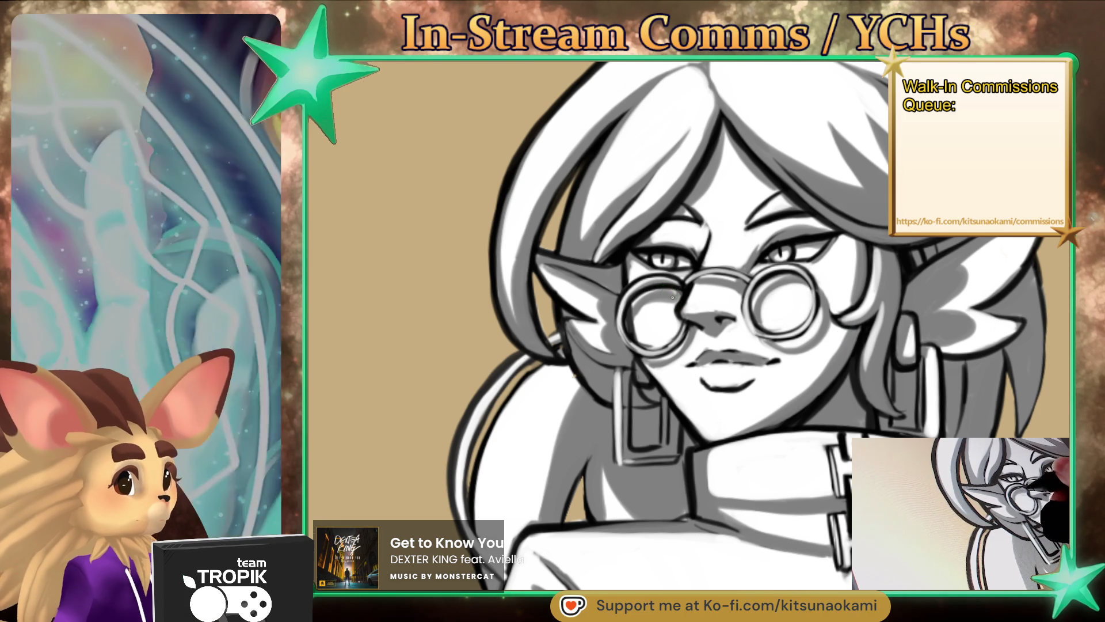
left_click(665, 295, "alt")
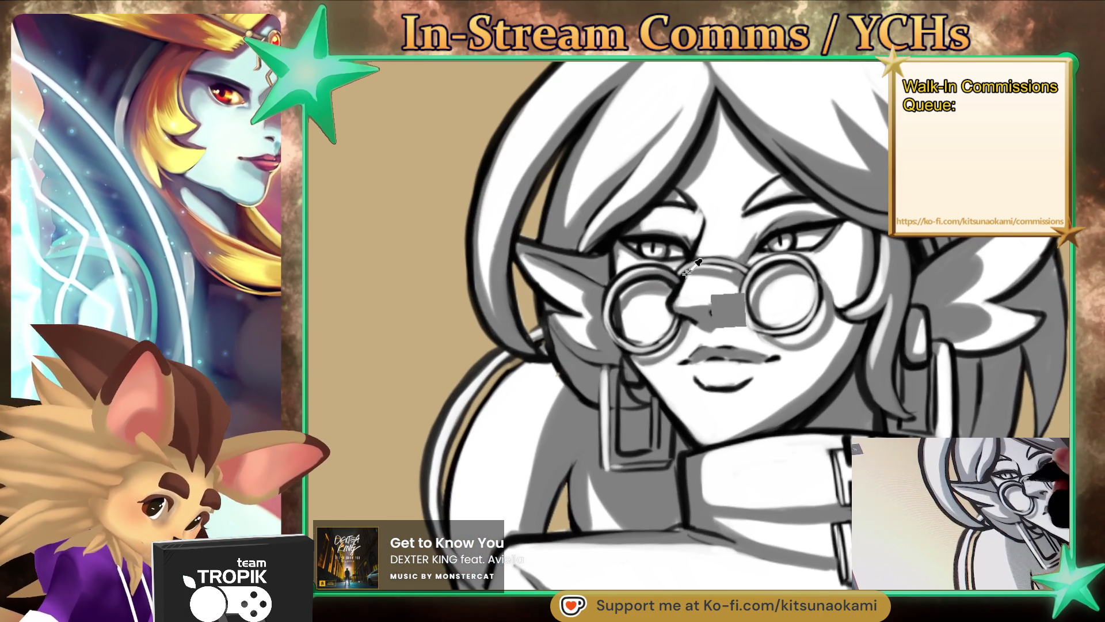
left_click(666, 268, "alt")
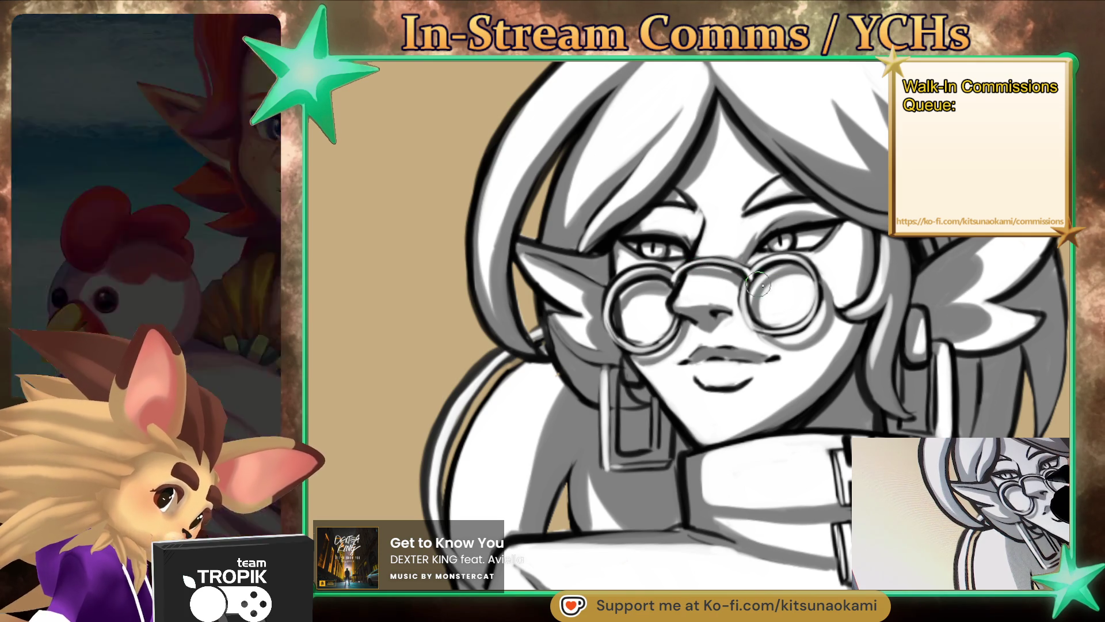
scroll(753, 282, "down", 5)
scroll(715, 422, "up", 5)
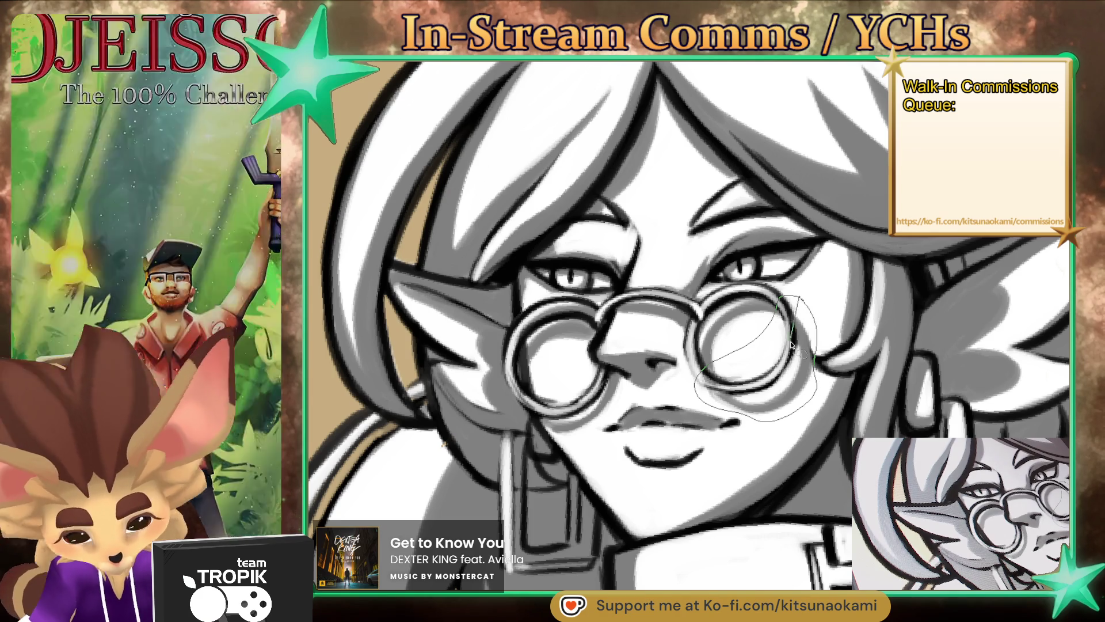
Step: Lasso the area over the right glasses lens and apply a transform to it
left_click_drag(793, 334, 788, 379)
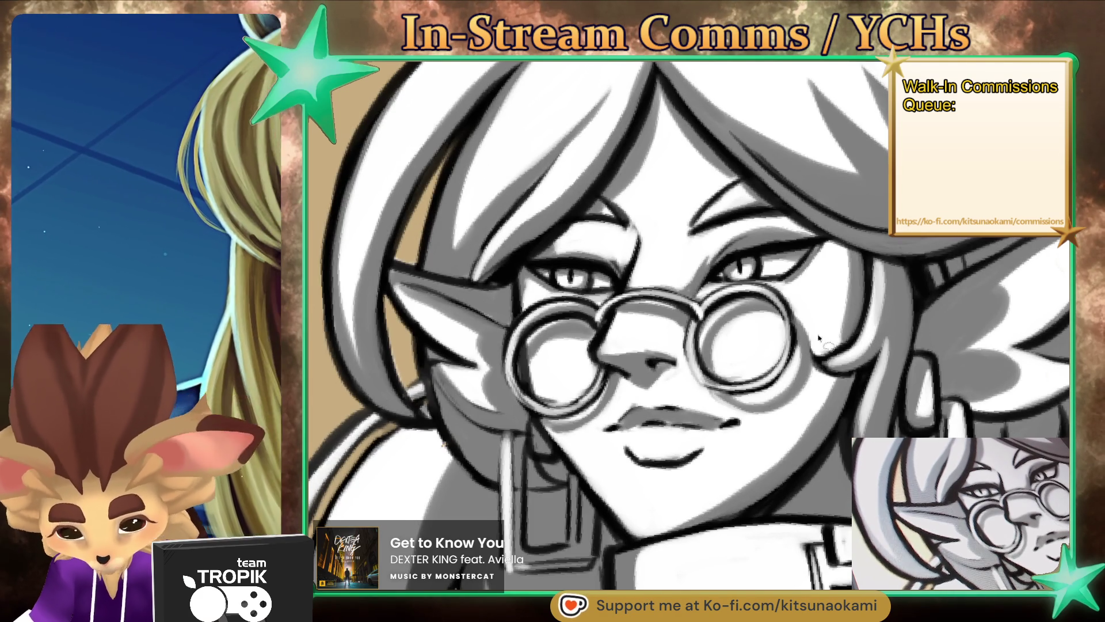
mouse_move(811, 314)
left_mouse_down()
mouse_move(726, 364)
mouse_move(815, 338)
left_mouse_up()
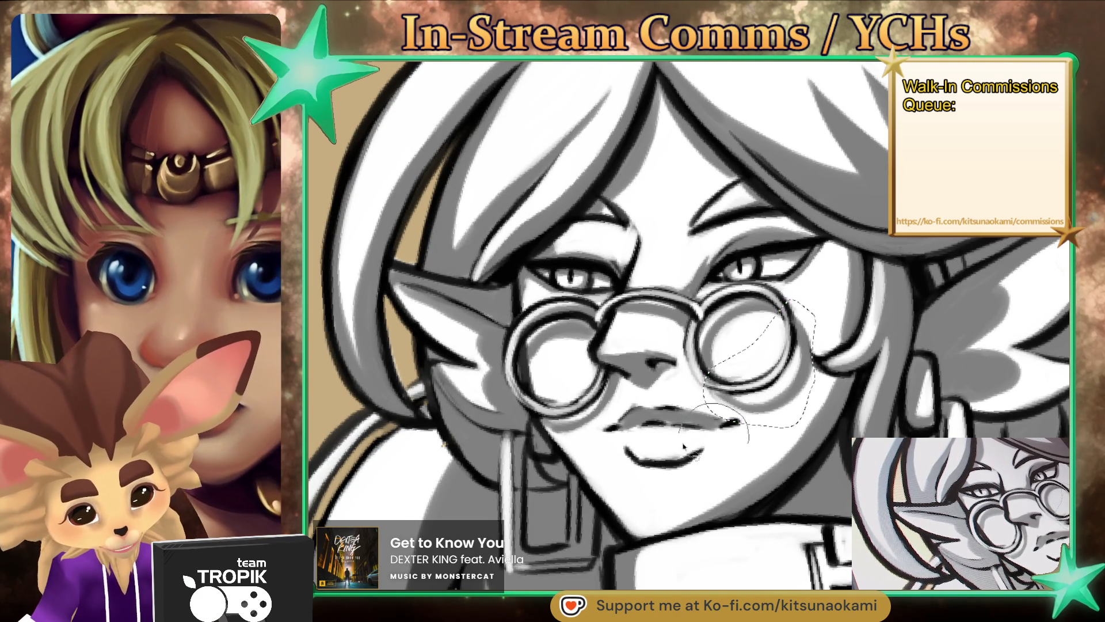
key("ctrl+t")
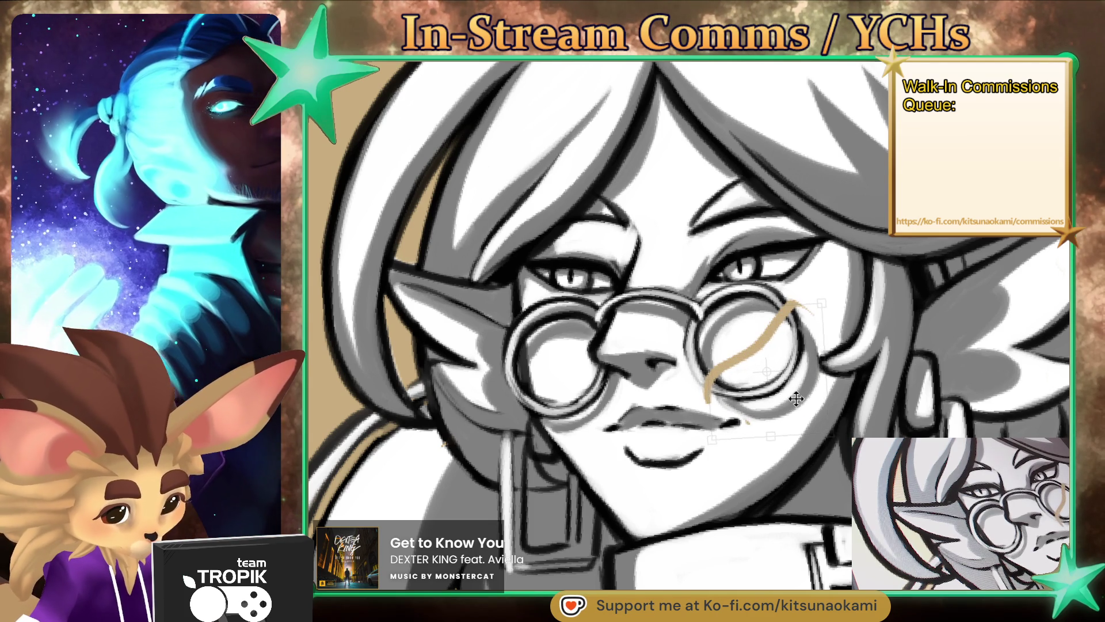
key("Return")
Step: Deselect, then erase the tan stroke crossing the right lens
key("ctrl+d")
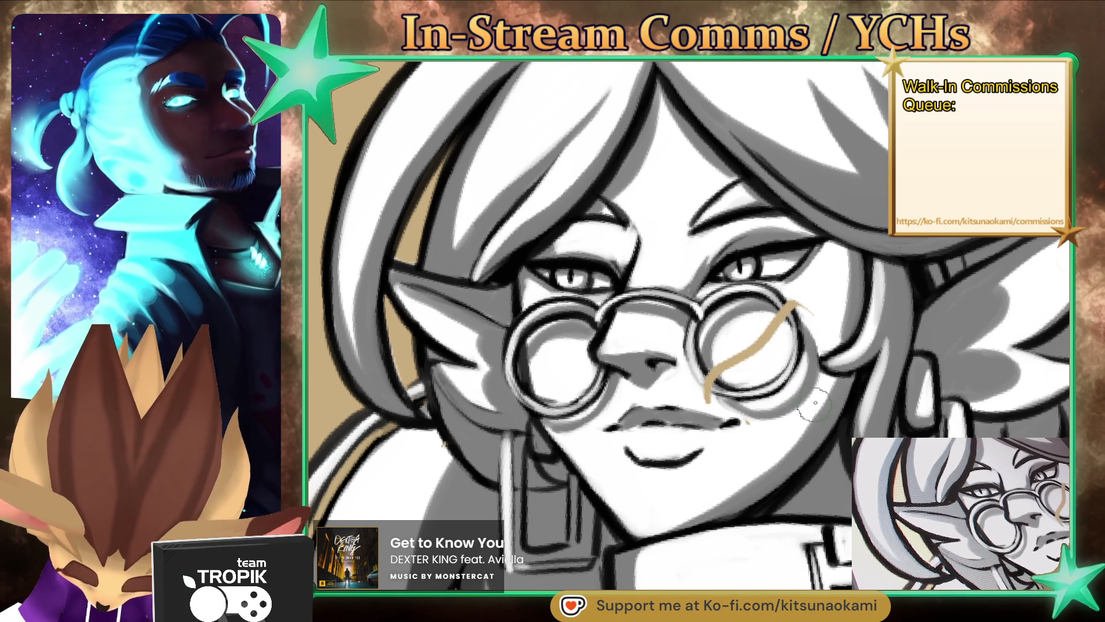
key("e")
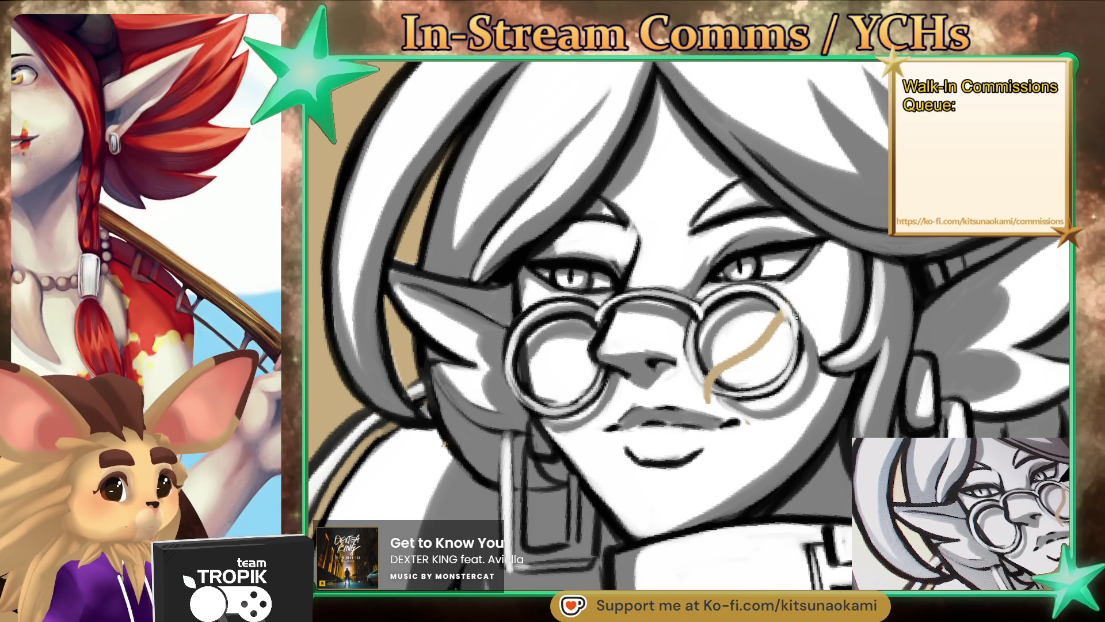
left_click_drag(777, 315, 730, 366)
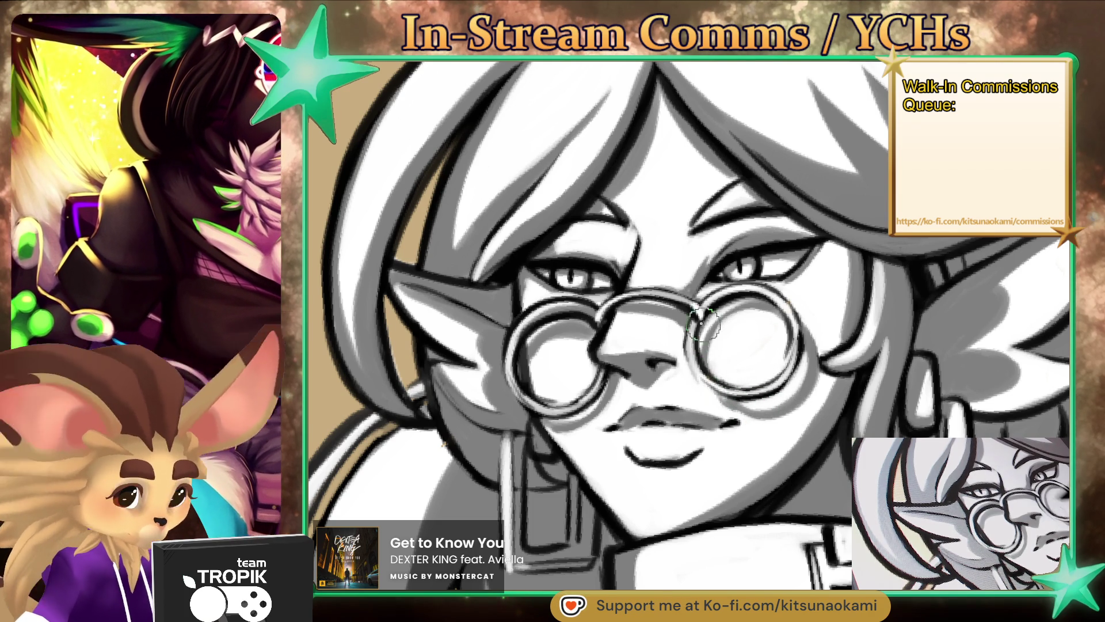
scroll(747, 385, "down", 5)
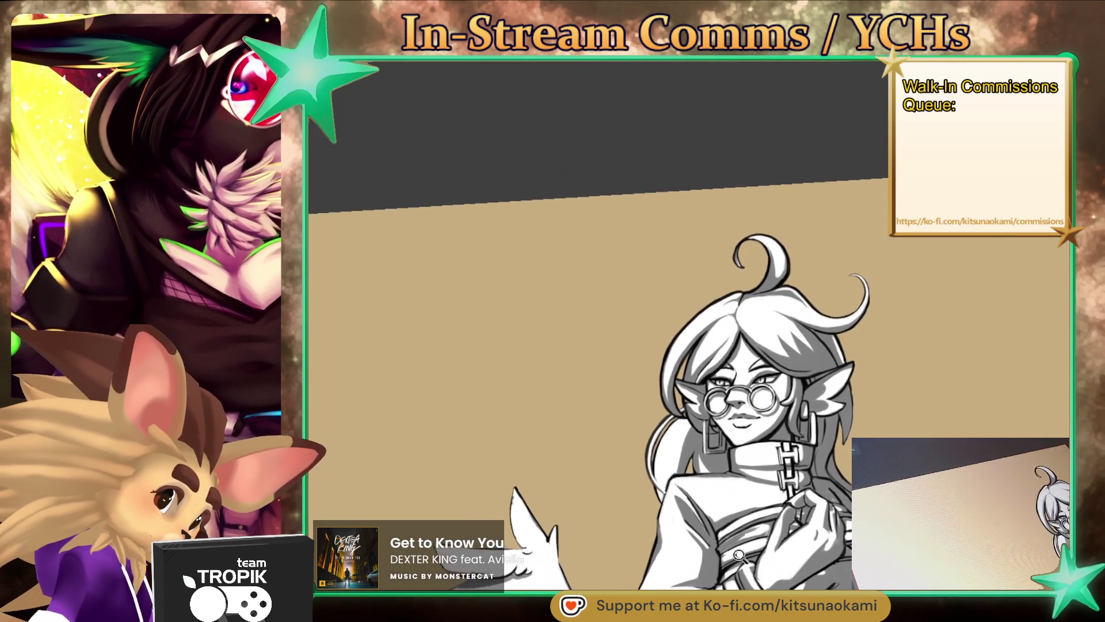
scroll(820, 377, "up", 5)
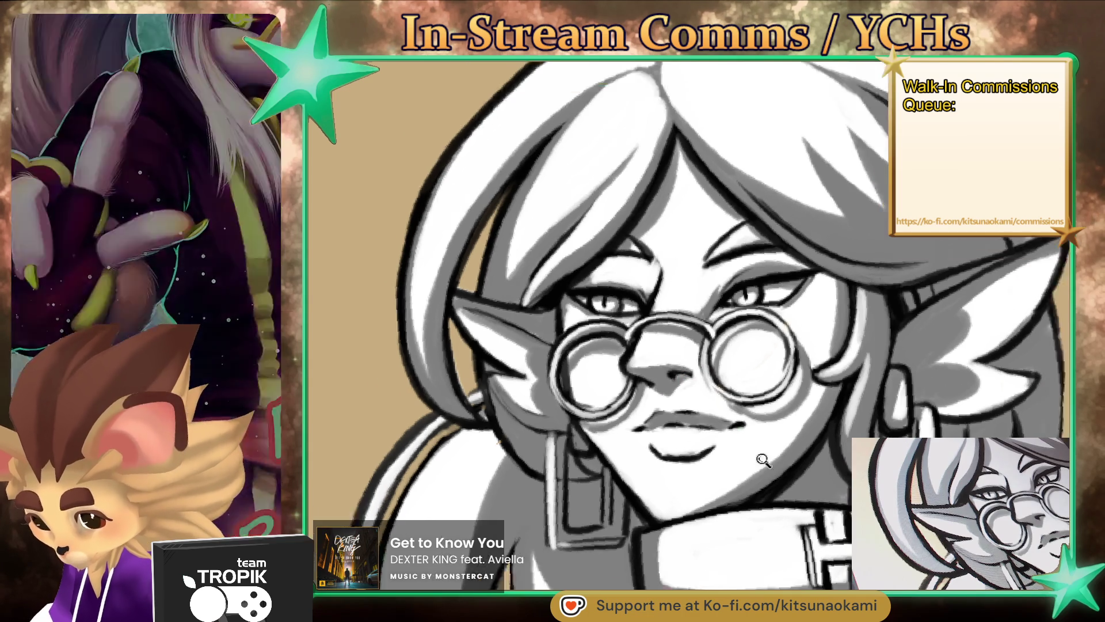
scroll(768, 455, "down", 3)
scroll(766, 455, "up", 1)
mouse_move(766, 454)
left_mouse_down()
mouse_move(686, 487)
mouse_move(673, 480)
left_mouse_up()
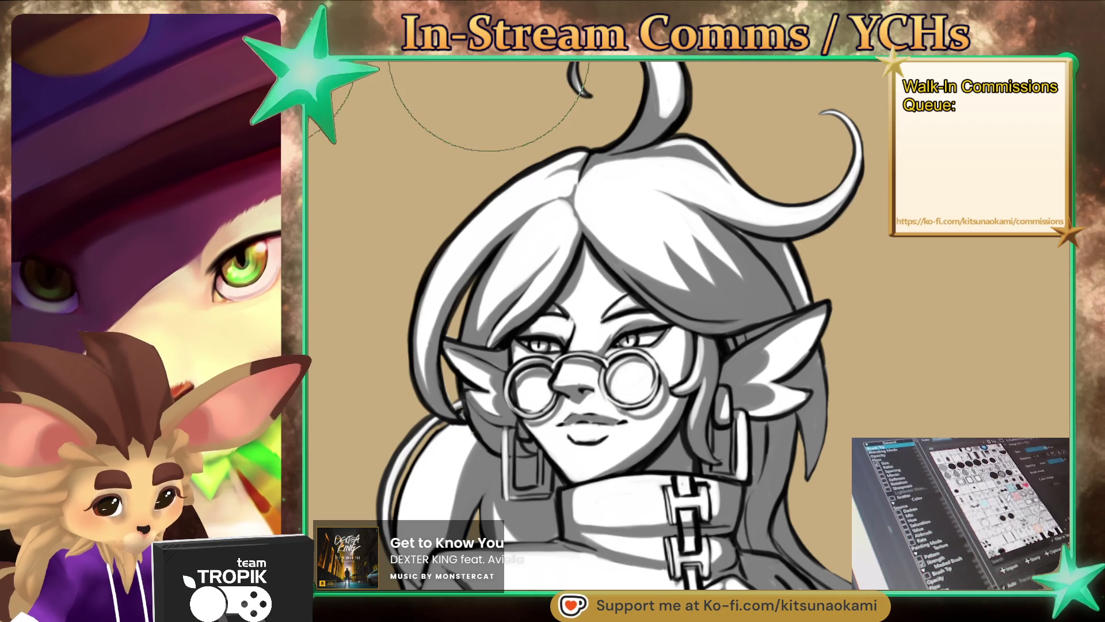
left_click(498, 340)
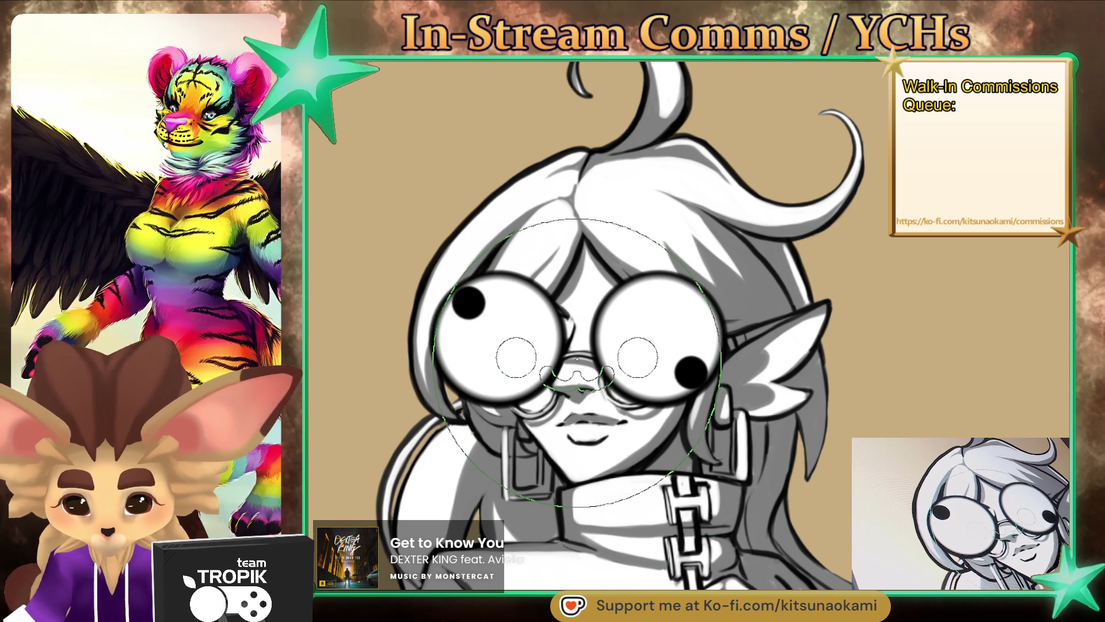
Step: Paint the joke face white, then shrink it and shift it slightly down
left_click(578, 358)
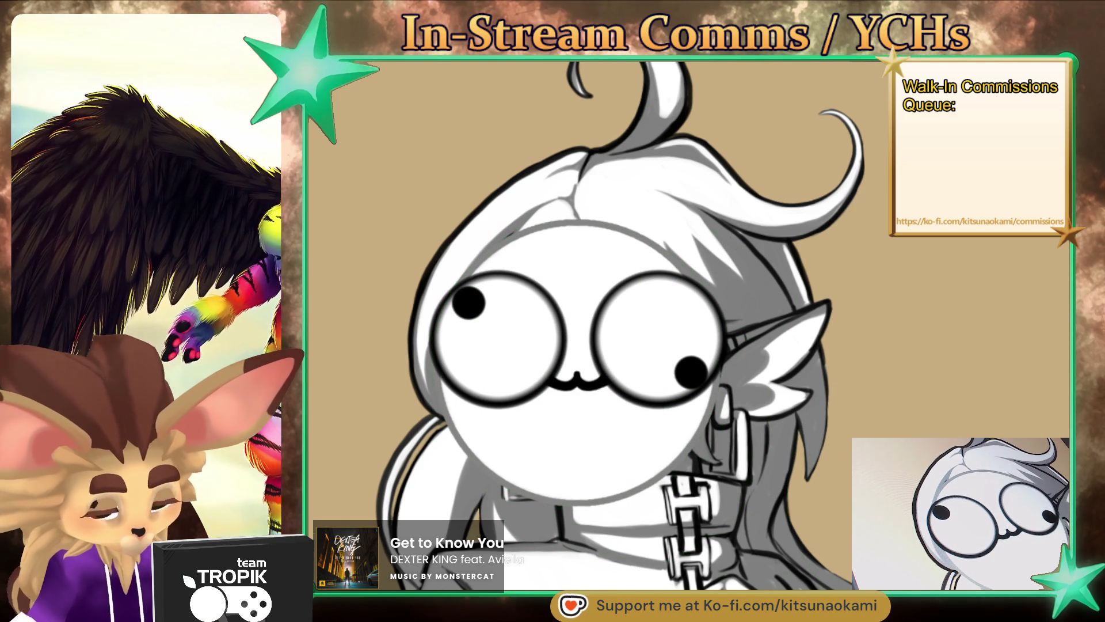
key("ctrl+t")
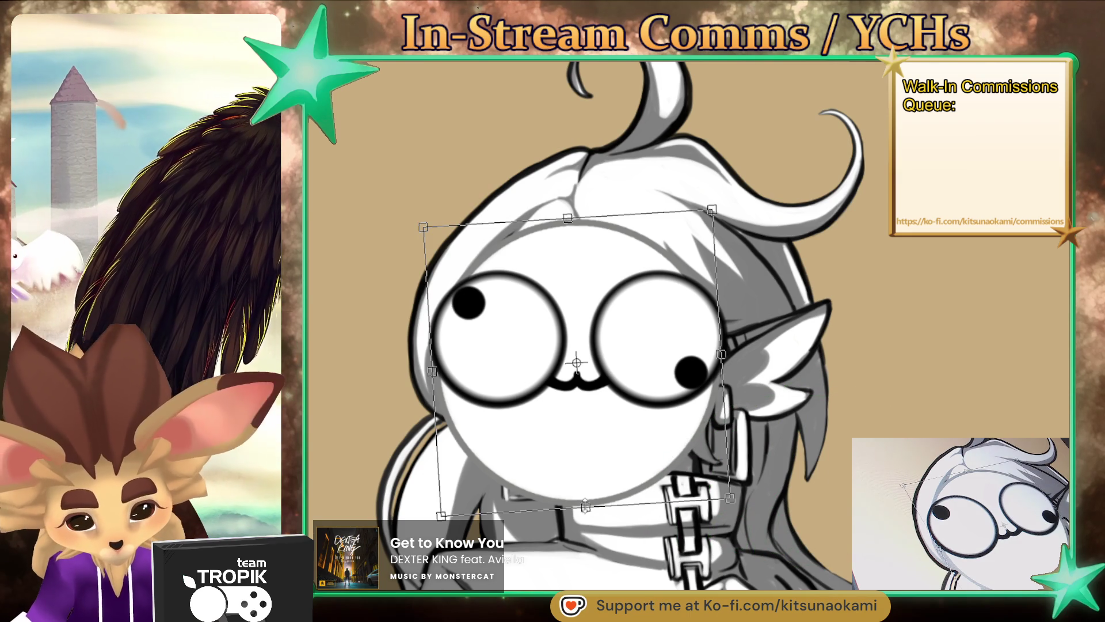
mouse_move(585, 505)
left_mouse_down()
mouse_move(593, 447)
mouse_move(597, 470)
left_mouse_up()
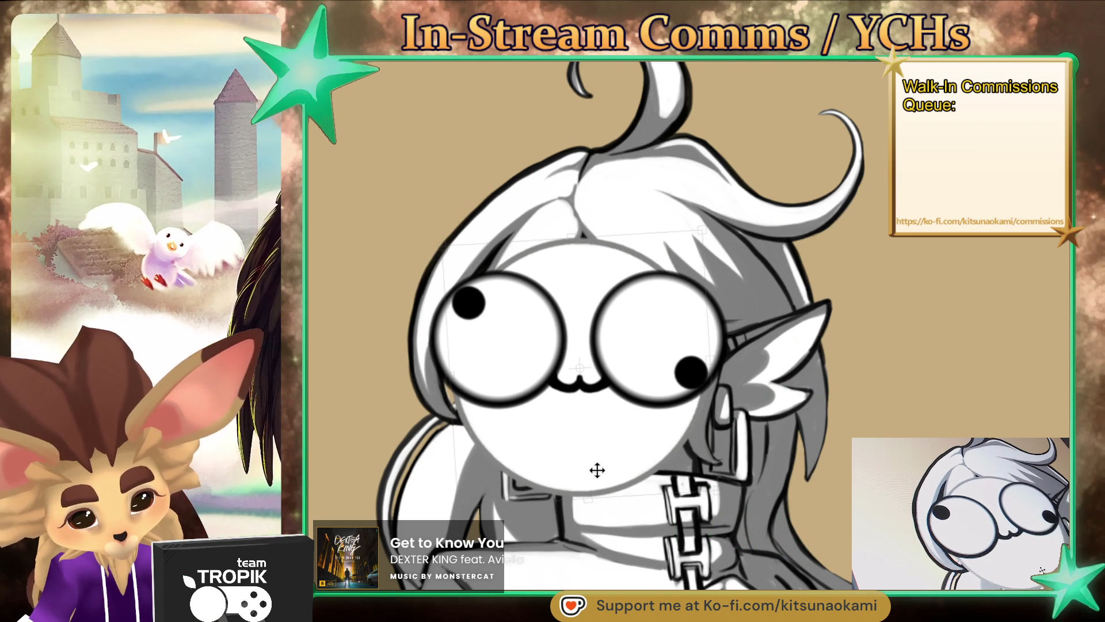
key("Return")
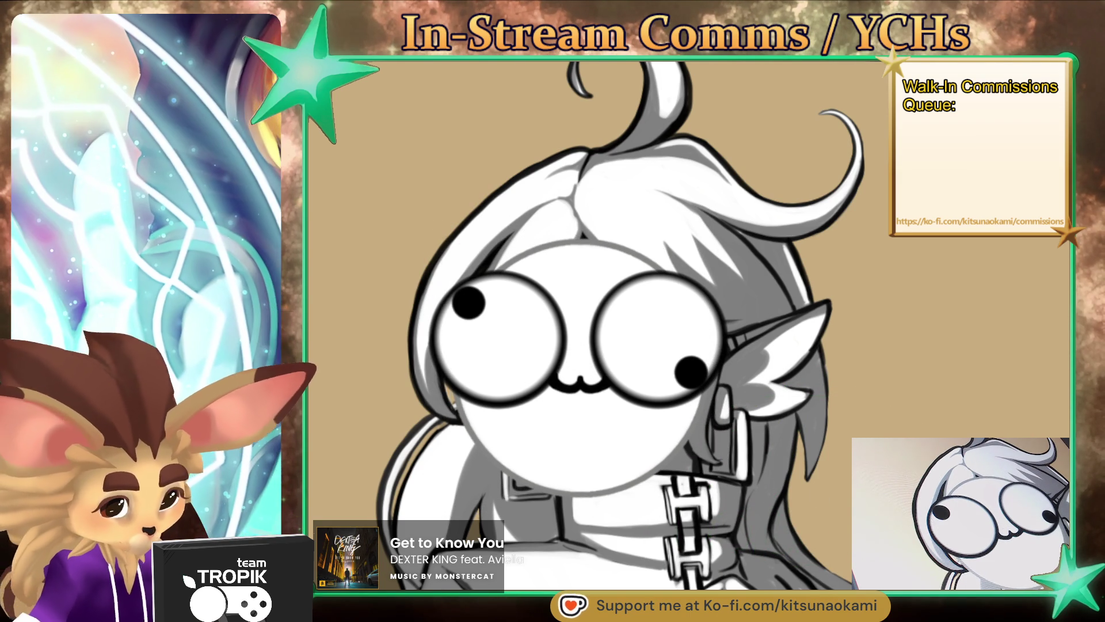
Step: Raise the googly eyes slightly higher on the white face
key("ctrl+t")
left_click_drag(666, 351, 656, 345)
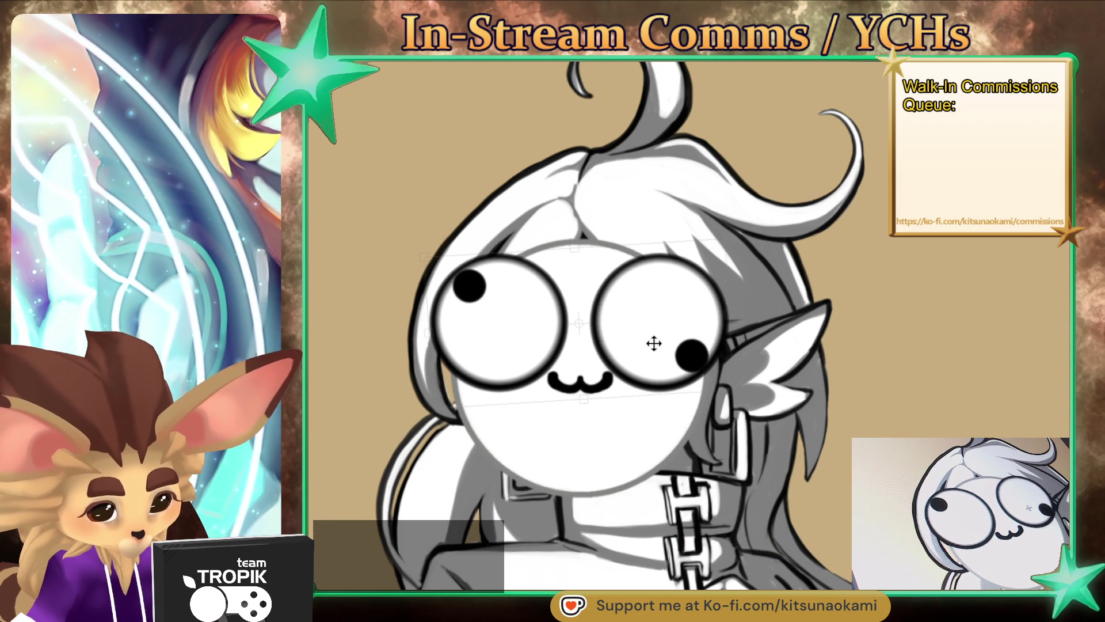
key("Return")
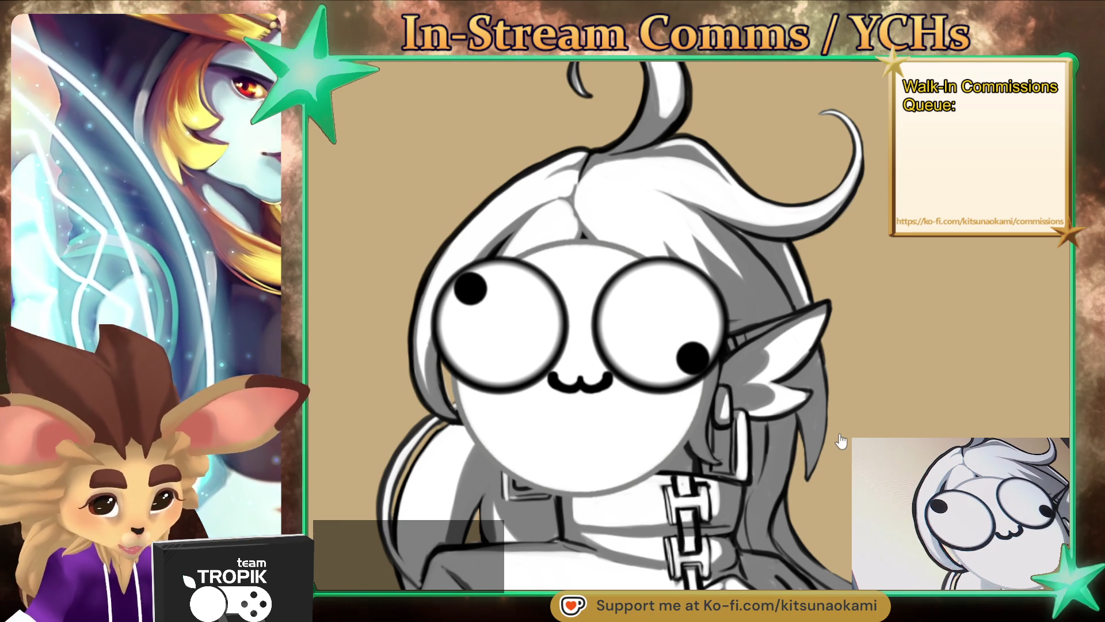
scroll(647, 361, "down", 1)
scroll(647, 361, "down", 1)
scroll(647, 361, "down", 2)
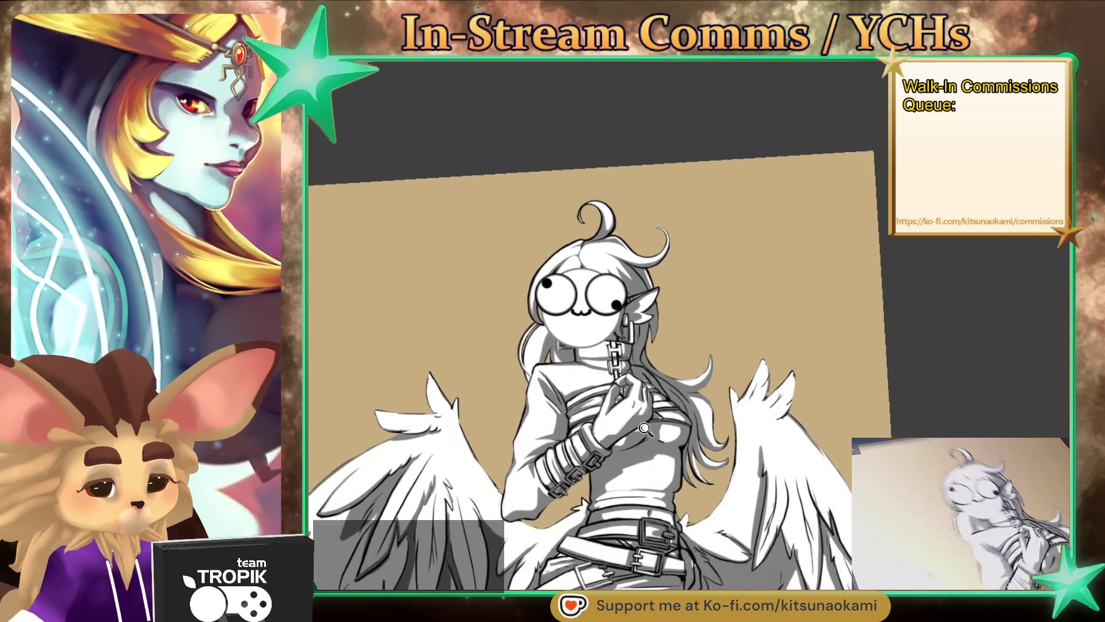
scroll(642, 368, "up", 1)
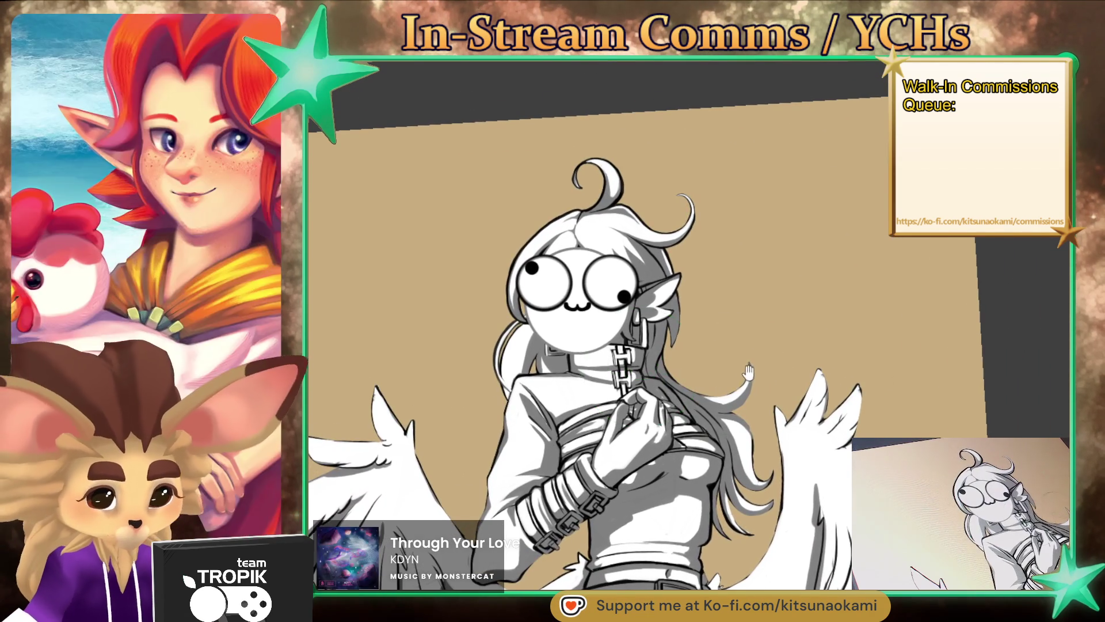
left_click_drag(640, 366, 683, 399)
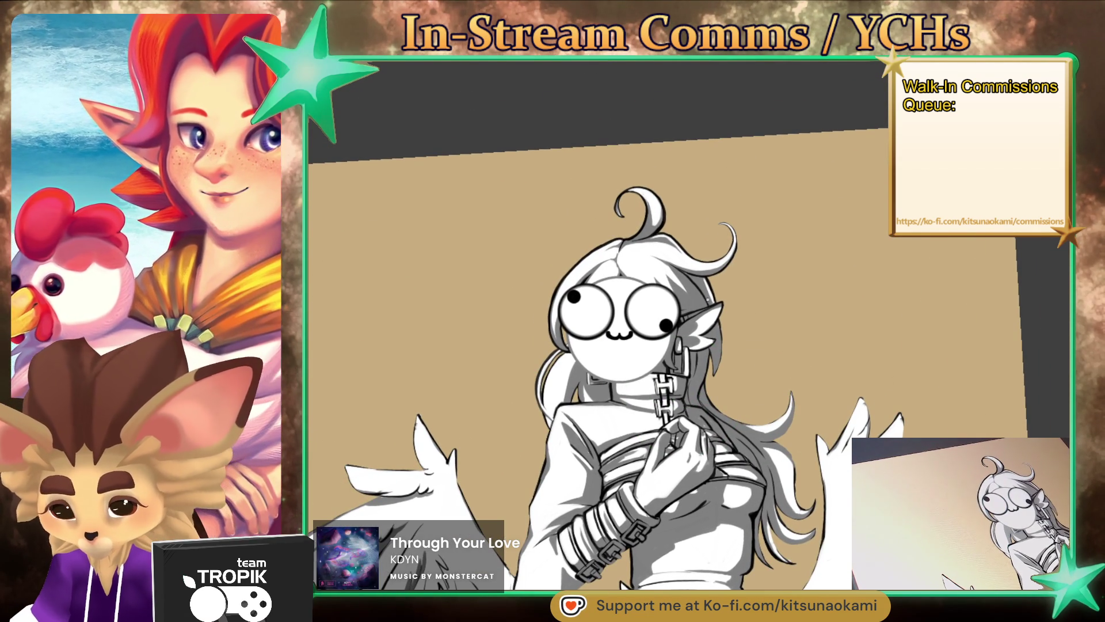
left_click_drag(786, 381, 803, 321)
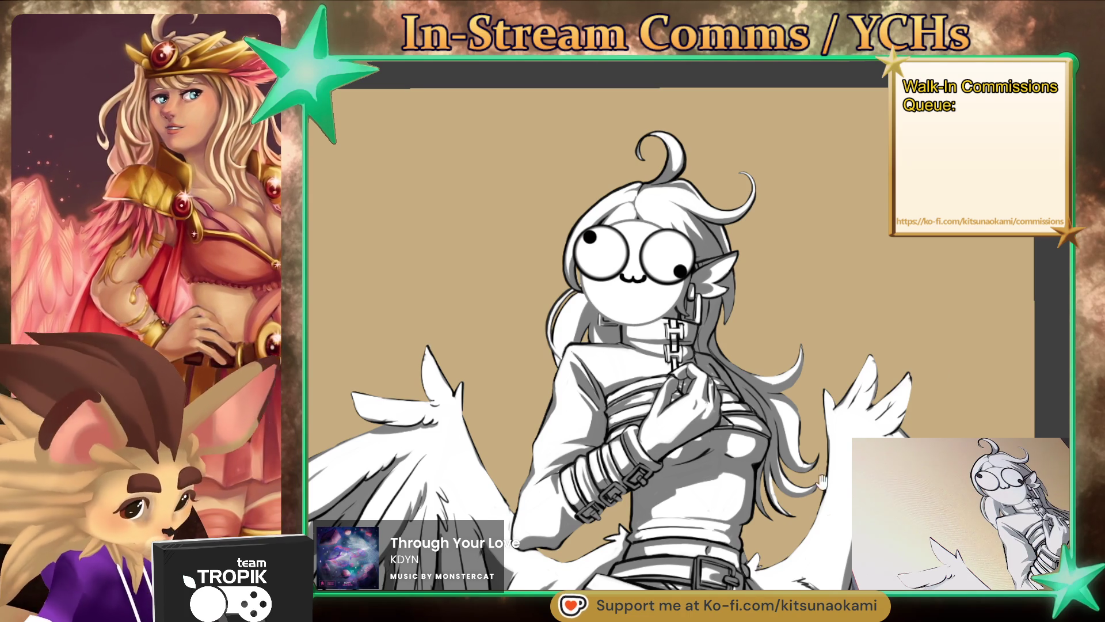
left_click_drag(1062, 355, 1047, 325)
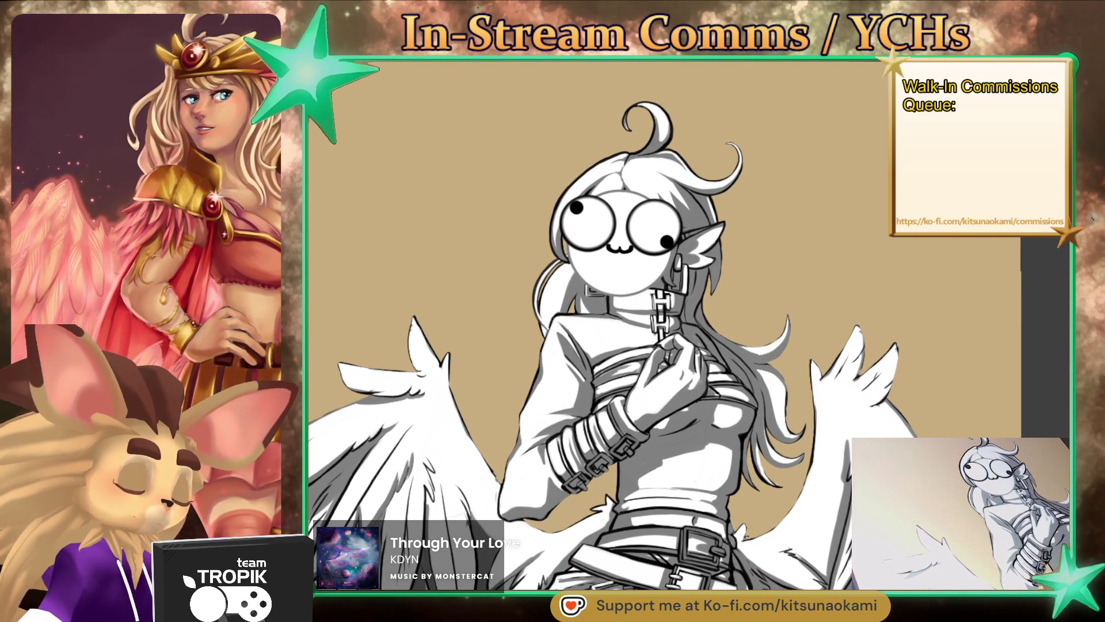
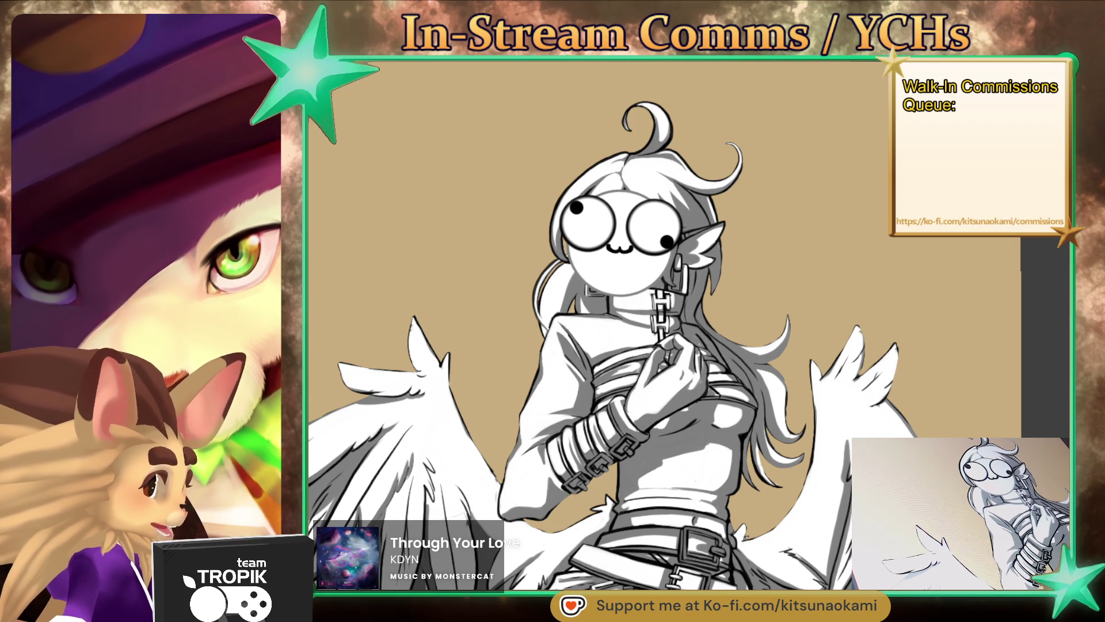
Step: Hide the goofy placeholder face layer to reveal the shaded face with round glasses
scroll(748, 403, "up", 5)
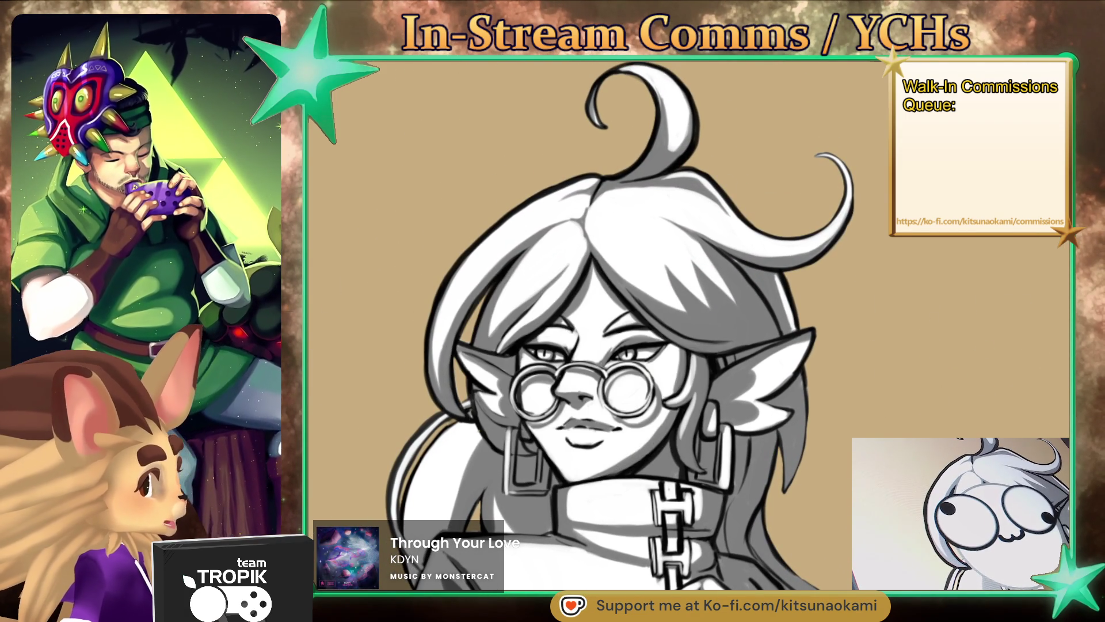
key("ctrl+z")
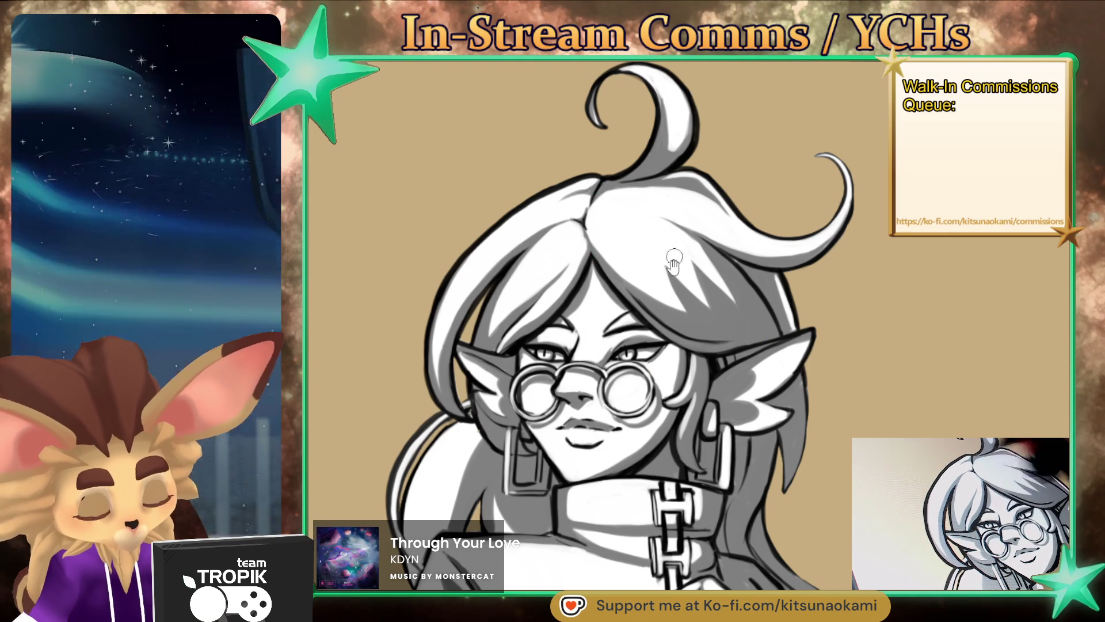
scroll(587, 230, "down", 3)
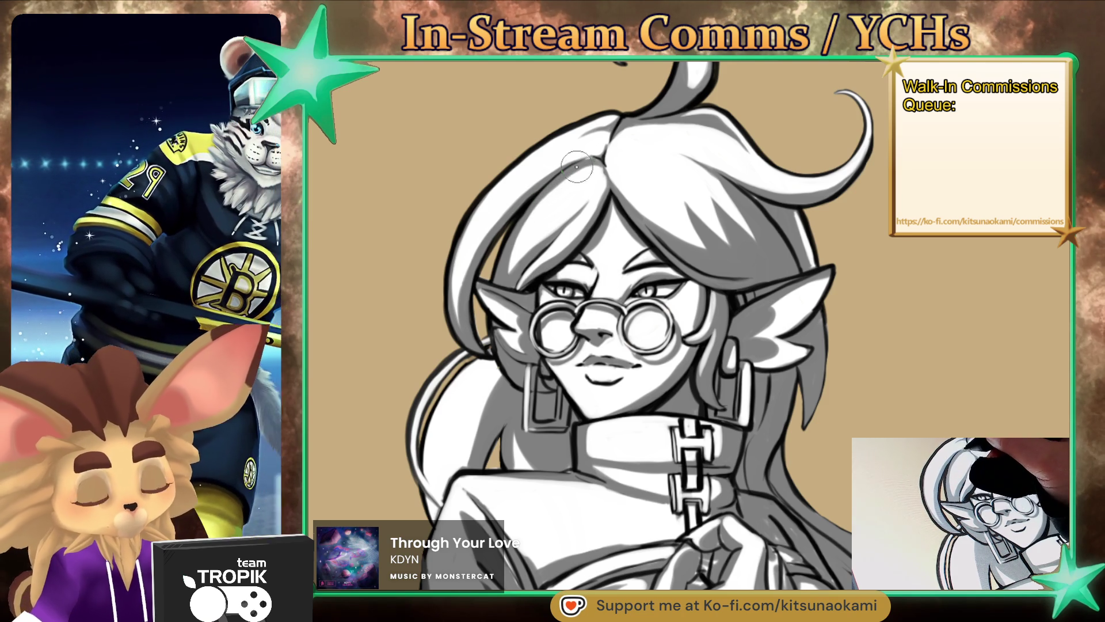
Step: Pan and rotate around the face, eyedrop the white hair colour, then bring the ear into view
mouse_move(577, 166)
left_mouse_down()
mouse_move(792, 512)
mouse_move(766, 245)
left_mouse_up()
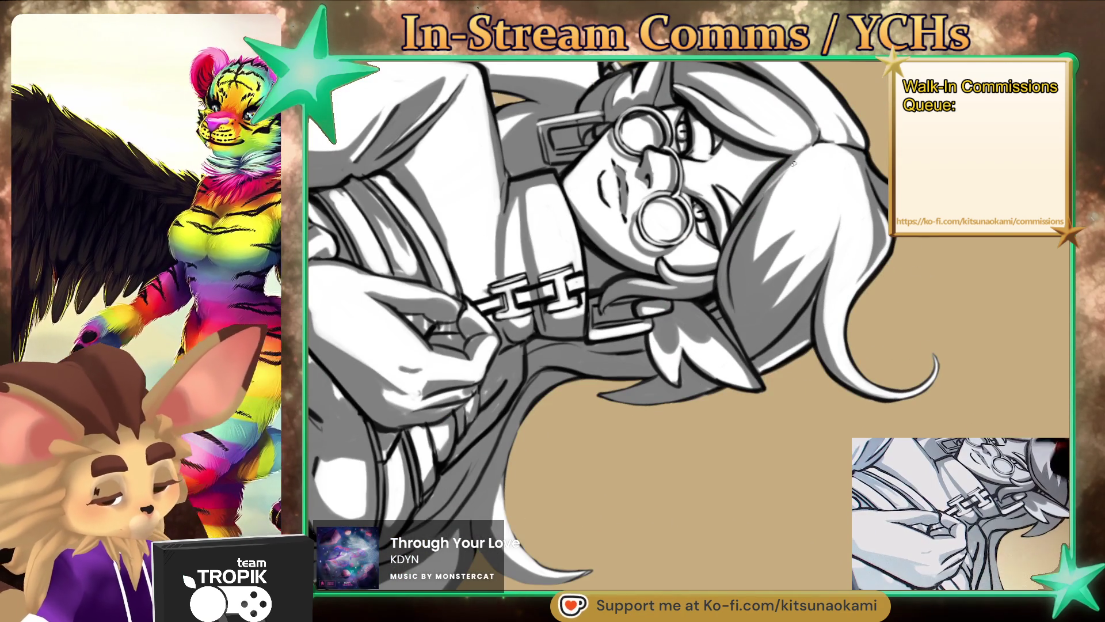
left_click(759, 228, "alt")
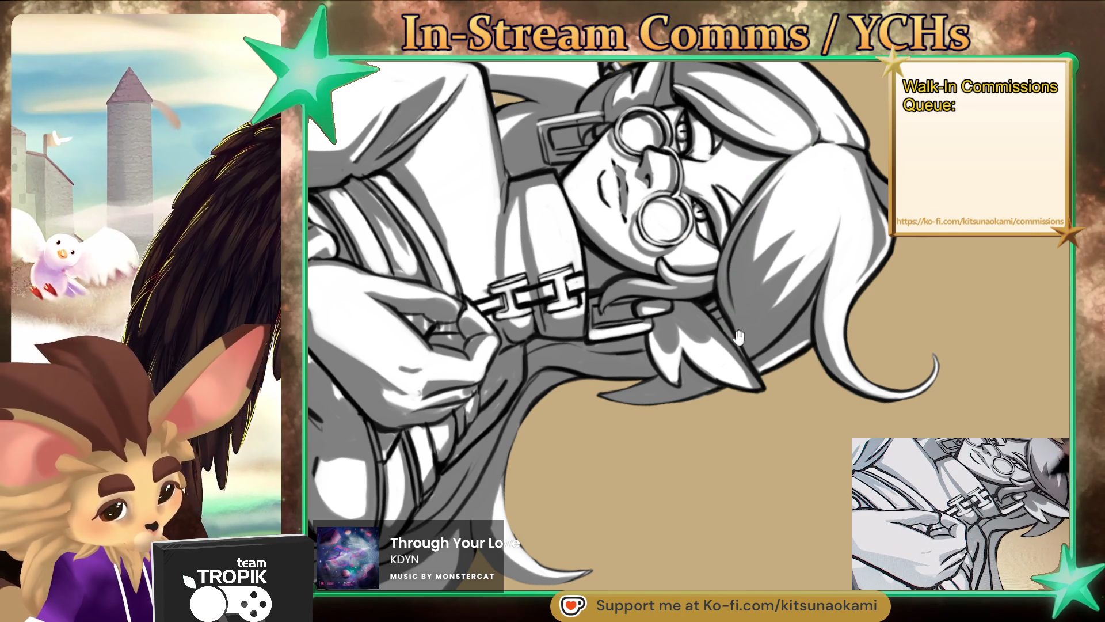
left_click_drag(739, 325, 666, 338)
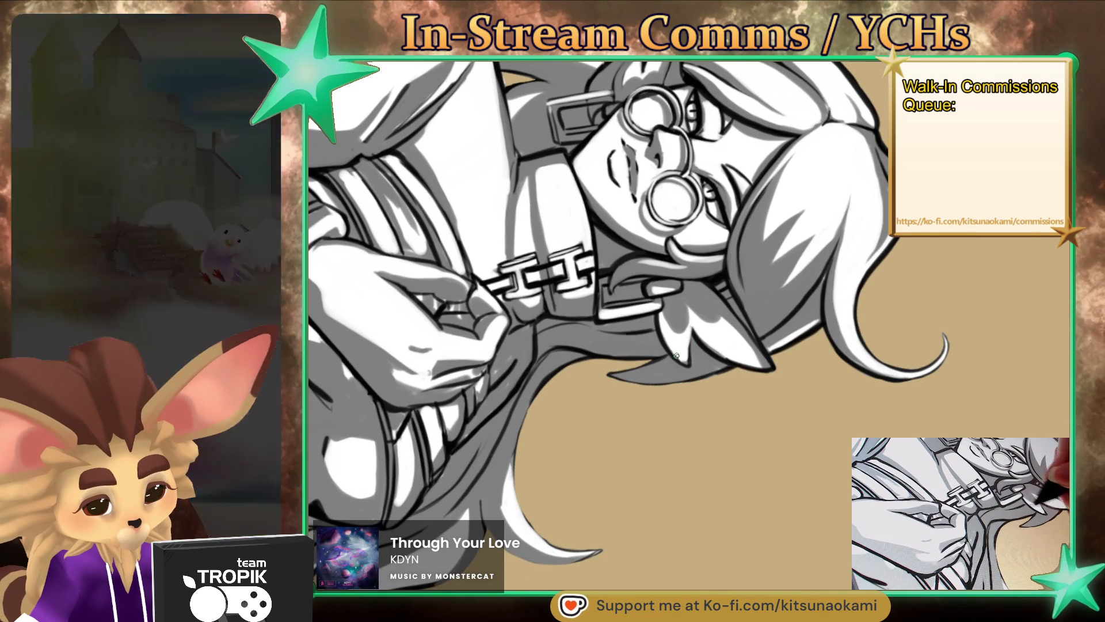
left_click(691, 344, "alt")
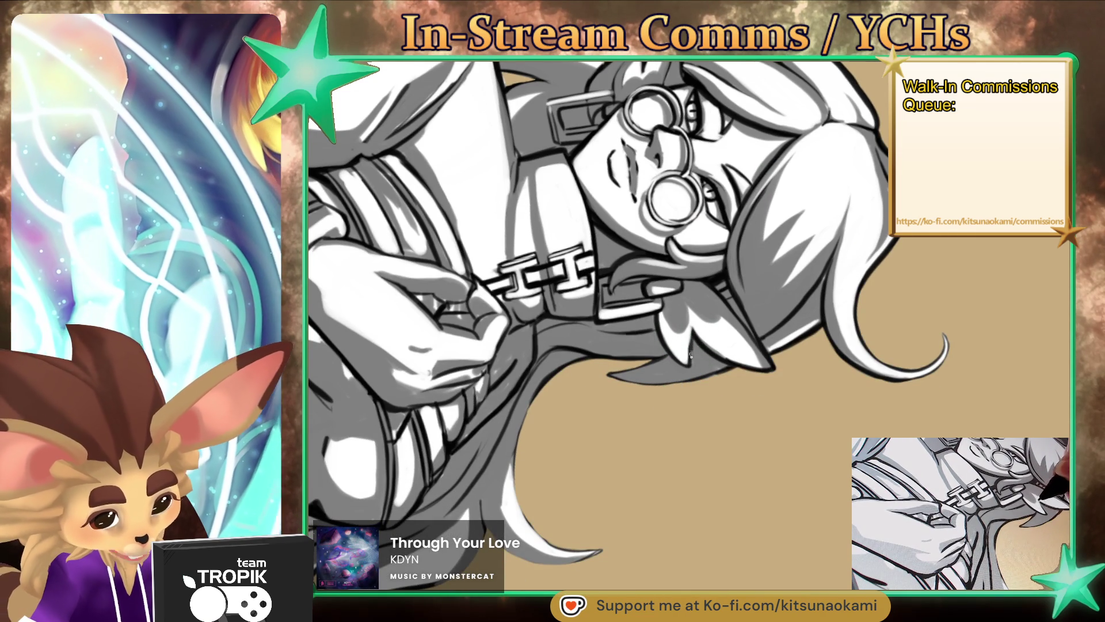
left_click_drag(721, 370, 740, 512)
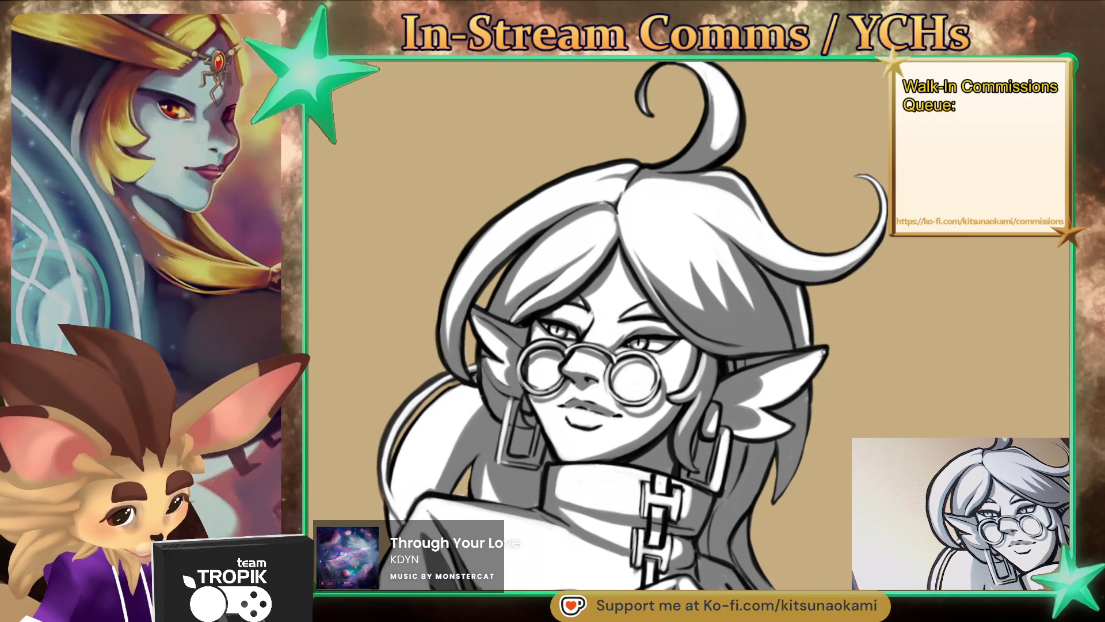
left_click_drag(822, 352, 520, 273)
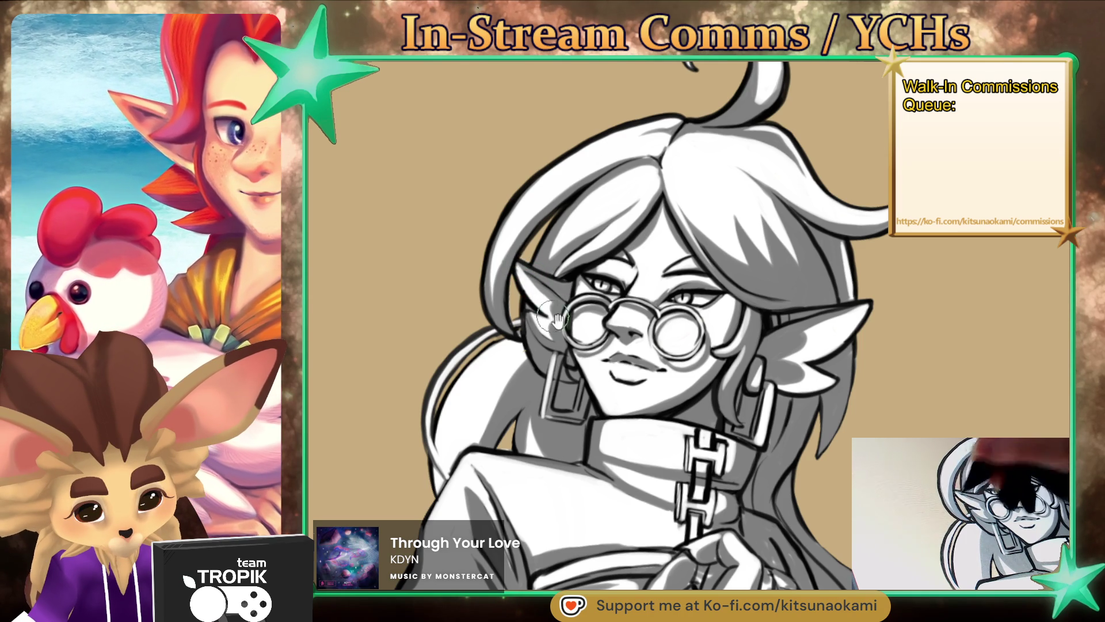
scroll(544, 308, "down", 2)
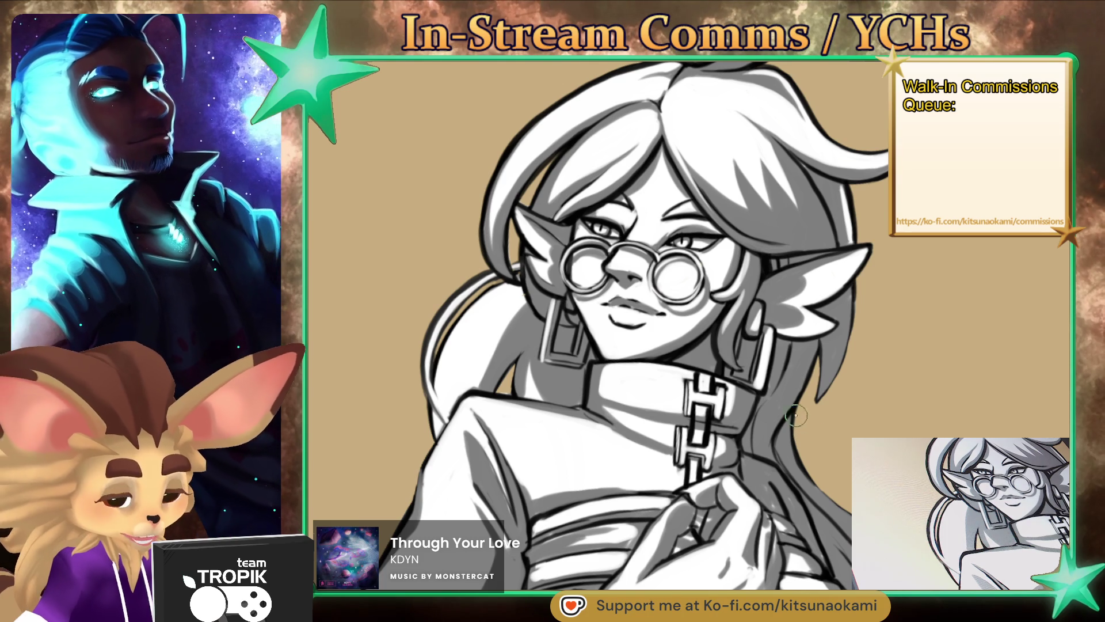
scroll(839, 456, "up", 3)
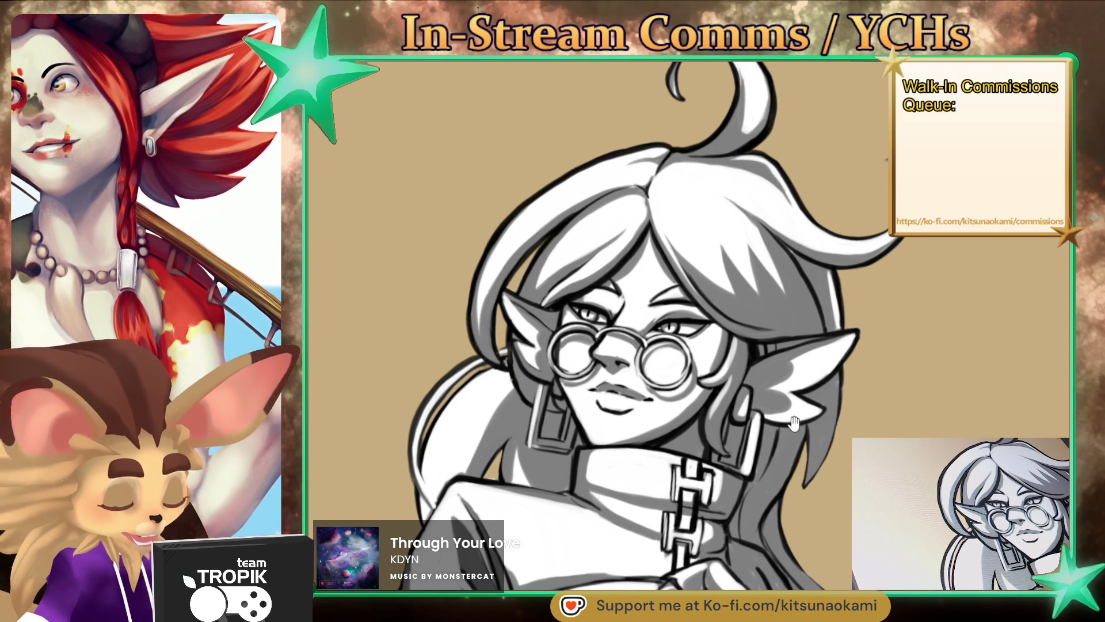
left_click_drag(795, 421, 777, 403)
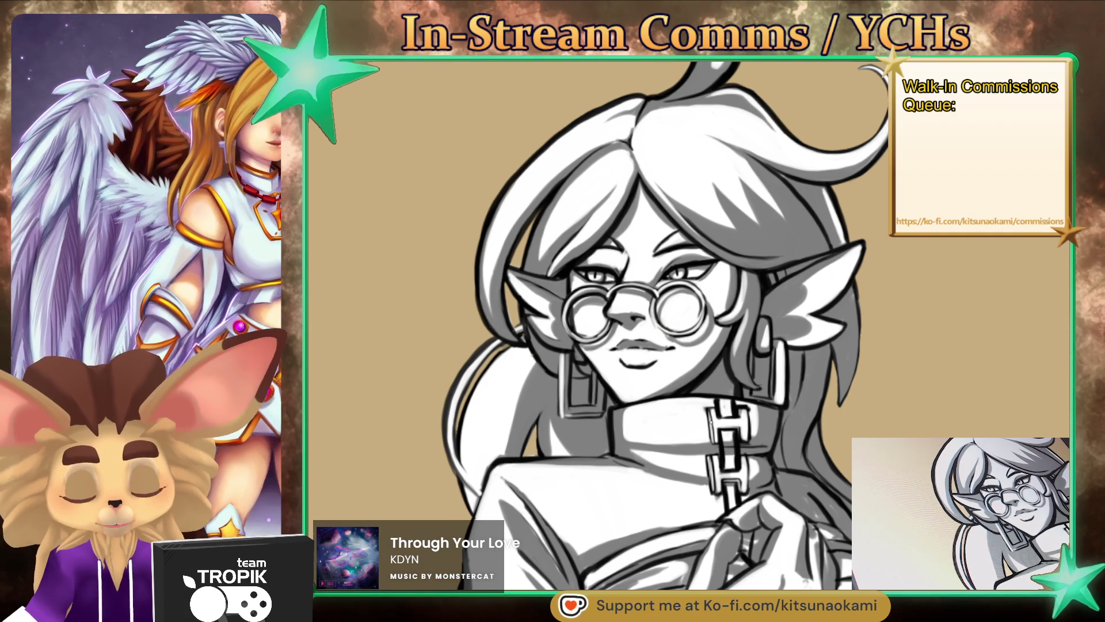
scroll(705, 346, "down", 5)
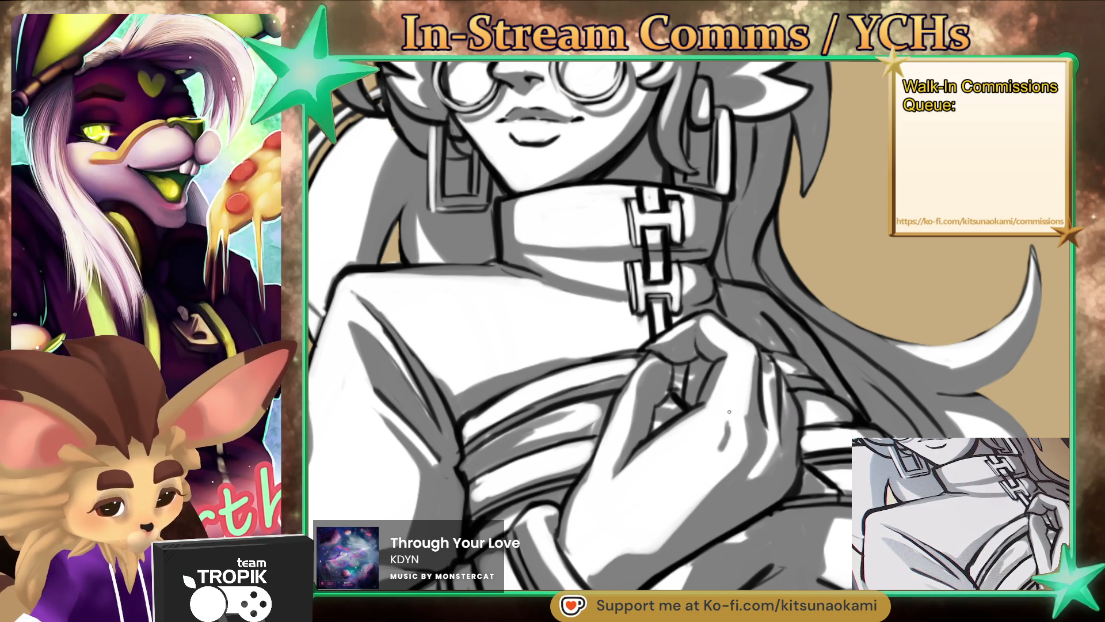
Step: Zoom onto the collar and torso, deepen the grey shading on the sweater, and refit the figure
scroll(744, 431, "down", 2)
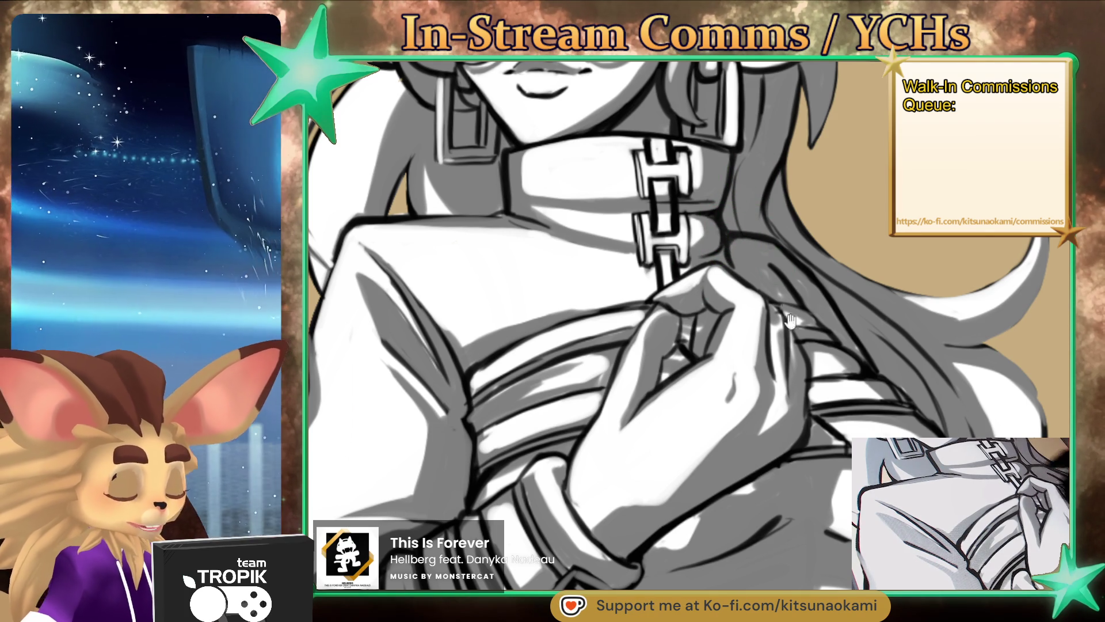
left_click_drag(788, 304, 789, 391)
left_click_drag(748, 357, 660, 383)
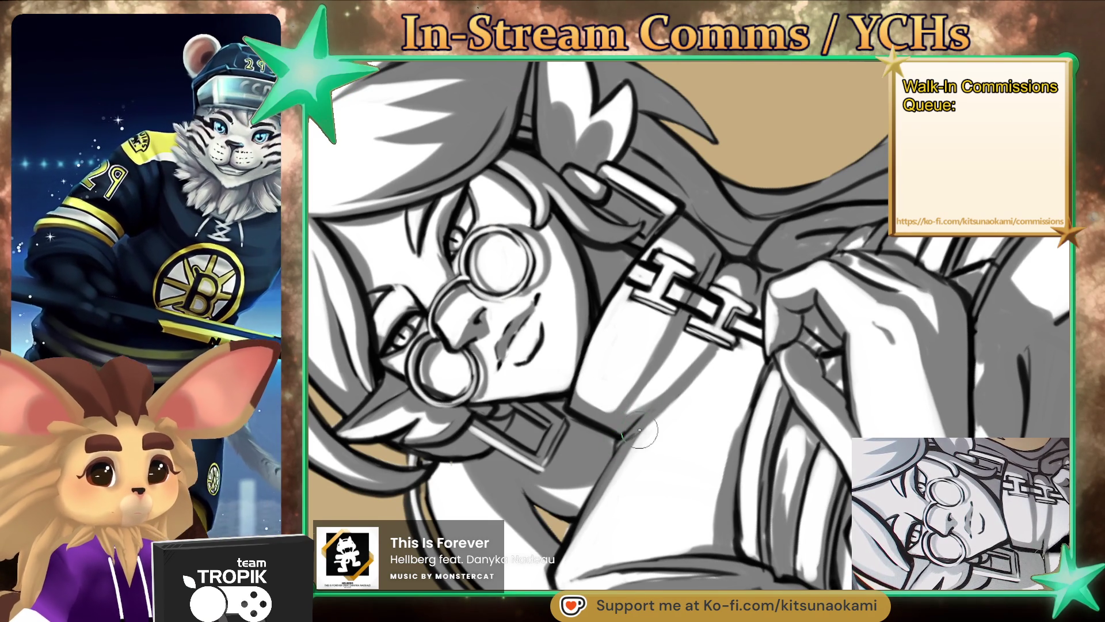
key("ctrl+0")
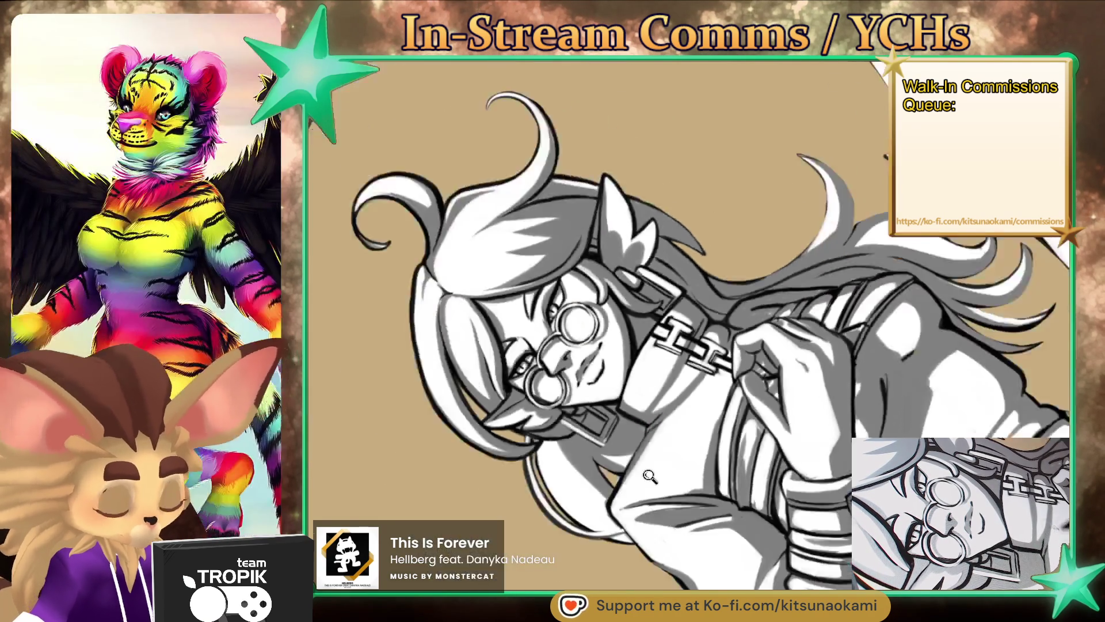
scroll(508, 300, "up", 5)
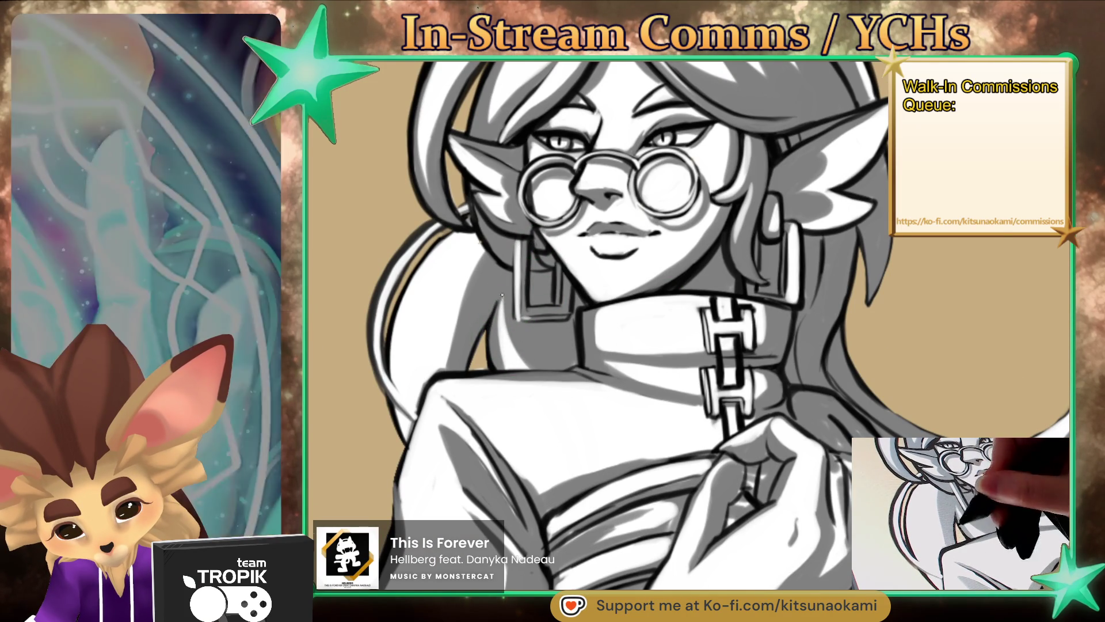
left_click_drag(496, 305, 598, 332)
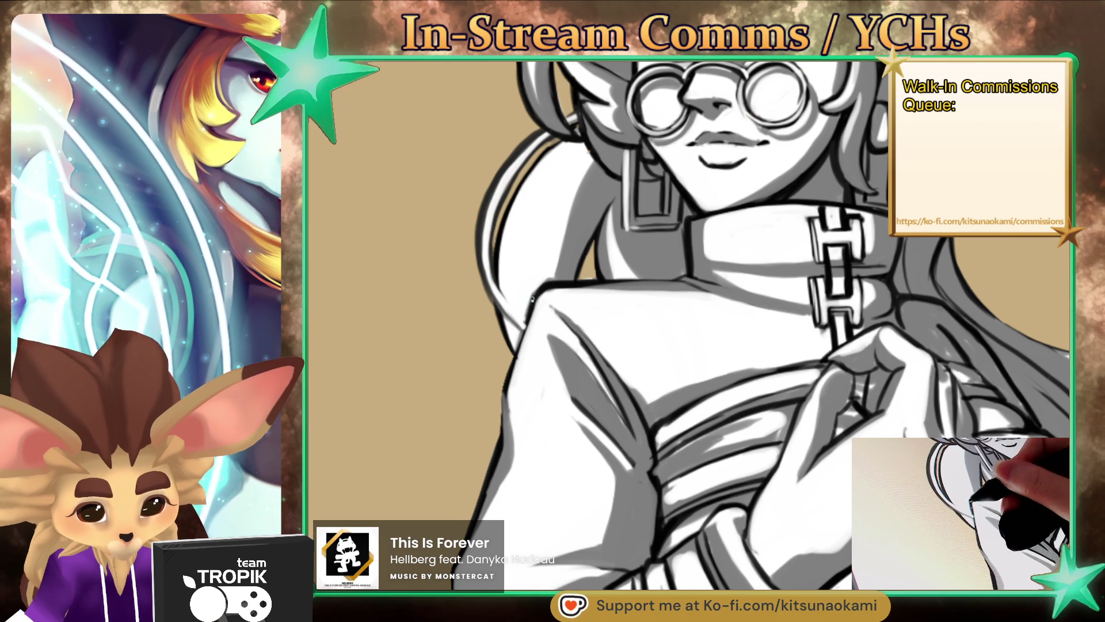
key("ctrl+0")
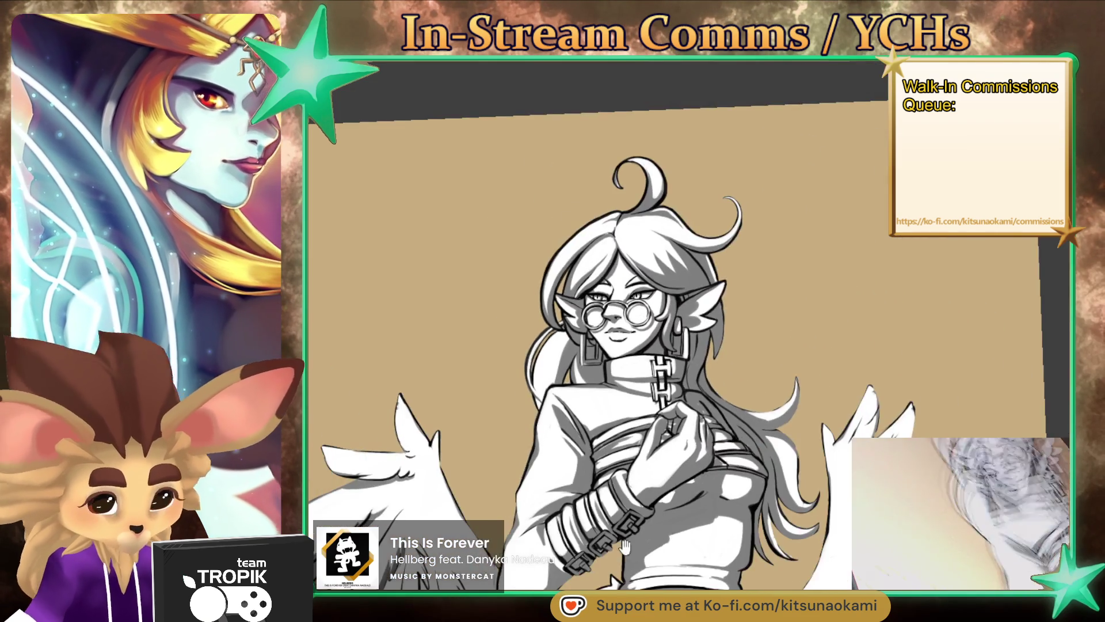
Step: Eyedrop the dark chest grey and refine the shading on the hair and the collar chain beside the hand
scroll(600, 551, "up", 3)
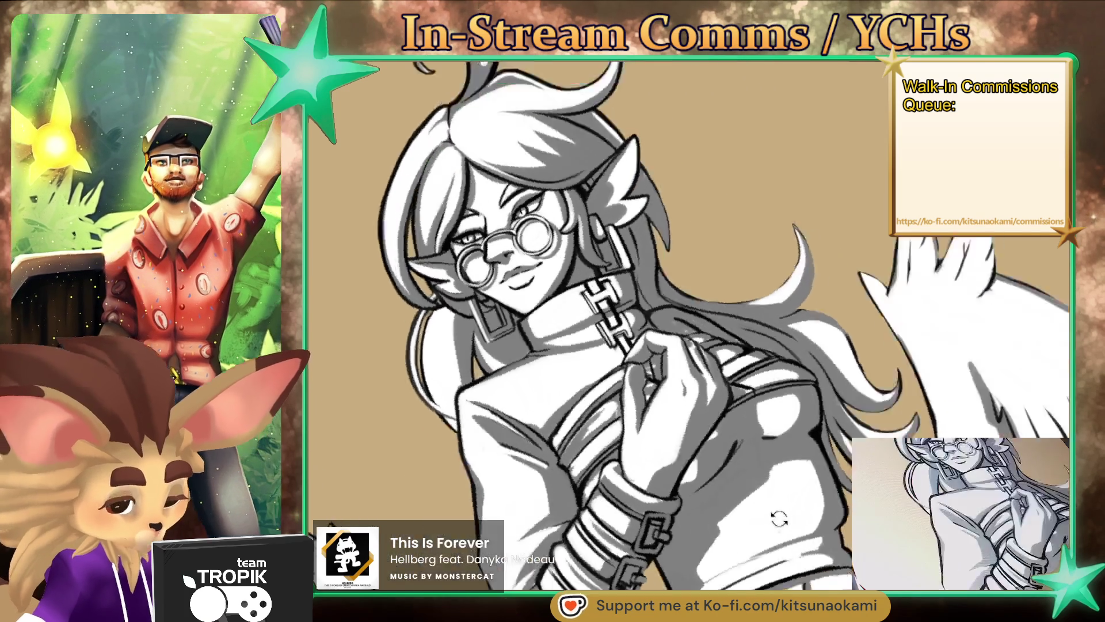
scroll(788, 457, "up", 5)
left_click(698, 325, "alt")
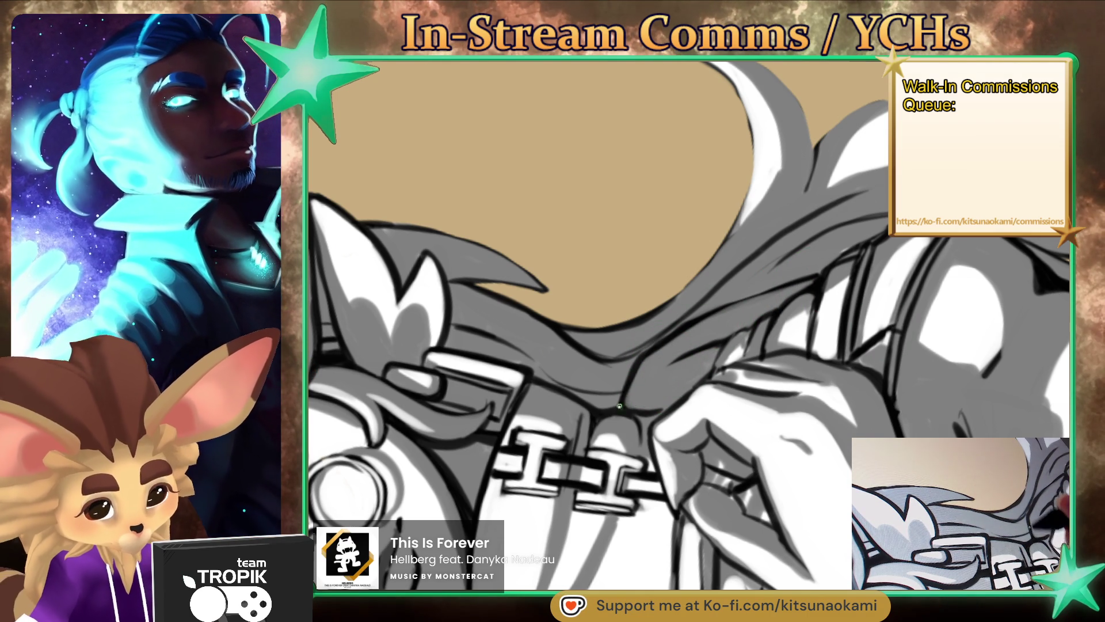
left_click_drag(654, 423, 689, 283)
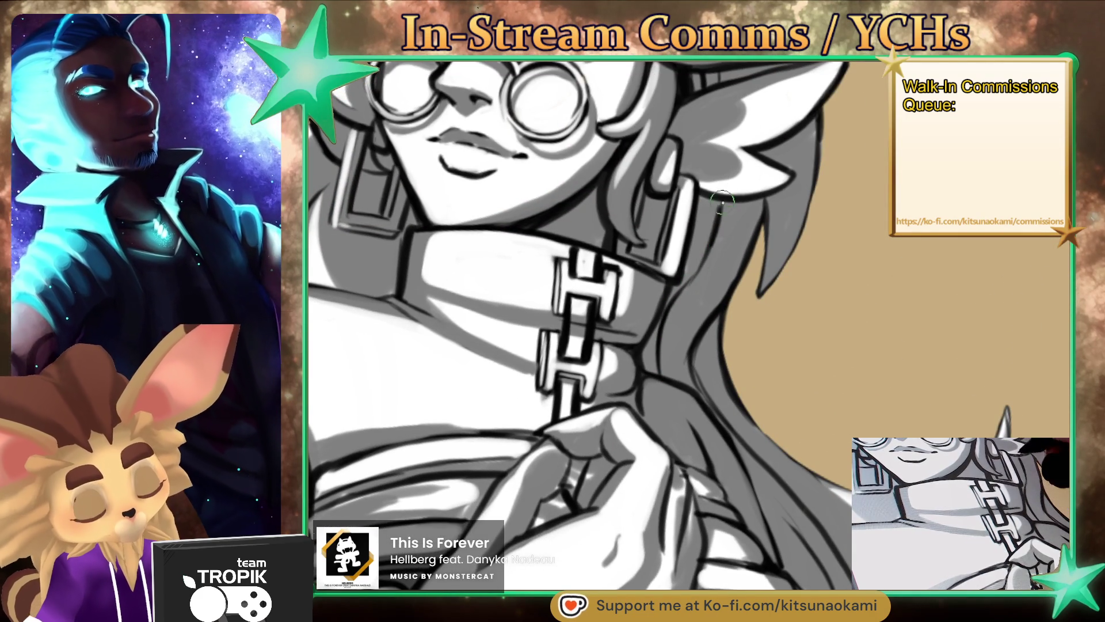
mouse_move(719, 200)
left_mouse_down()
mouse_move(775, 479)
mouse_move(609, 331)
mouse_move(753, 493)
mouse_move(737, 478)
mouse_move(766, 406)
left_mouse_up()
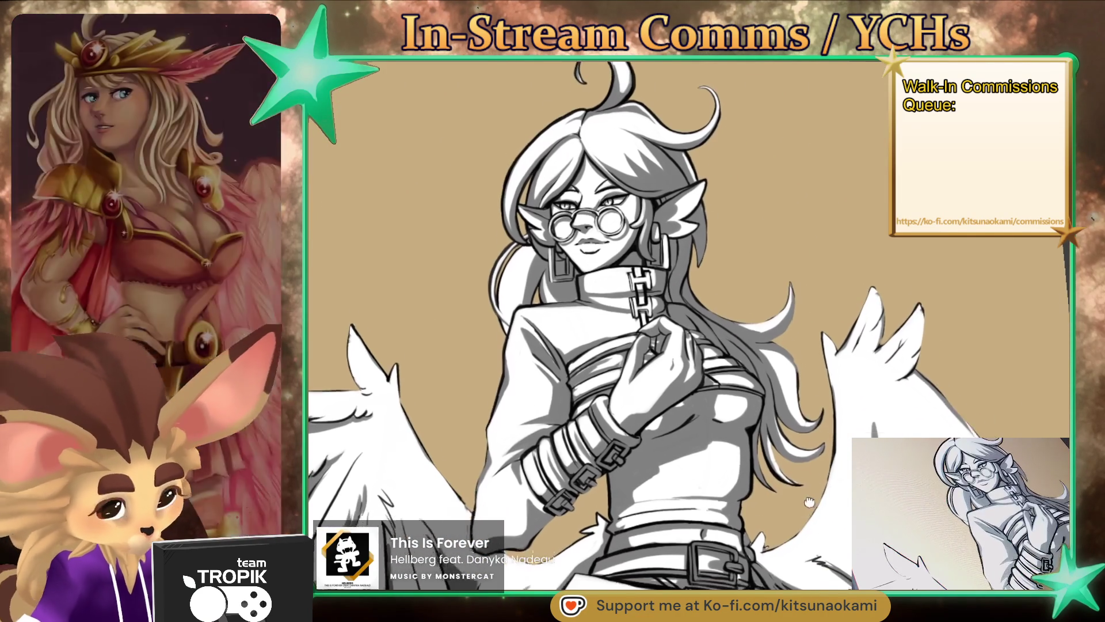
Step: Brush a light highlight down the chest and darken the strap line beneath it
scroll(766, 406, "up", 4)
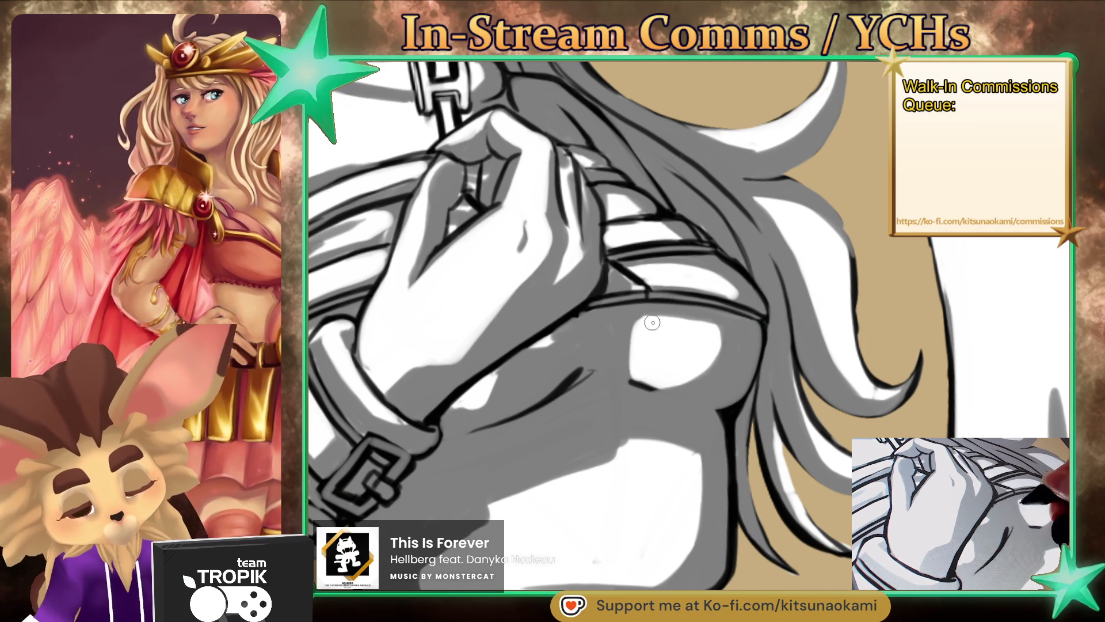
left_click_drag(678, 372, 709, 312)
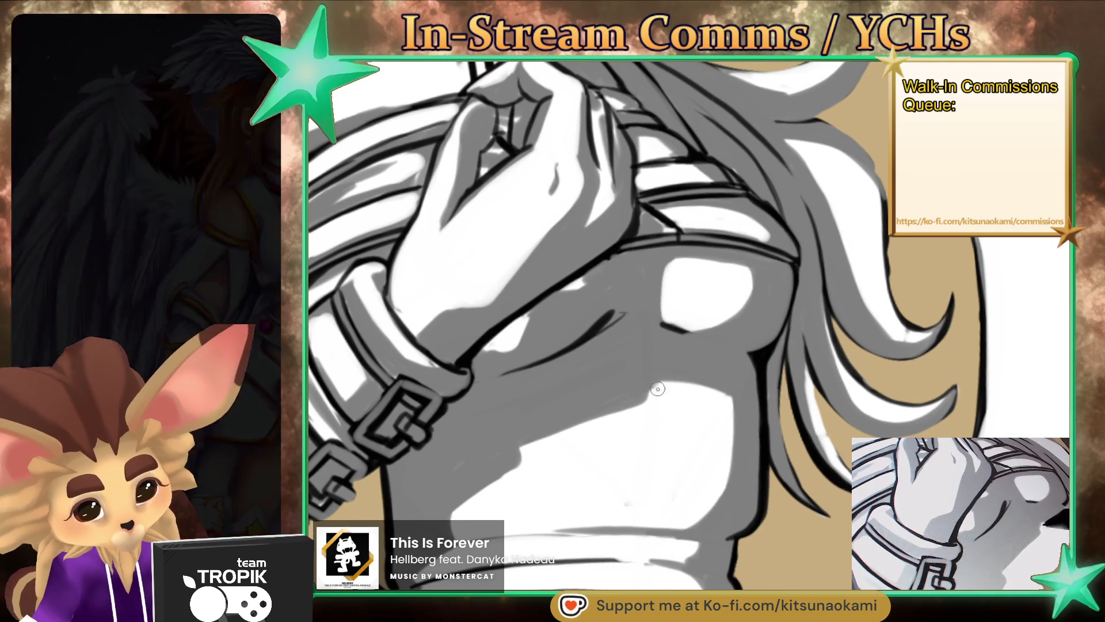
left_click_drag(657, 389, 514, 478)
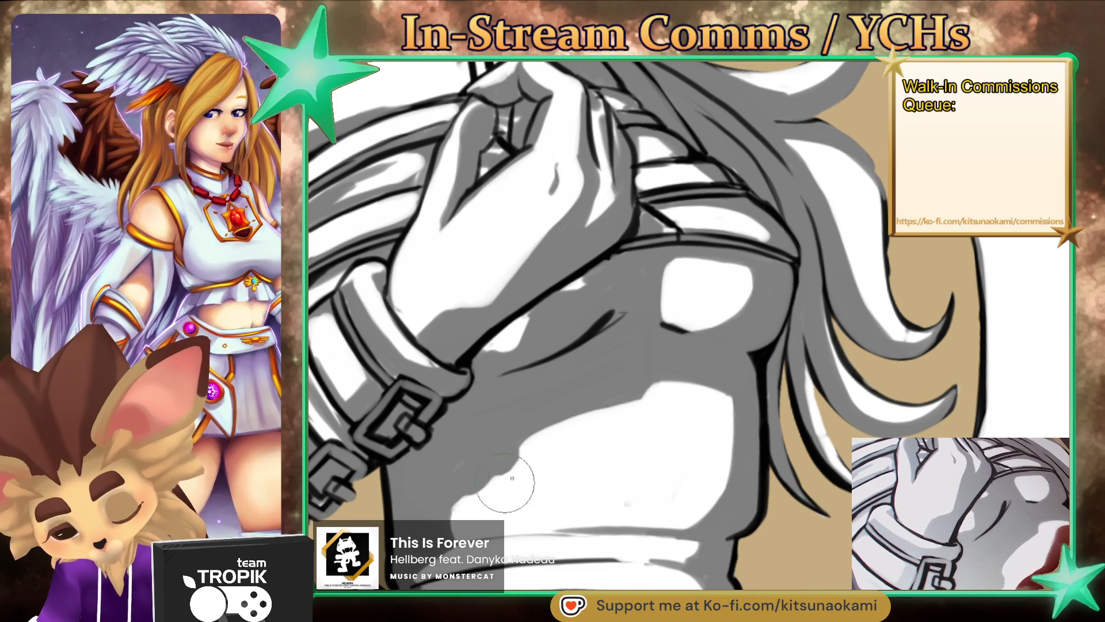
left_click_drag(681, 468, 701, 459)
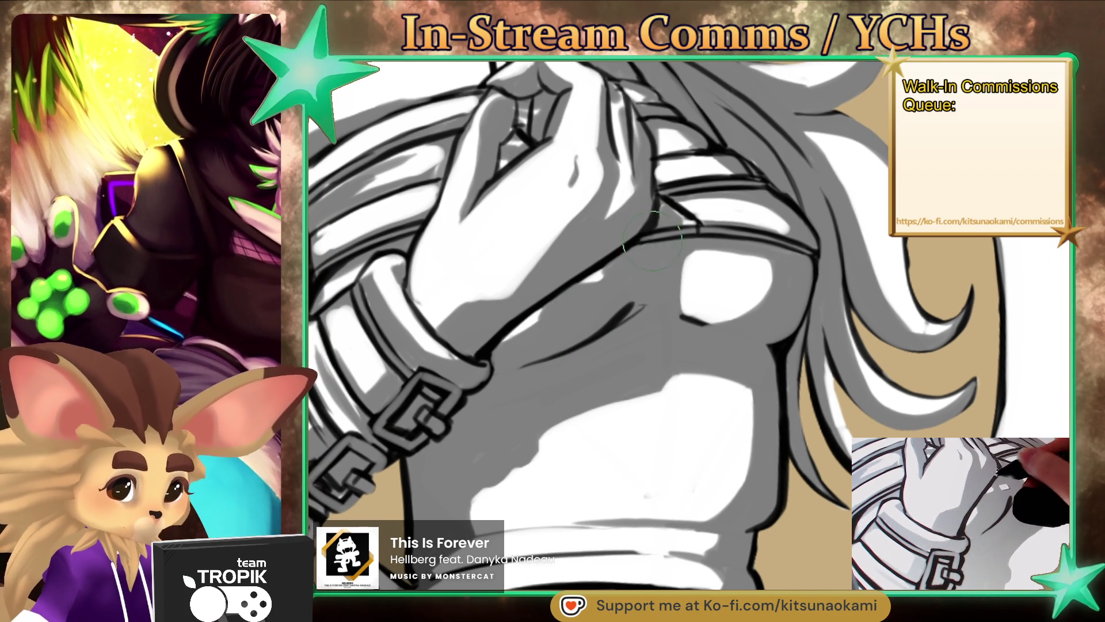
left_click_drag(649, 246, 678, 235)
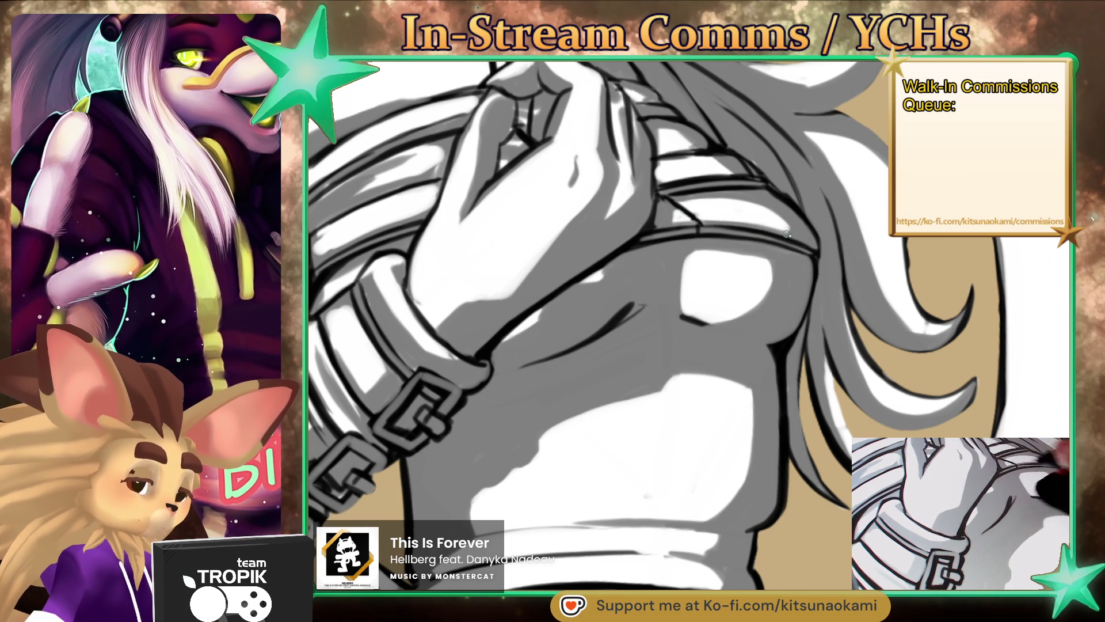
scroll(714, 293, "down", 2)
scroll(719, 297, "up", 2)
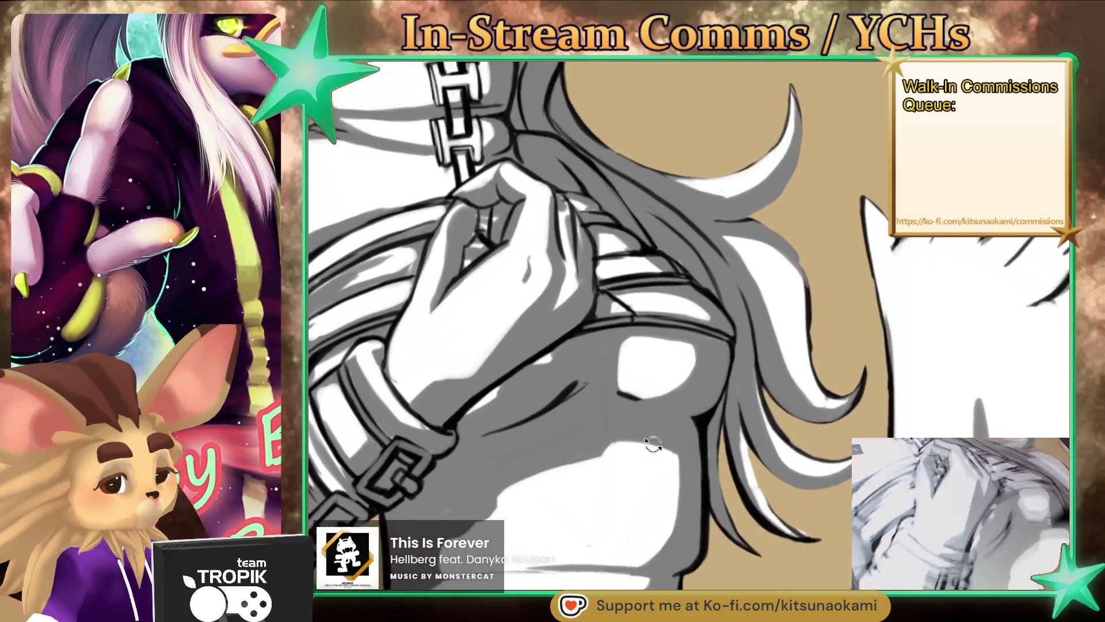
scroll(690, 323, "up", 2)
scroll(669, 342, "up", 2)
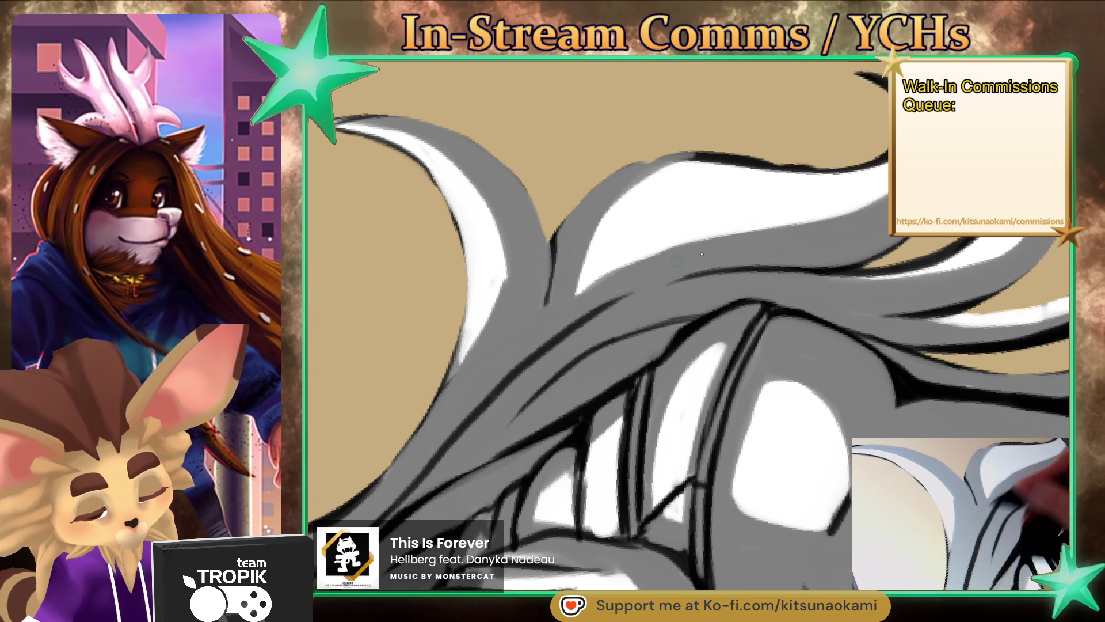
Step: Darken the torso highlight, then pick up black and add a dark shading stroke on the torso
scroll(773, 418, "down", 5)
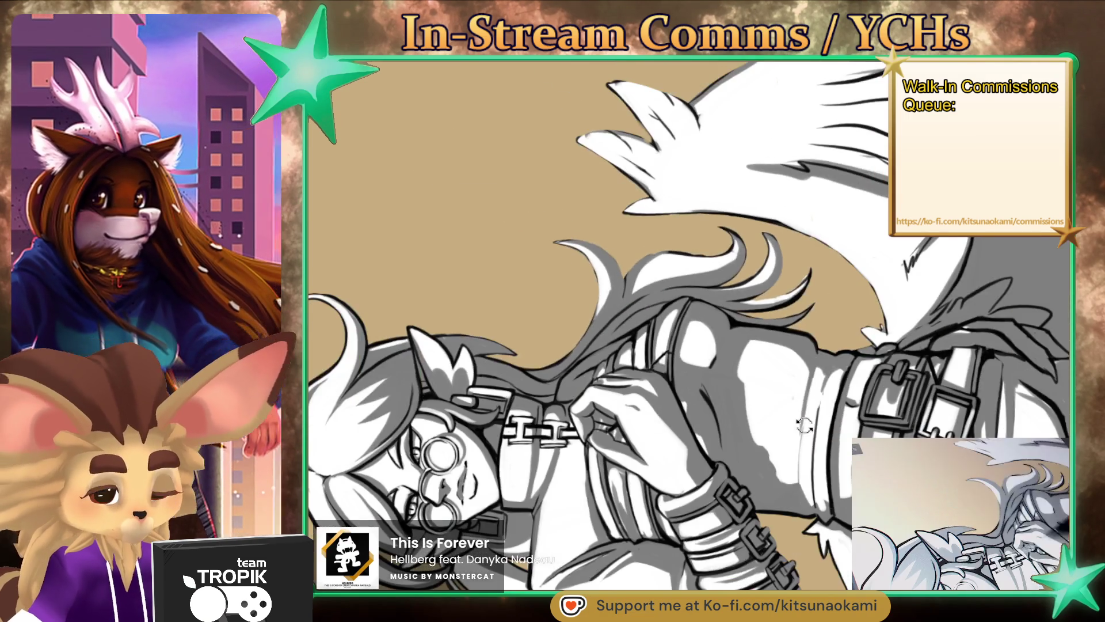
scroll(794, 431, "up", 3)
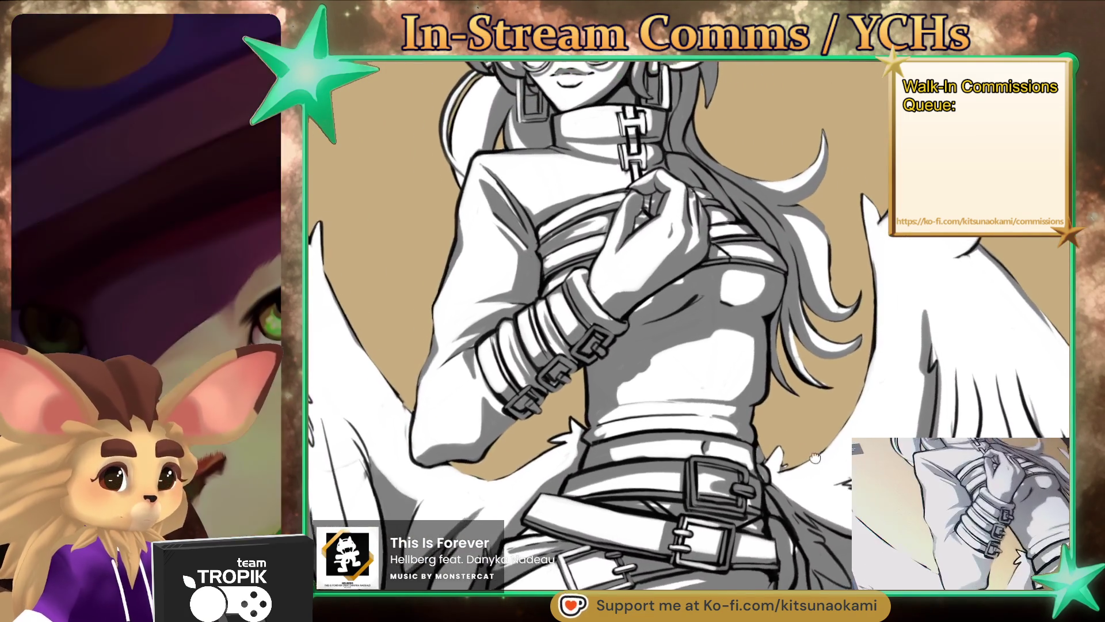
scroll(818, 451, "down", 4)
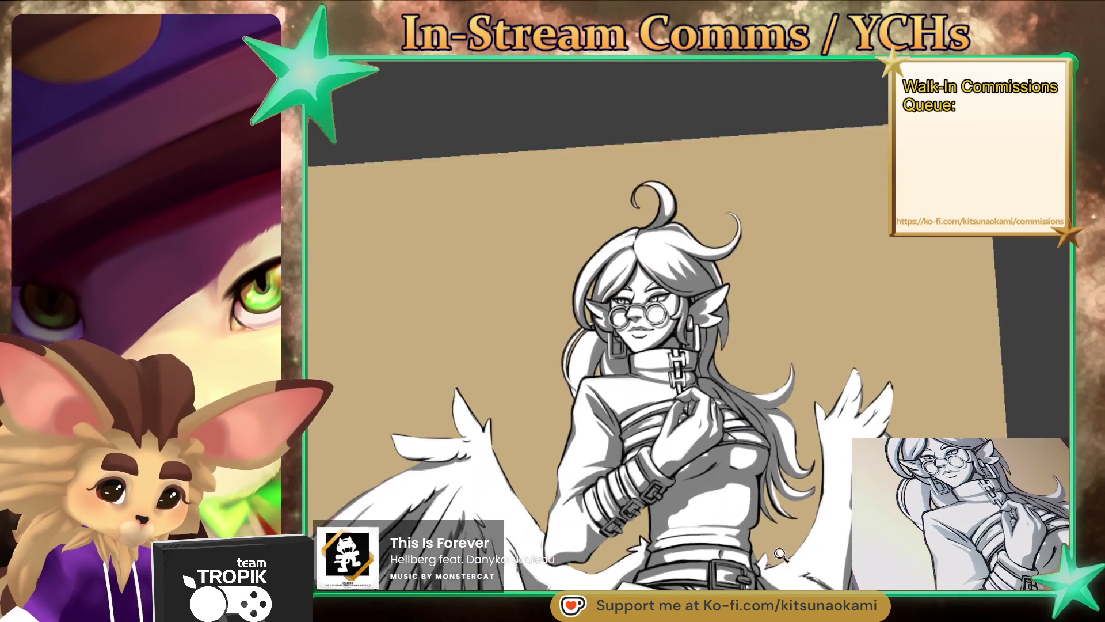
scroll(784, 545, "up", 3)
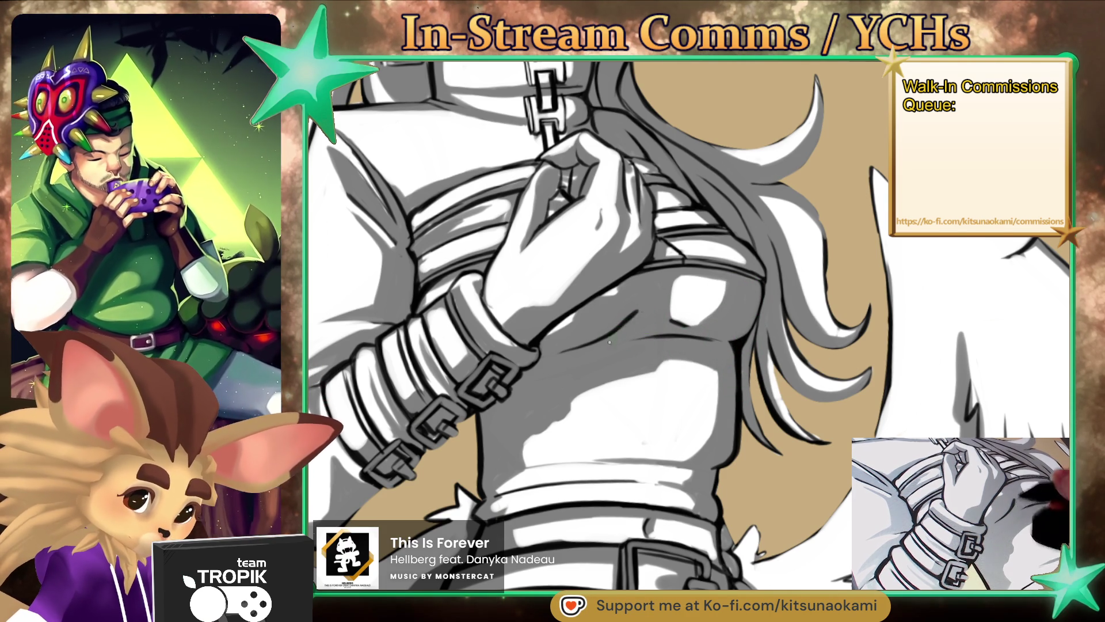
scroll(652, 304, "down", 3)
scroll(700, 344, "up", 5)
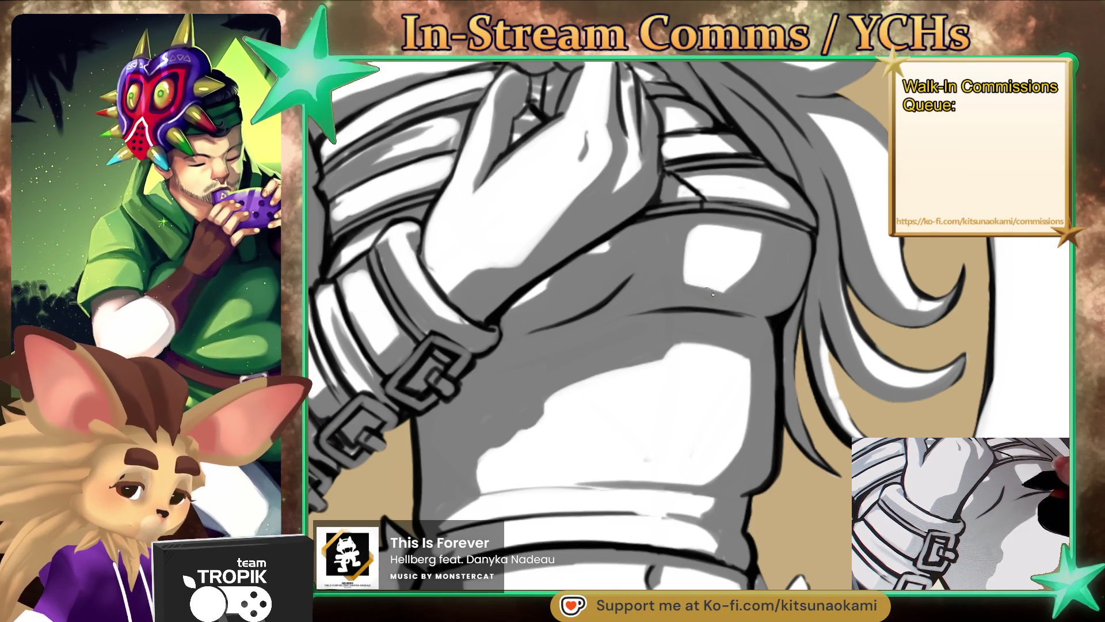
left_click_drag(698, 292, 743, 262)
scroll(708, 291, "down", 4)
scroll(720, 291, "up", 4)
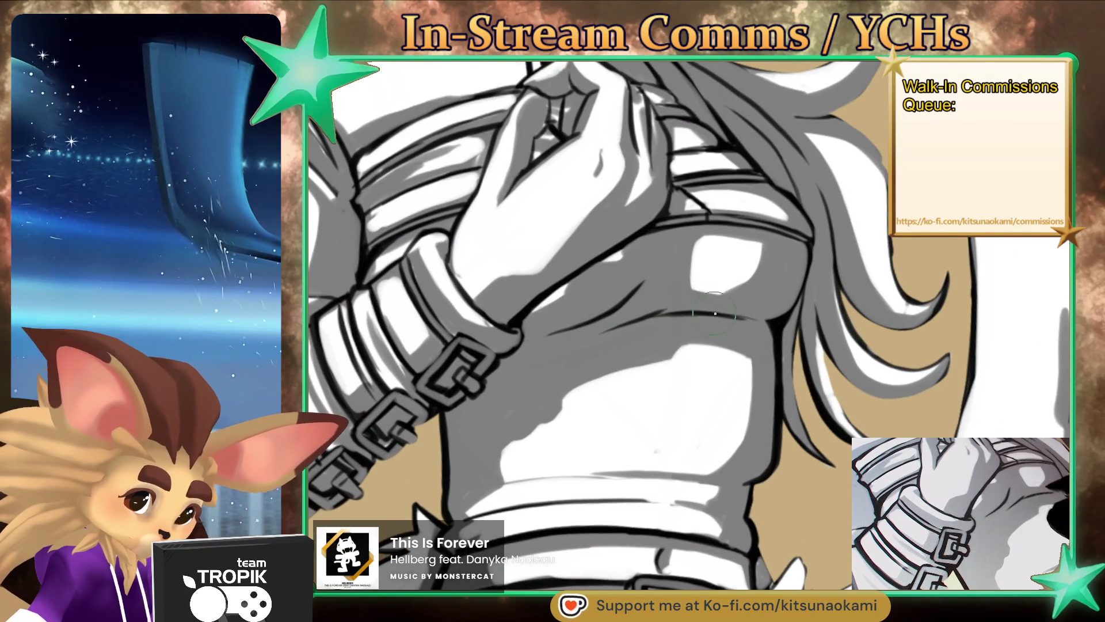
scroll(717, 312, "down", 4)
scroll(668, 294, "up", 4)
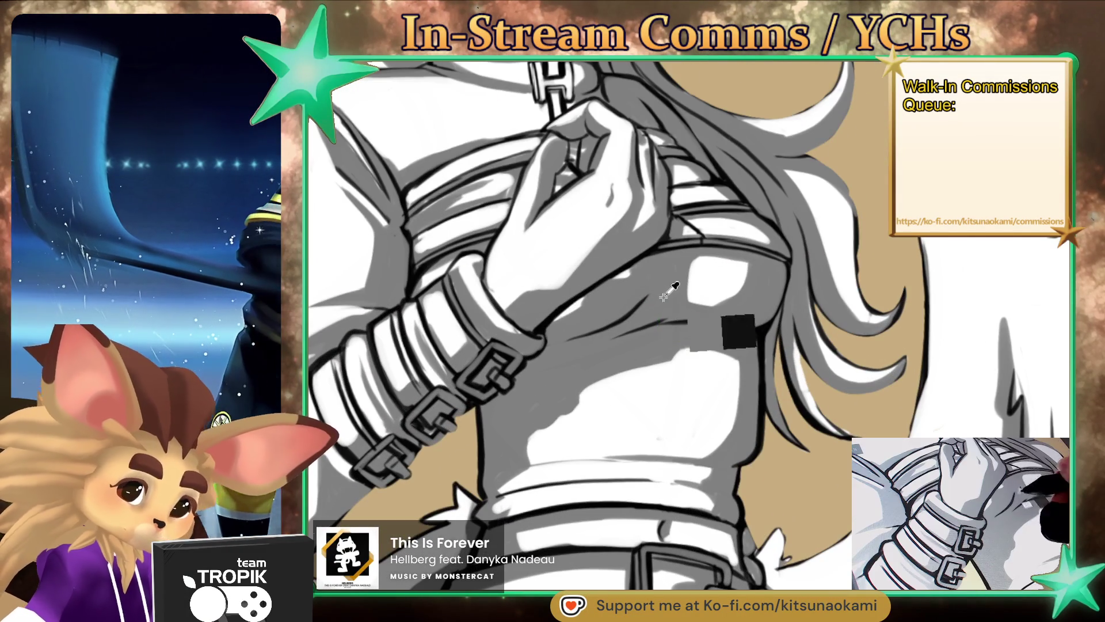
left_click(664, 297, "alt")
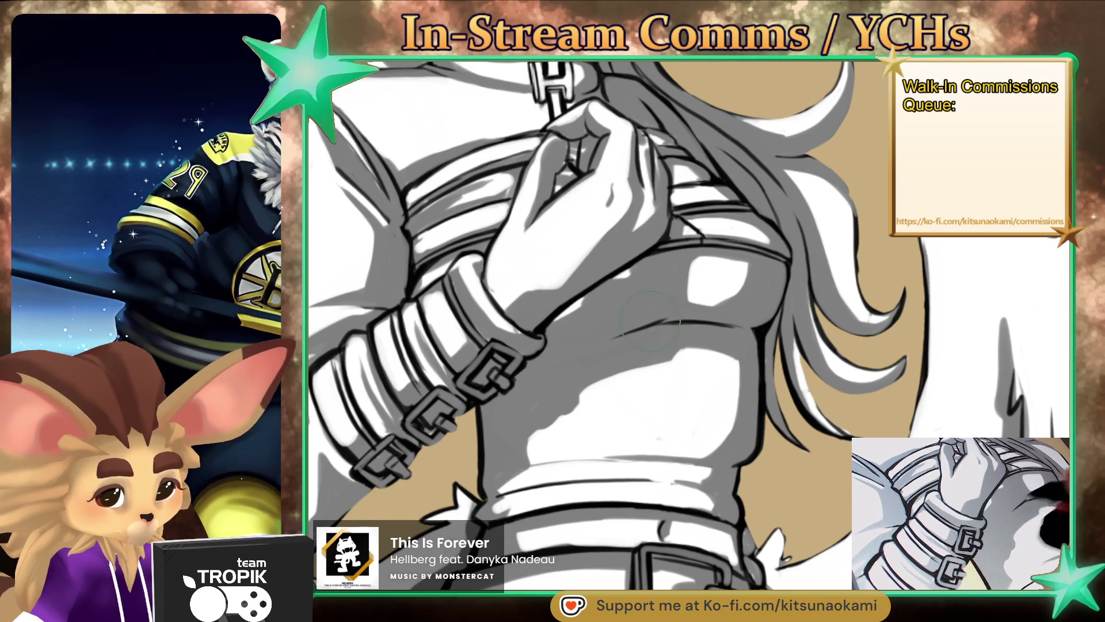
left_click_drag(598, 340, 633, 324)
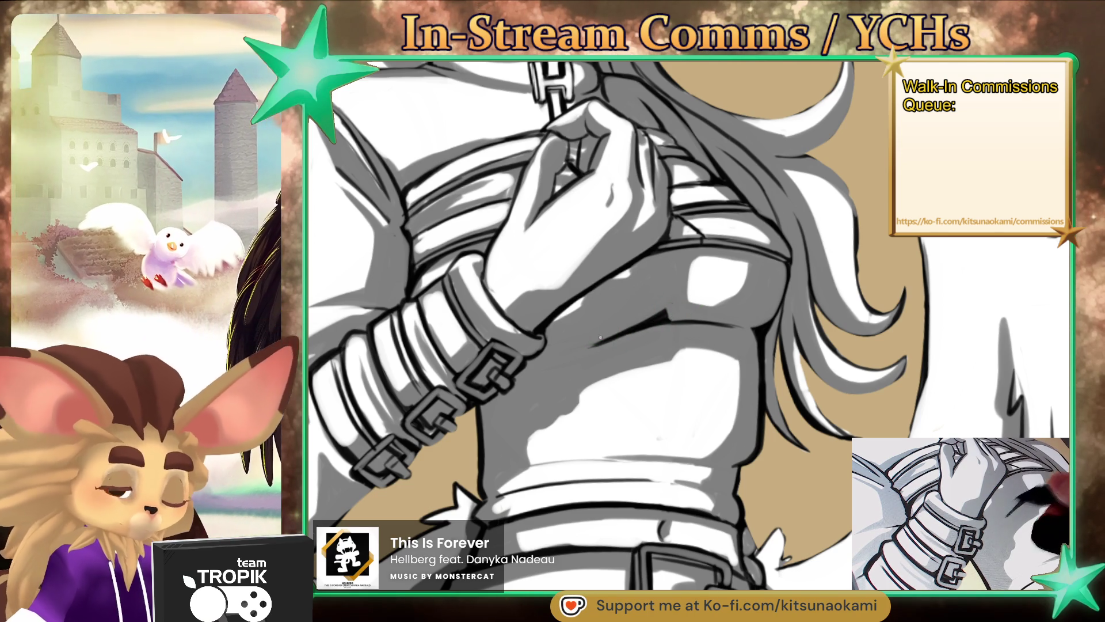
Step: Straighten the view and shade dark along the hair edge beside the torso
key("ctrl+0")
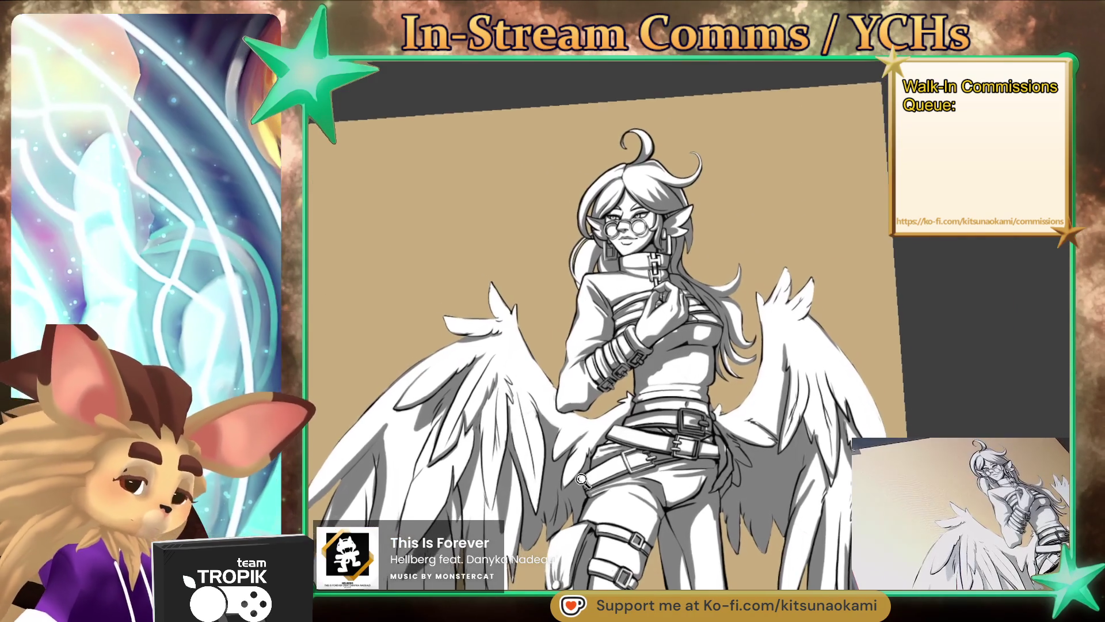
left_click_drag(581, 480, 688, 443)
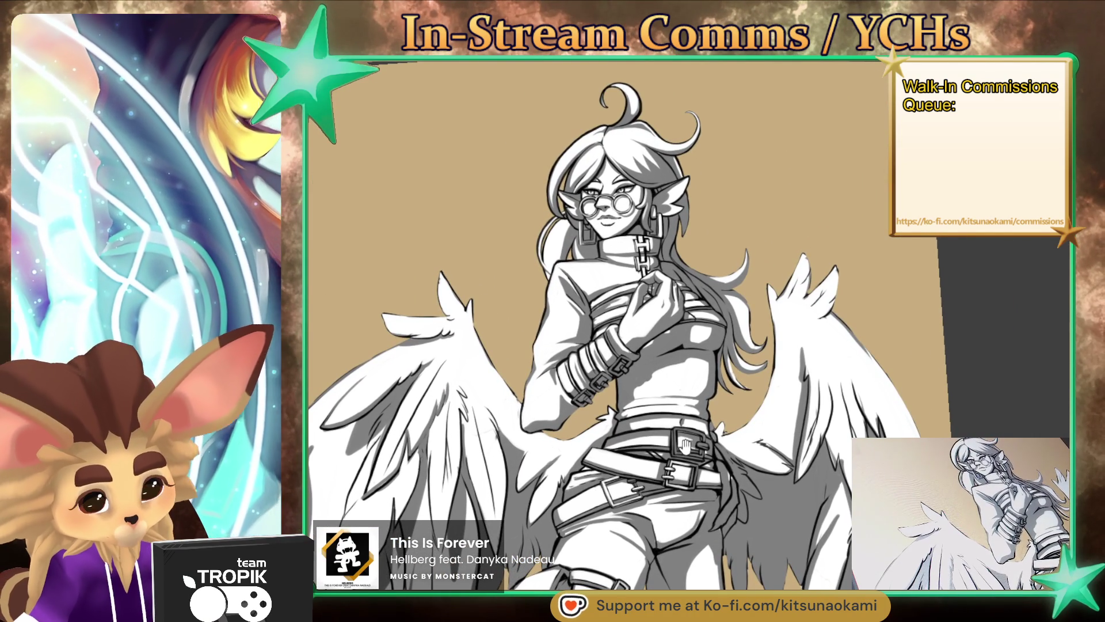
left_click_drag(688, 443, 653, 366)
left_click(653, 366)
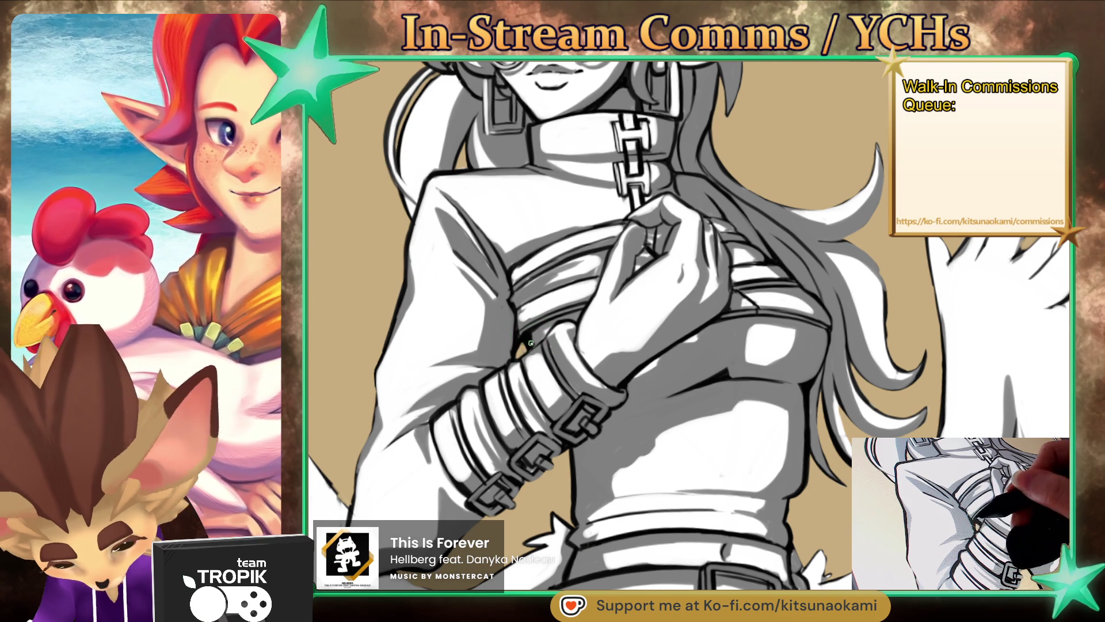
left_click(585, 339, "alt")
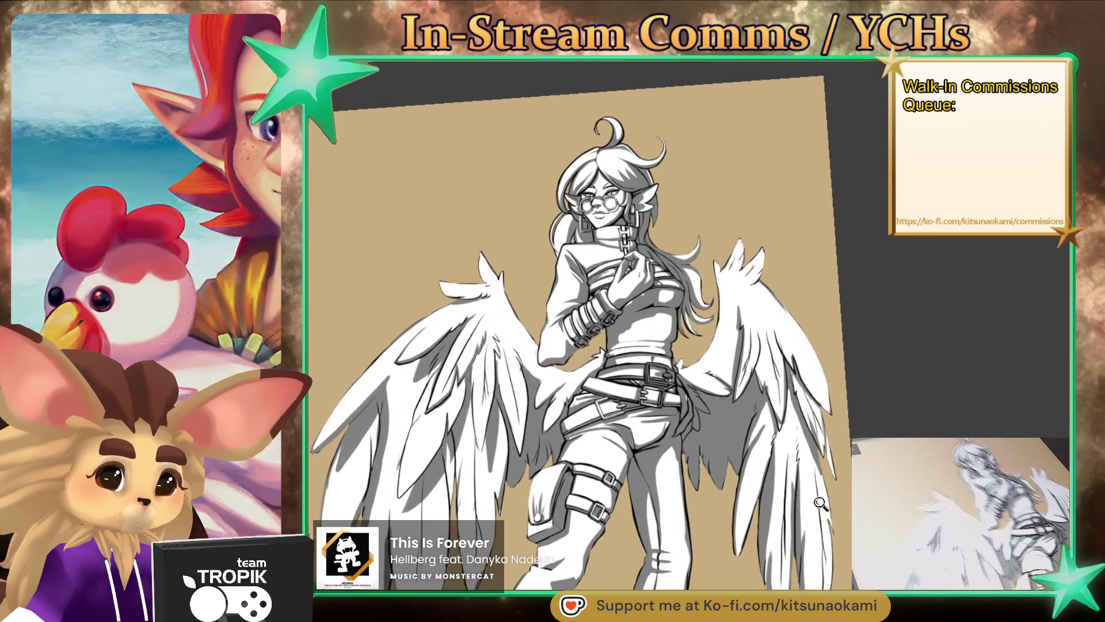
left_click_drag(820, 503, 793, 505)
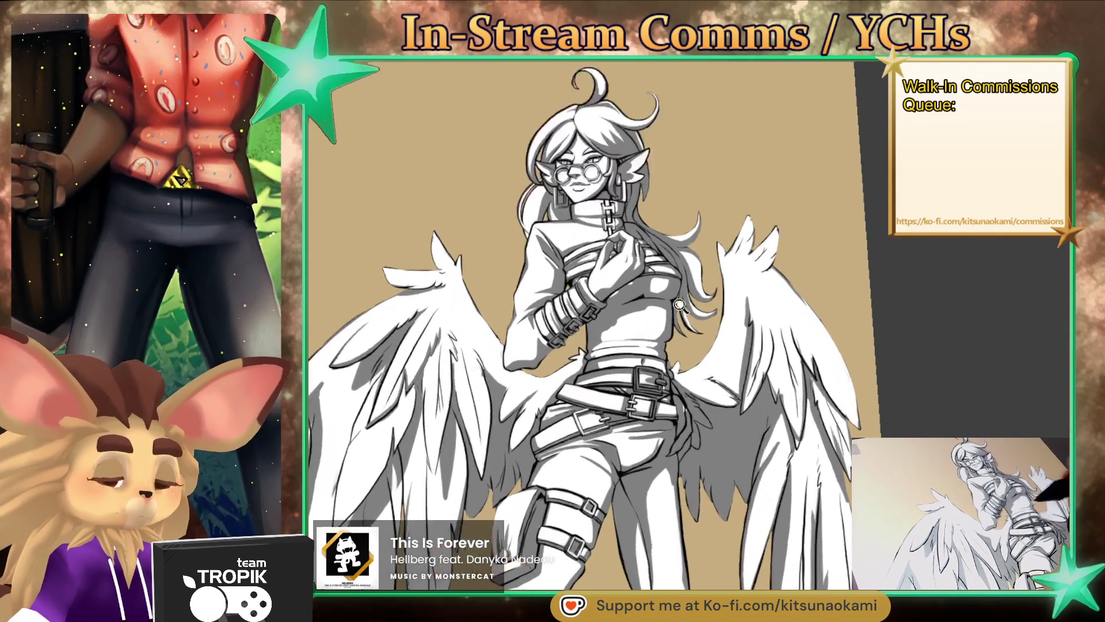
left_click(668, 331)
left_click_drag(661, 302, 640, 371)
left_click_drag(674, 323, 640, 373)
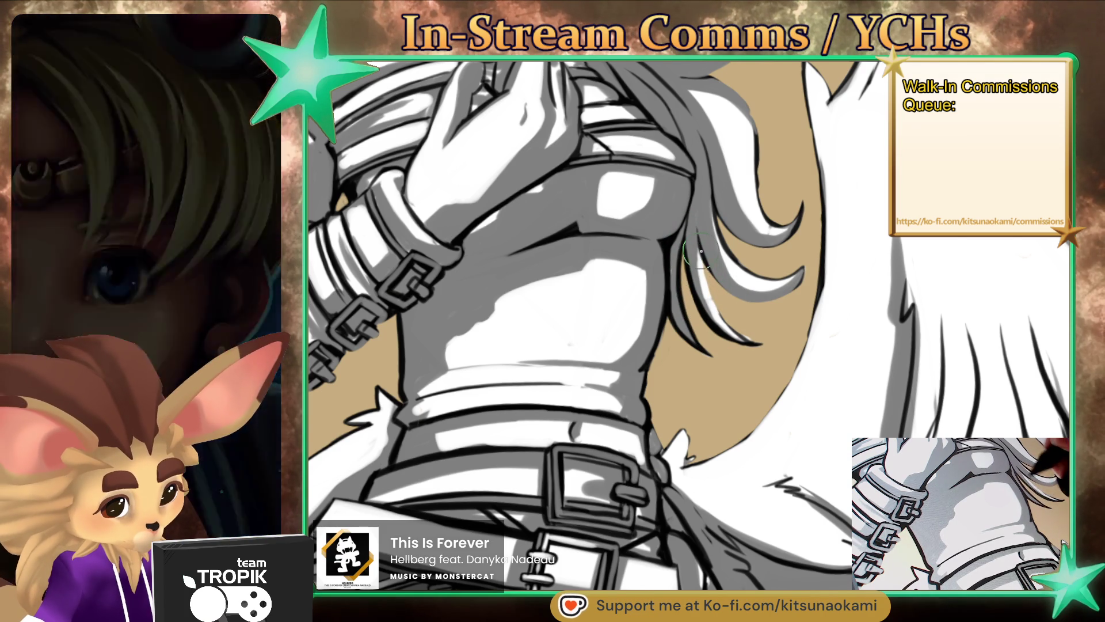
Step: Ink the edge of the adjacent hair strand and brighten its tip
left_click_drag(701, 252, 741, 340)
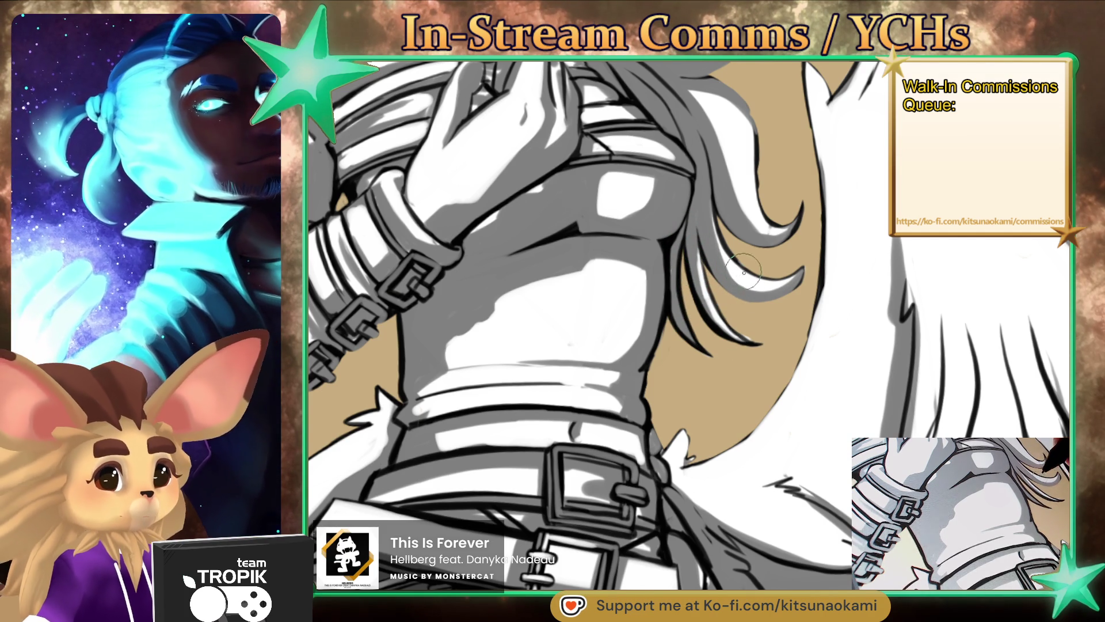
left_click_drag(714, 311, 752, 344)
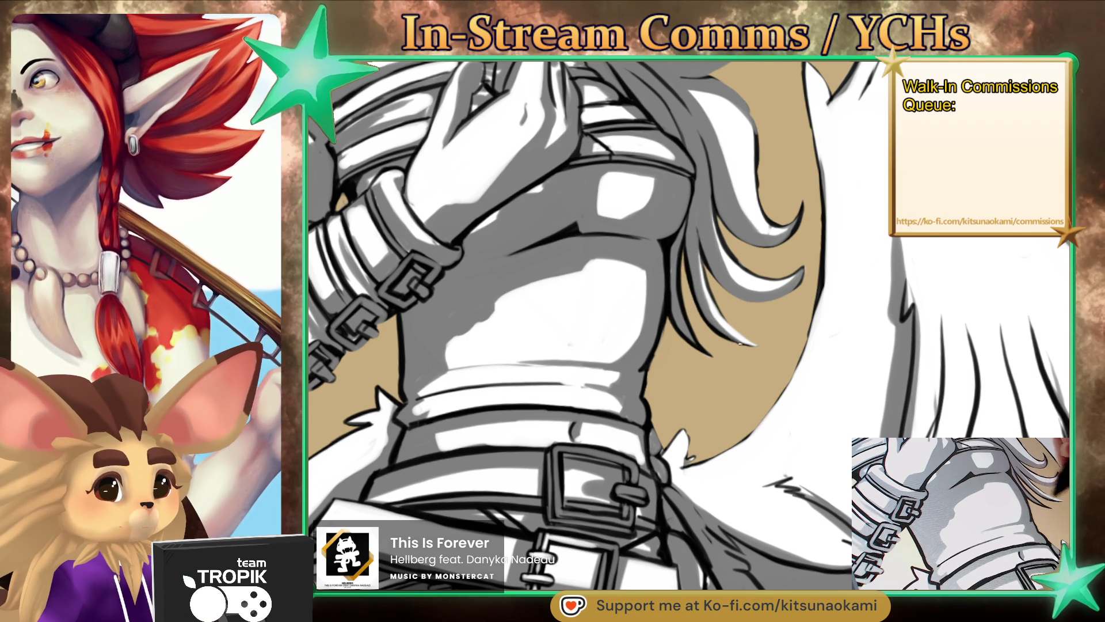
scroll(724, 243, "down", 3)
scroll(651, 207, "up", 3)
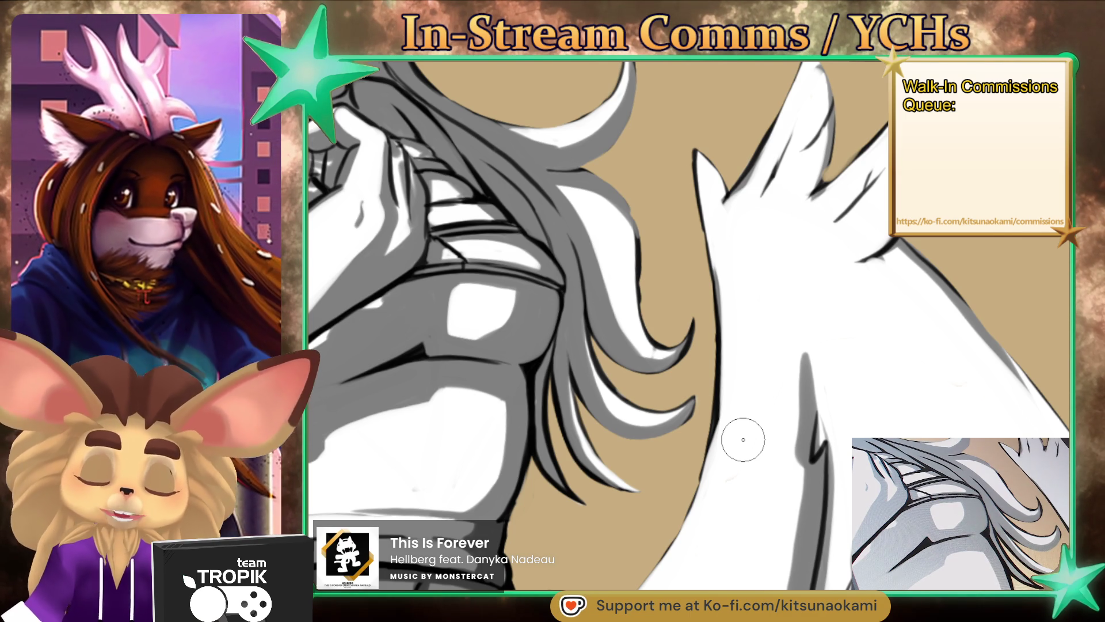
Step: Grey and lighten the curling hair strand over the wing, inking its outline and right edge
mouse_move(670, 424)
left_mouse_down()
mouse_move(707, 359)
mouse_move(818, 494)
mouse_move(910, 387)
left_mouse_up()
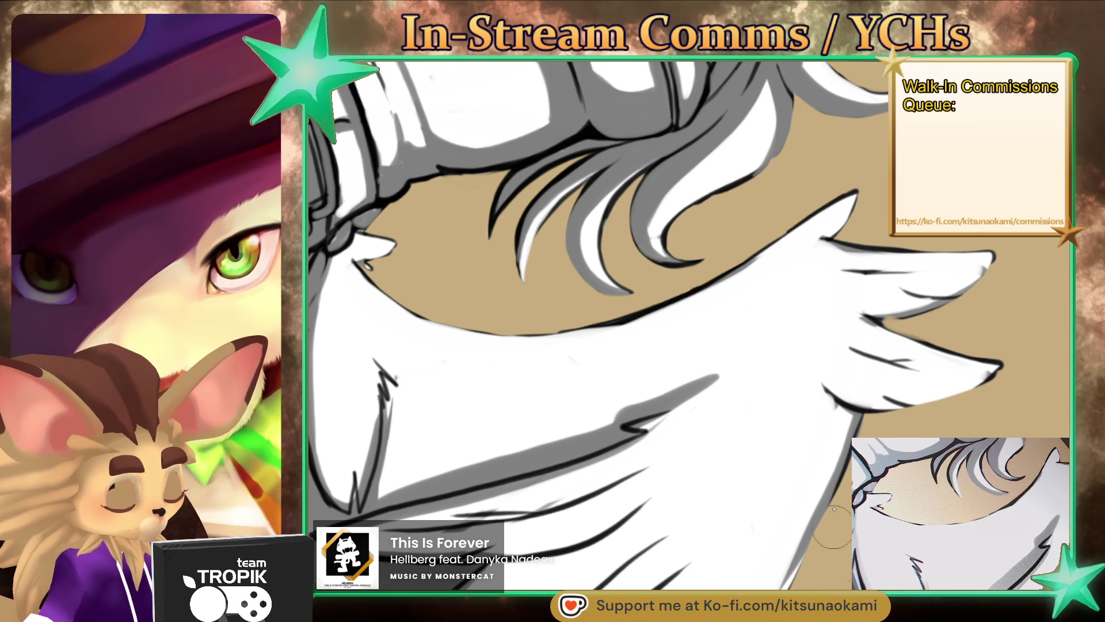
scroll(572, 298, "down", 2)
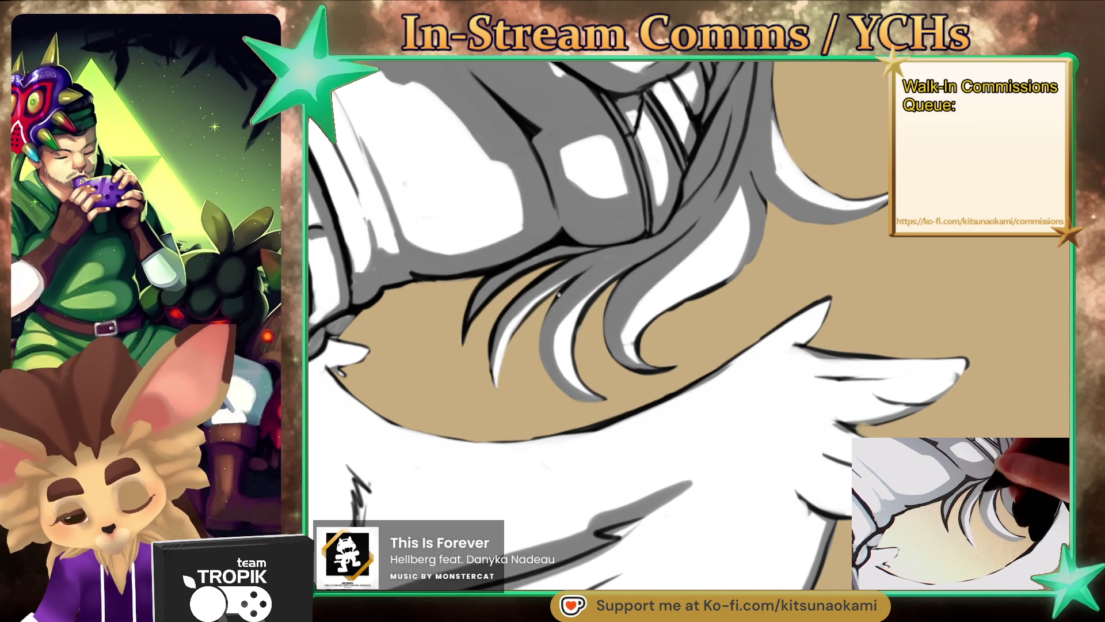
left_click_drag(544, 339, 563, 390)
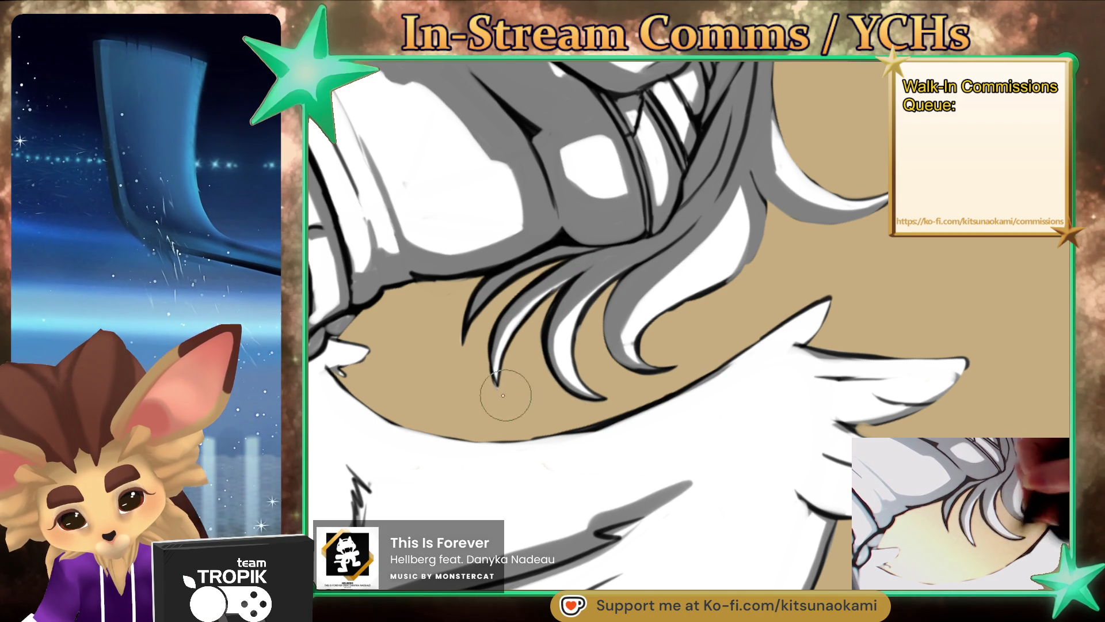
left_click_drag(644, 314, 630, 341)
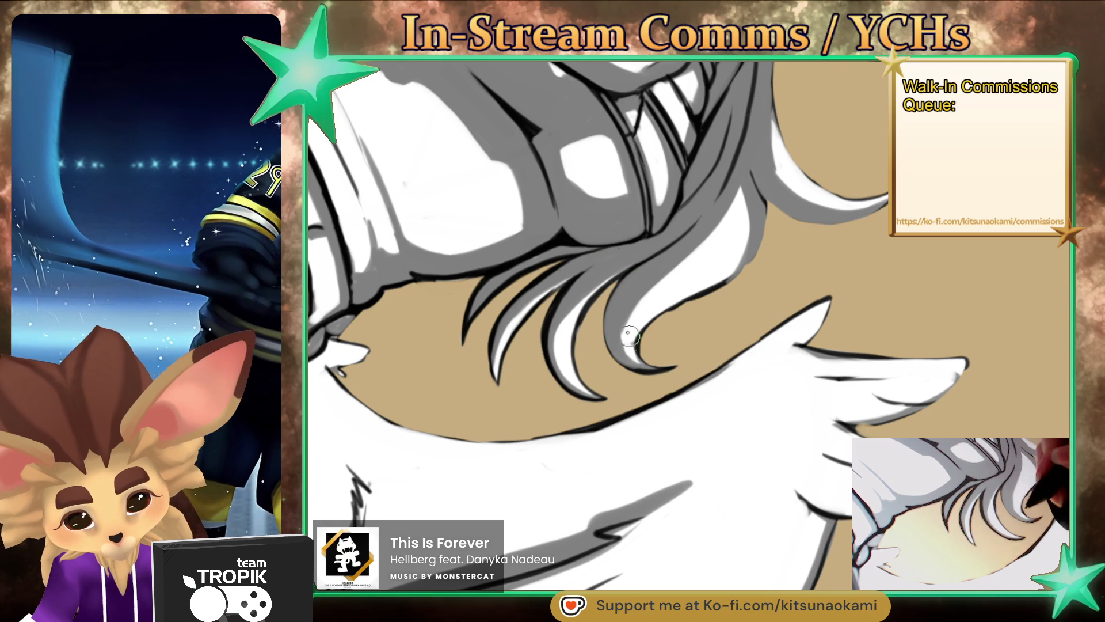
mouse_move(612, 299)
left_mouse_down()
mouse_move(620, 356)
mouse_move(656, 371)
left_mouse_up()
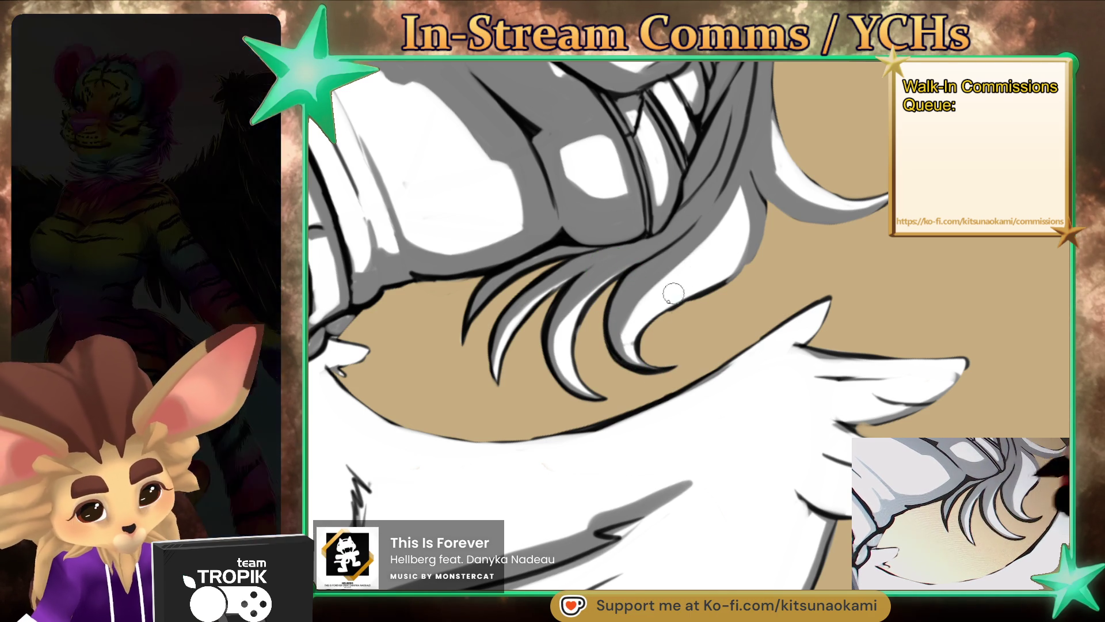
mouse_move(743, 272)
left_mouse_down()
mouse_move(770, 214)
mouse_move(759, 254)
left_mouse_up()
Step: Ink the right and outer hair edges, then add white highlights to the upper strand
mouse_move(714, 370)
left_mouse_down()
mouse_move(598, 363)
mouse_move(717, 373)
mouse_move(620, 302)
mouse_move(604, 196)
left_mouse_up()
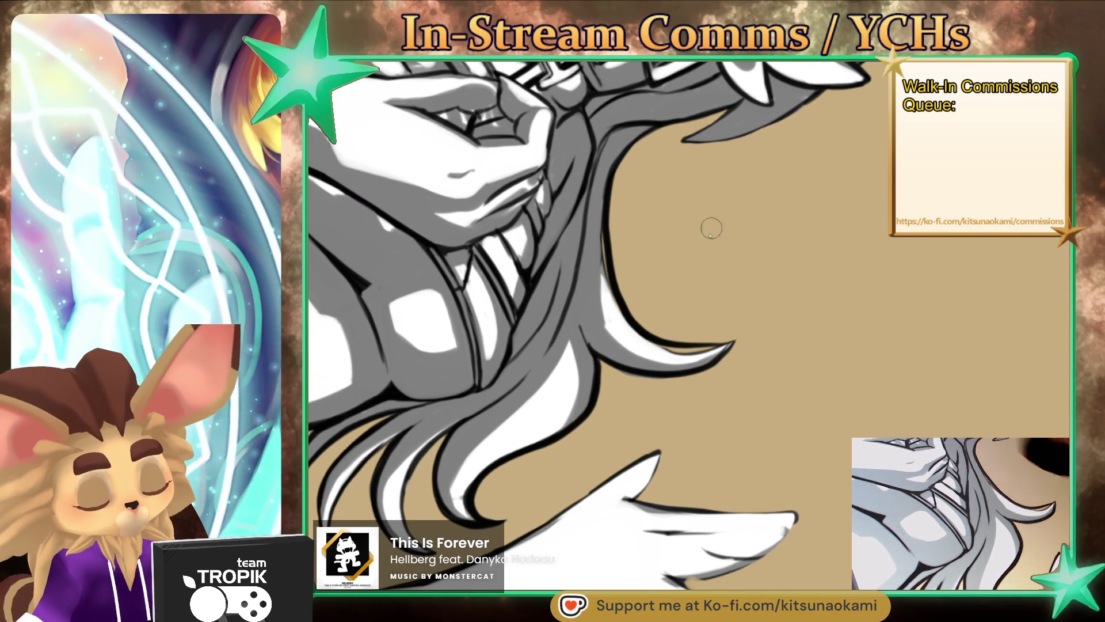
mouse_move(749, 345)
left_mouse_down()
mouse_move(810, 485)
mouse_move(659, 419)
left_mouse_up()
mouse_move(581, 446)
left_mouse_down()
mouse_move(638, 480)
mouse_move(691, 216)
left_mouse_up()
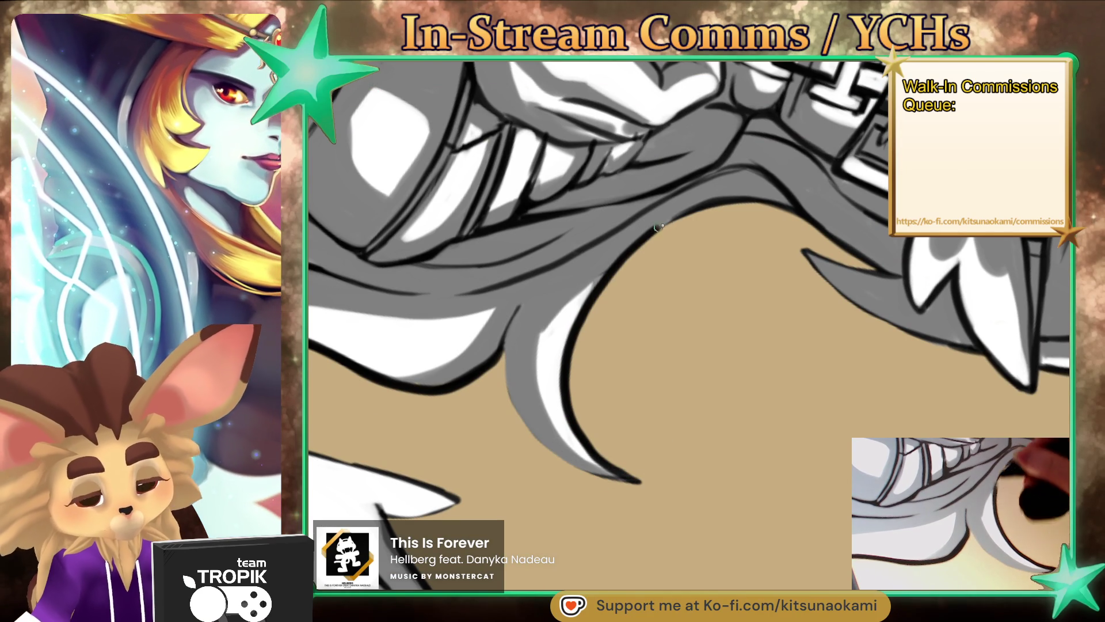
left_click_drag(636, 479, 504, 331)
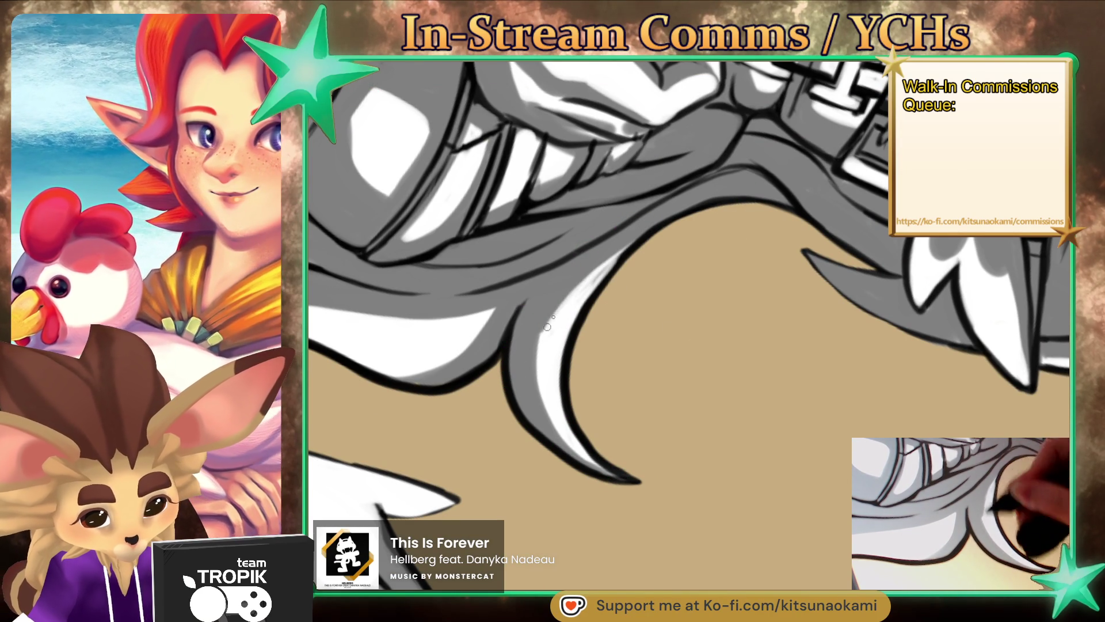
left_click_drag(544, 333, 662, 230)
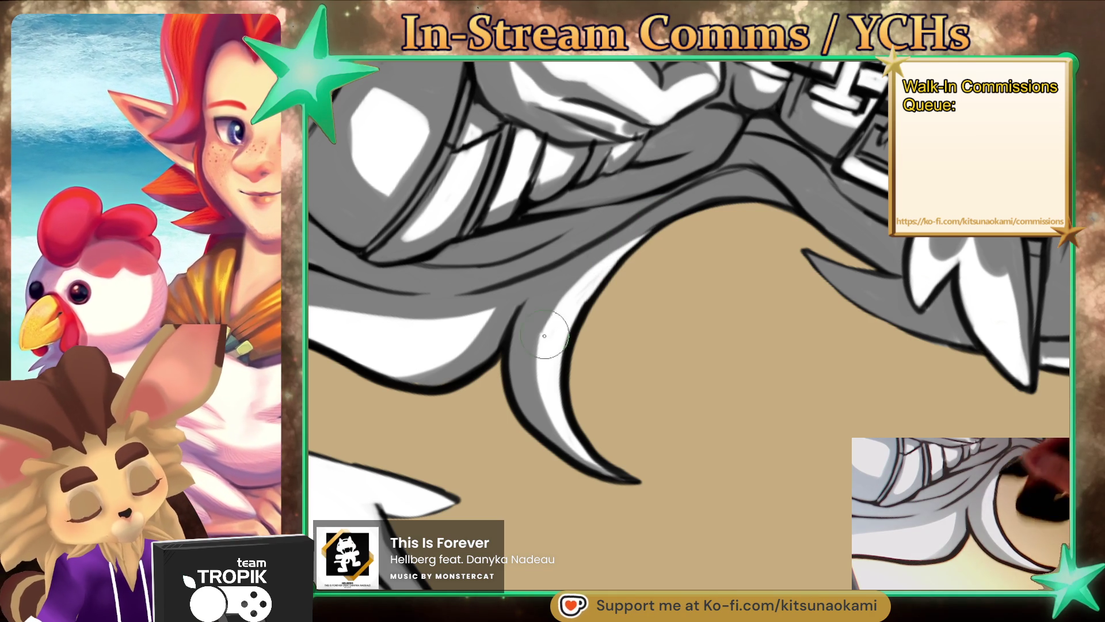
scroll(731, 222, "up", 1)
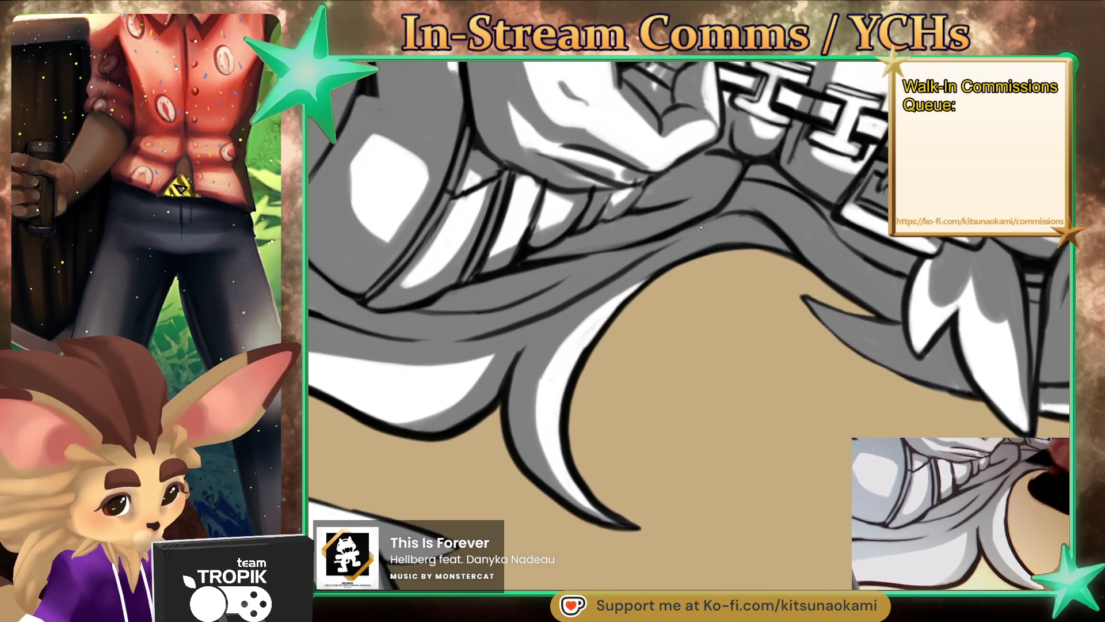
scroll(740, 254, "down", 2)
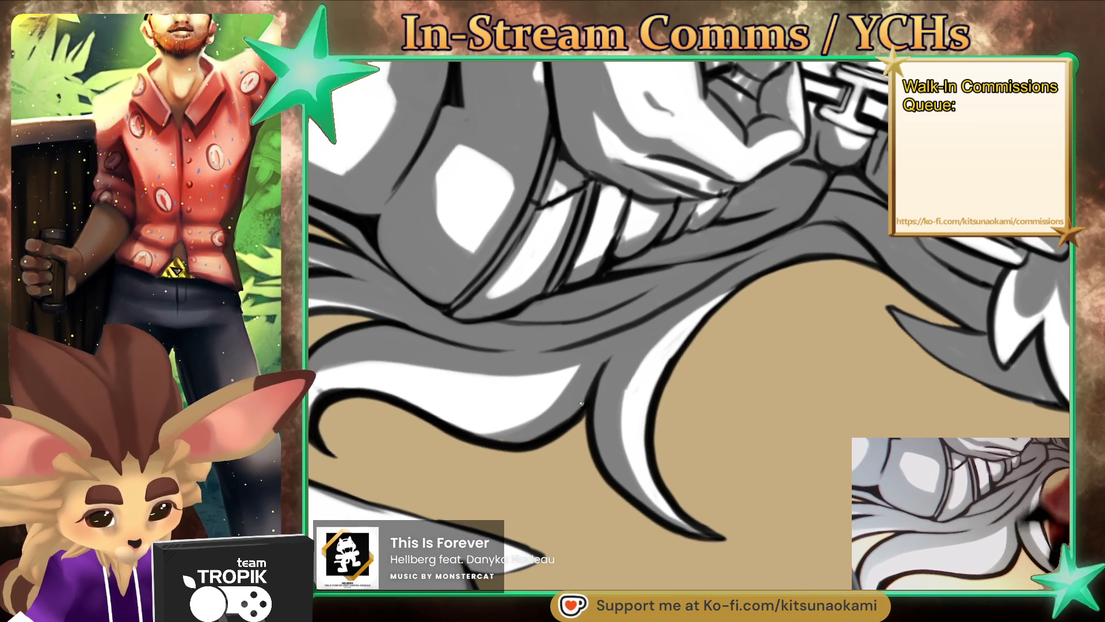
scroll(583, 448, "up", 2)
scroll(583, 447, "up", 1)
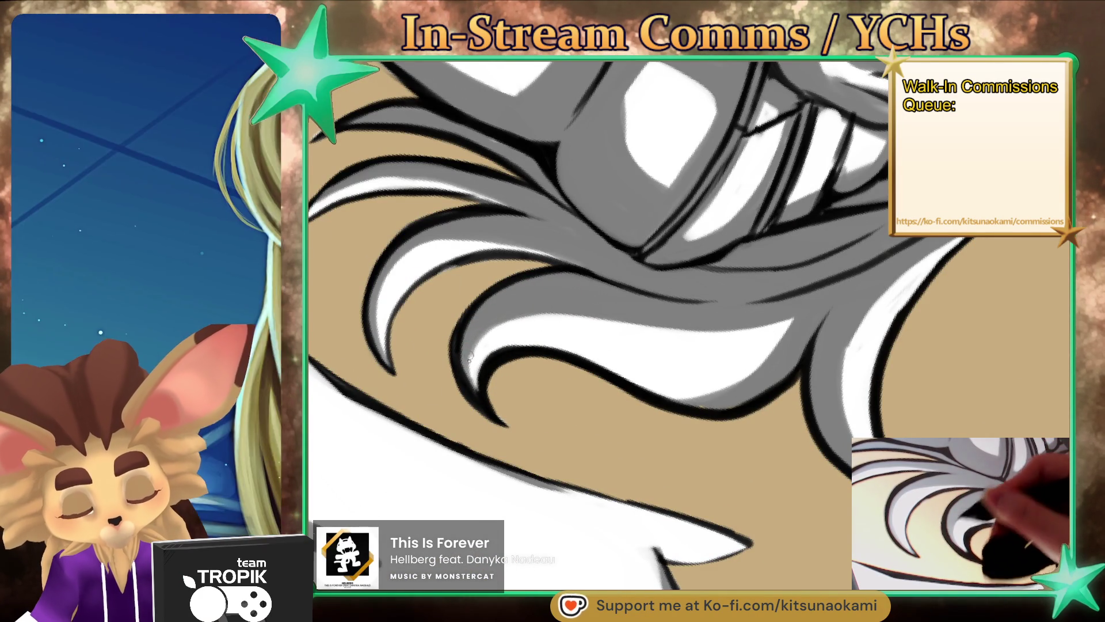
scroll(523, 310, "down", 3)
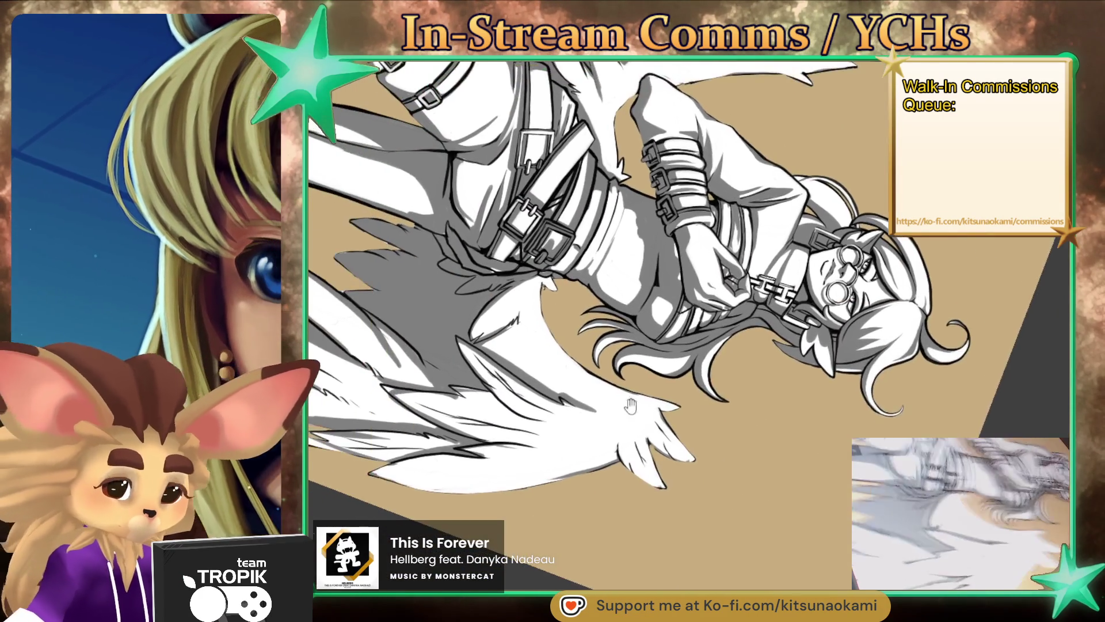
Step: Extend a white highlight along the belt's upper edge and darken the band's shading
scroll(572, 226, "up", 3)
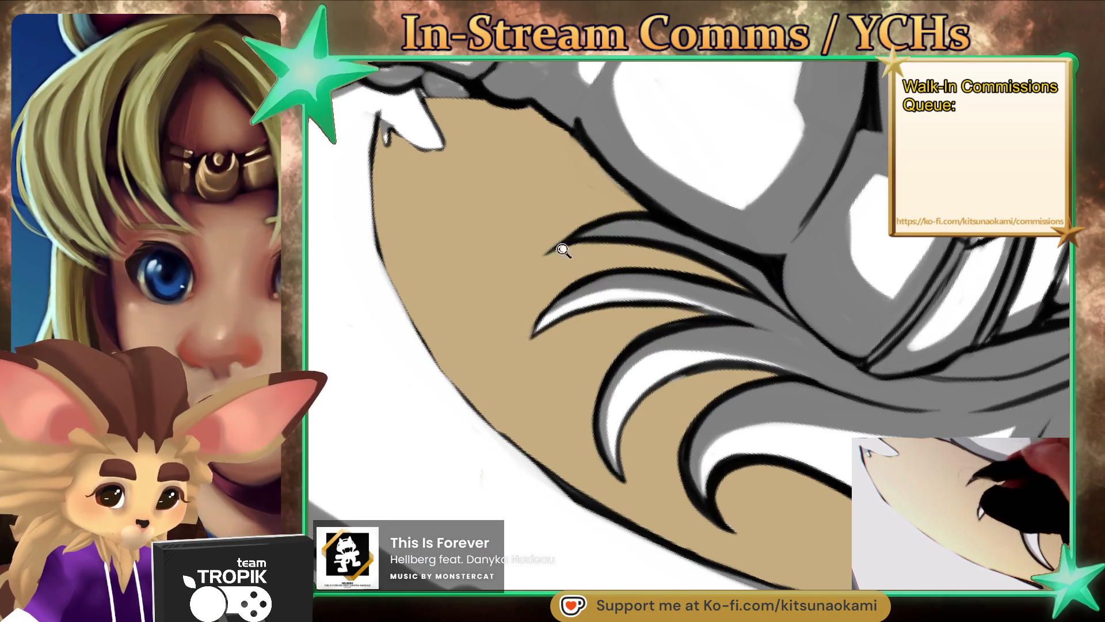
scroll(563, 237, "down", 5)
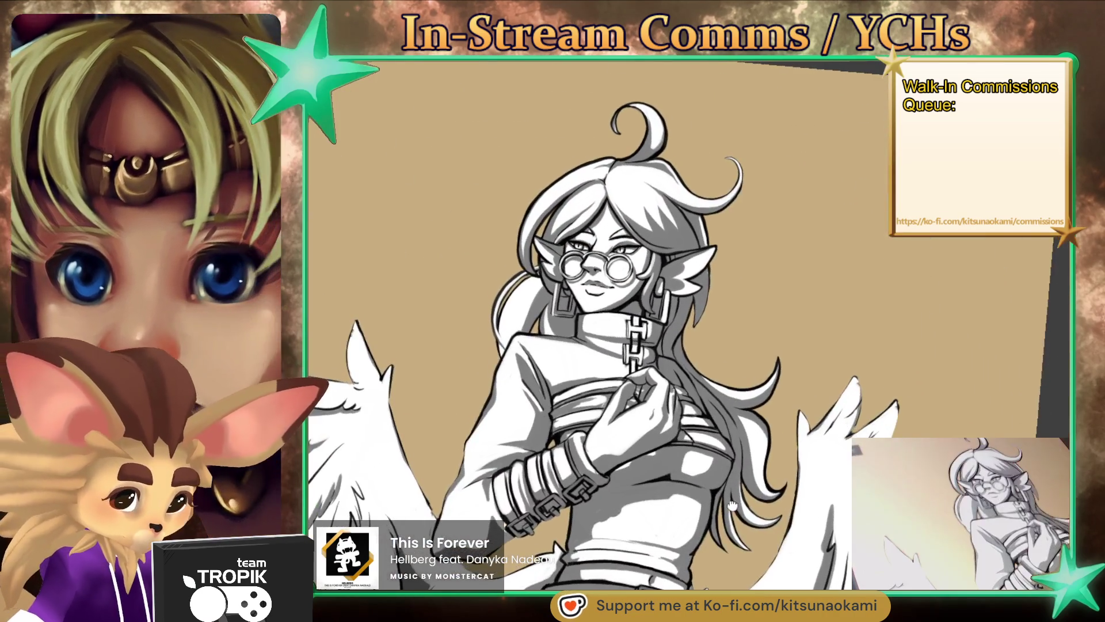
left_click_drag(826, 454, 748, 357)
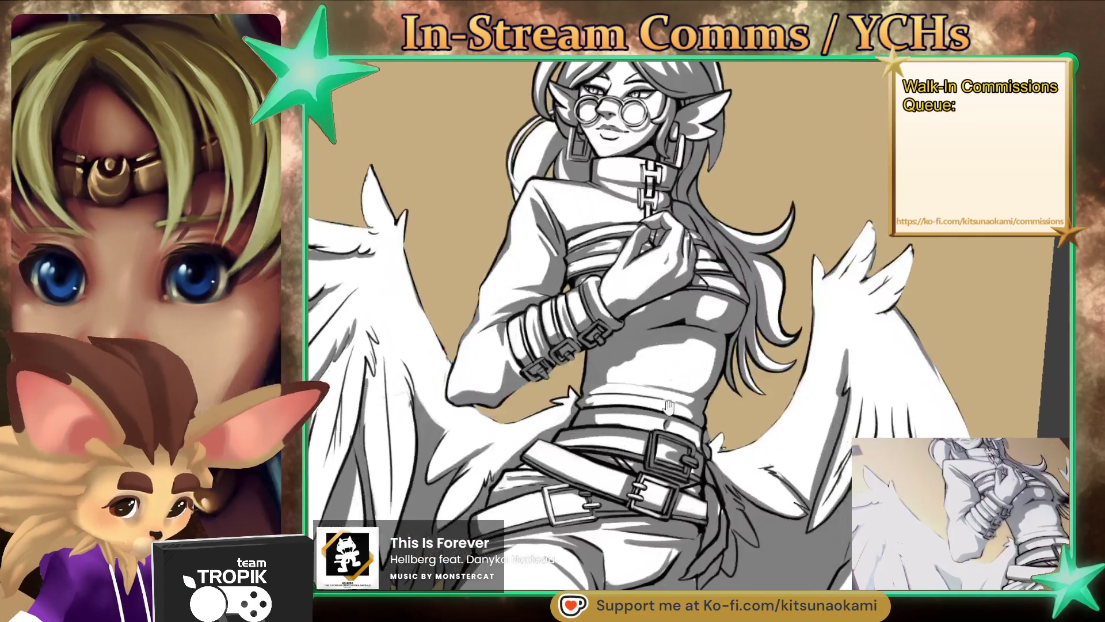
scroll(570, 384, "up", 5)
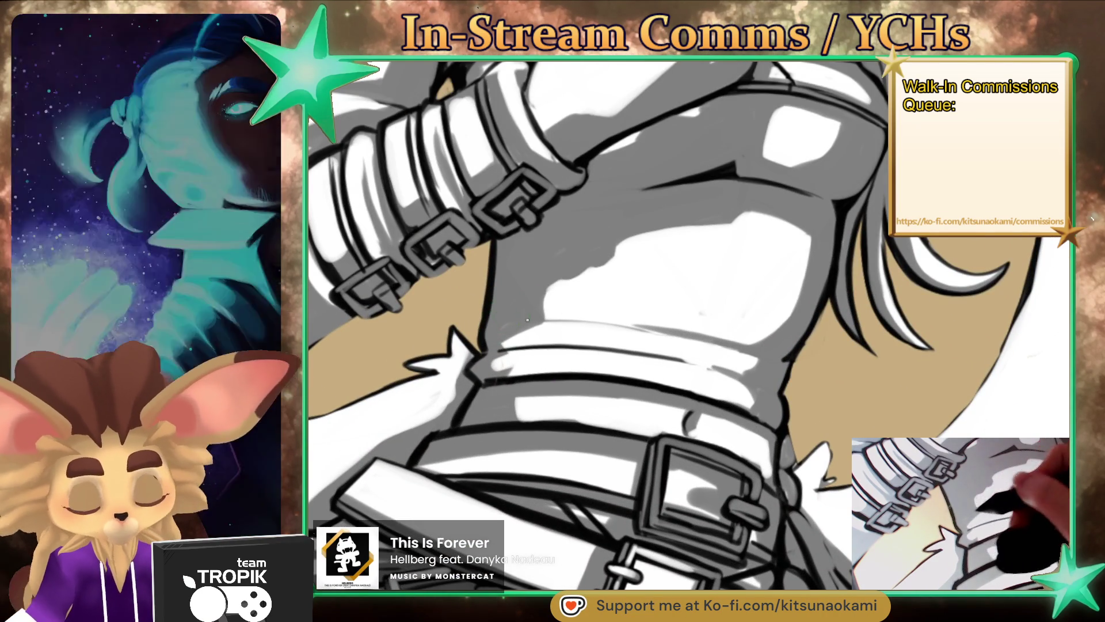
scroll(508, 394, "up", 5)
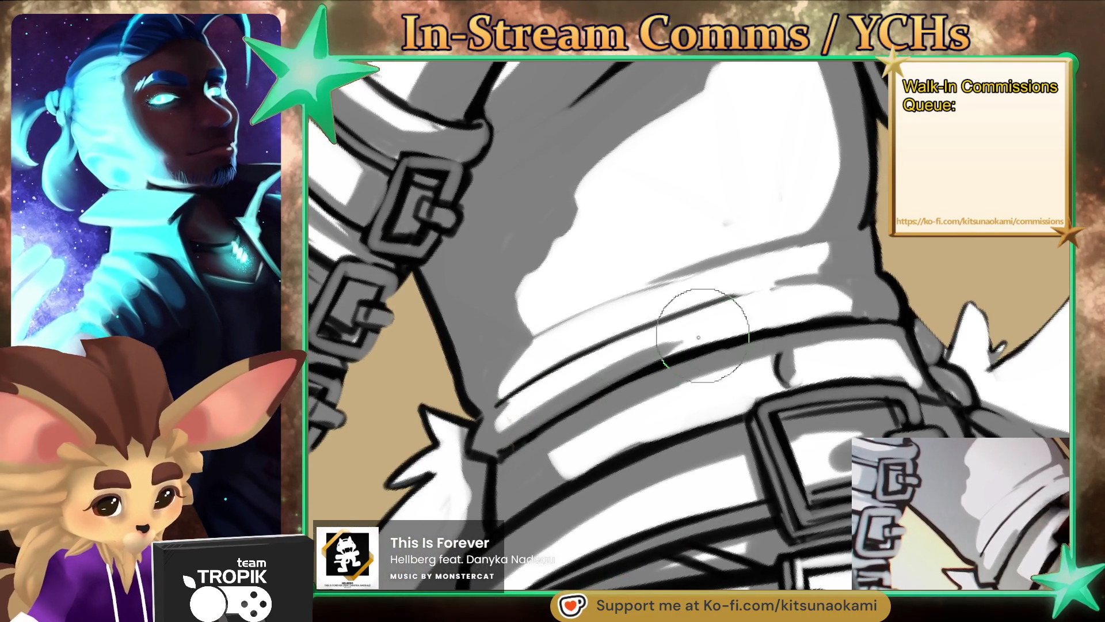
left_click_drag(698, 311, 846, 297)
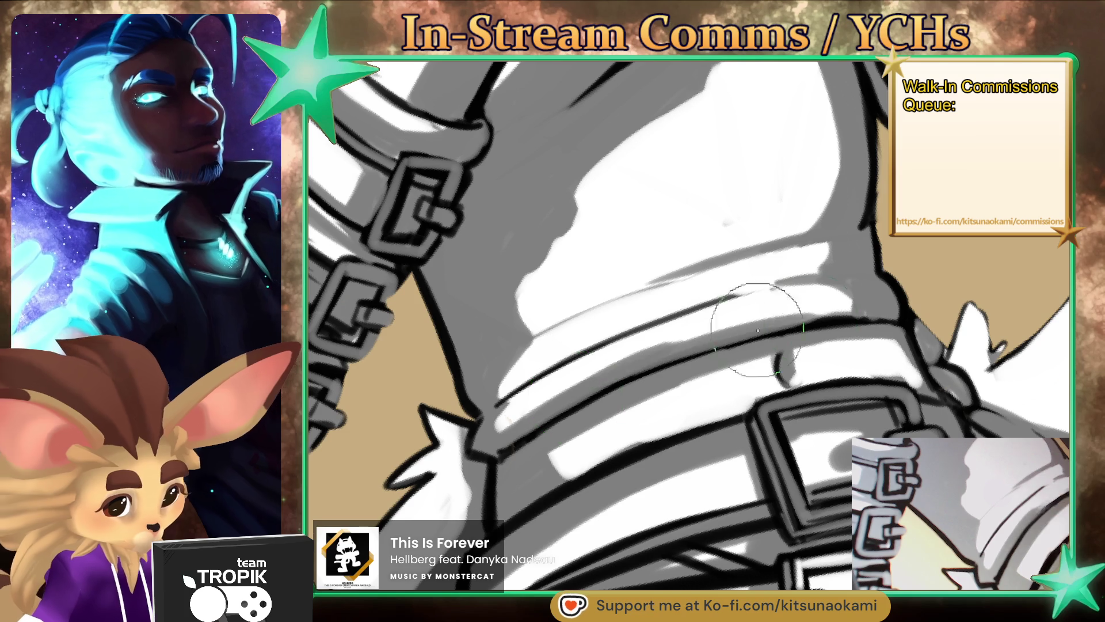
left_click_drag(742, 326, 854, 308)
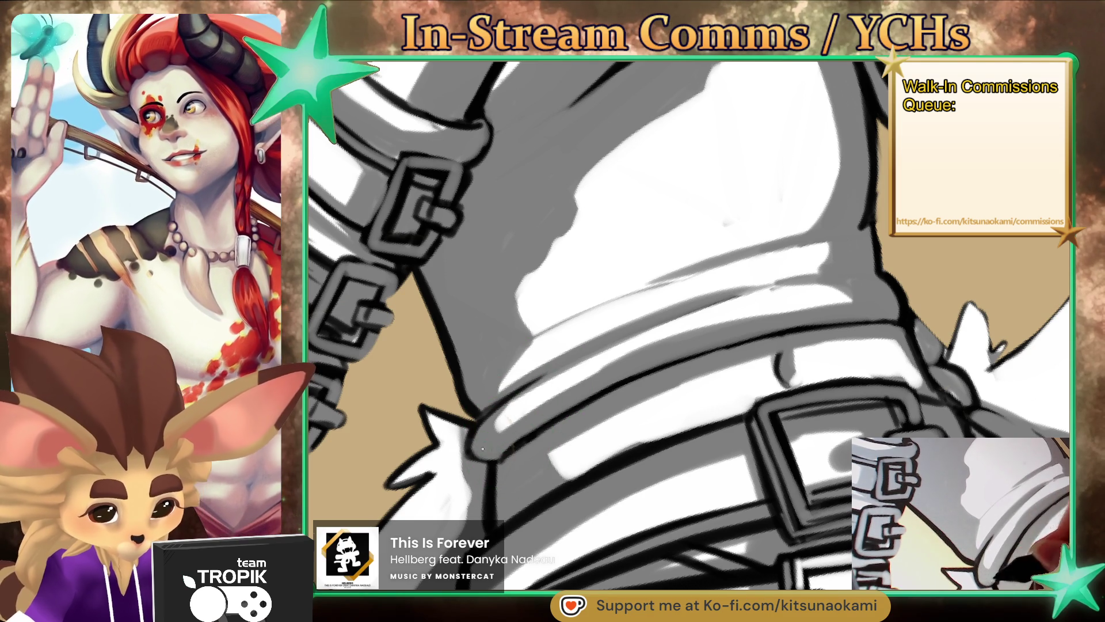
Step: Brighten the white highlight across the band above the belt, then refit and level the view
left_click_drag(755, 353, 747, 360)
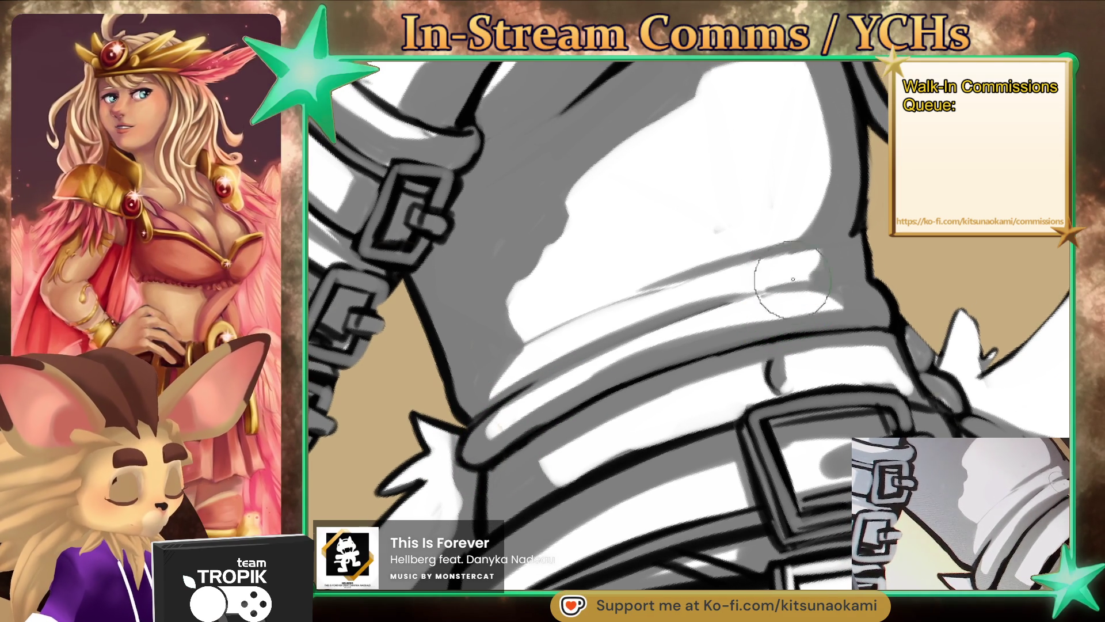
left_click_drag(842, 304, 541, 398)
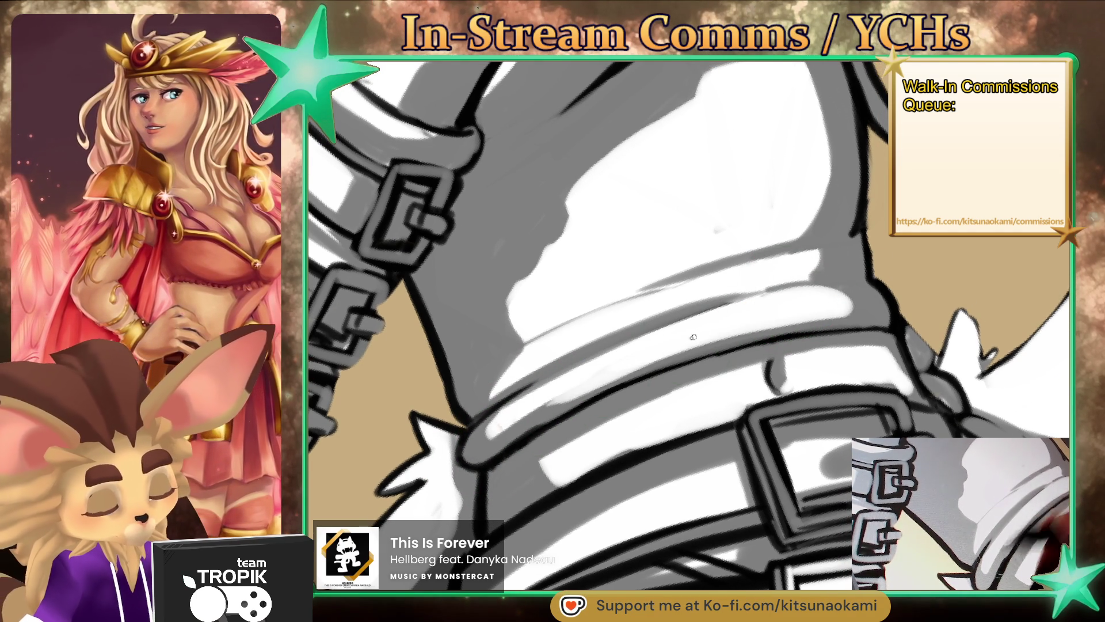
left_click_drag(765, 266, 639, 291)
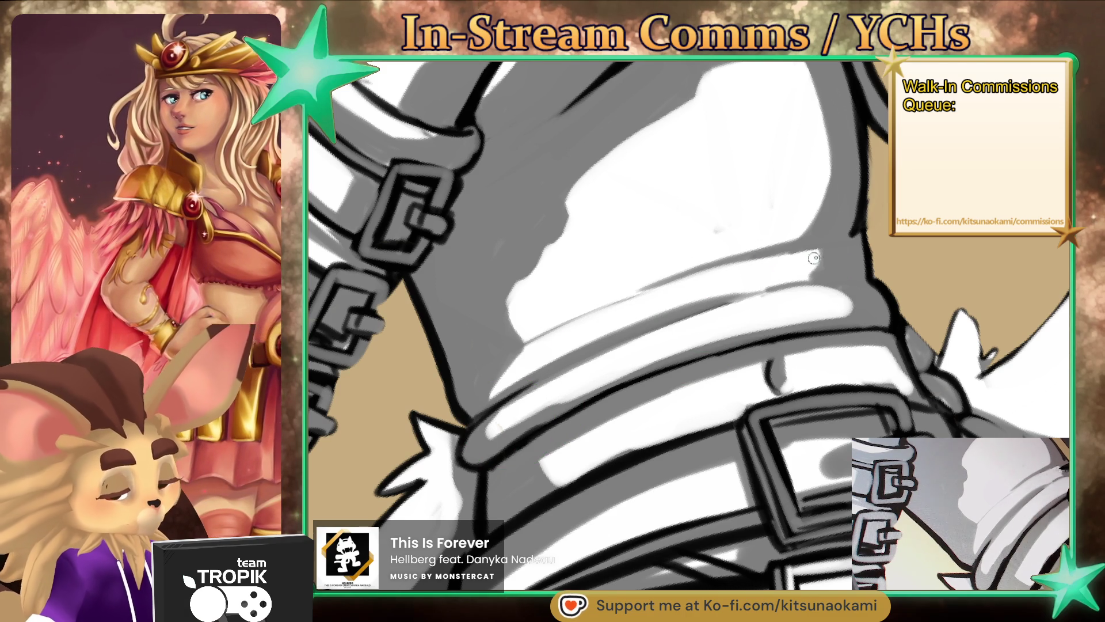
left_click_drag(829, 256, 812, 254)
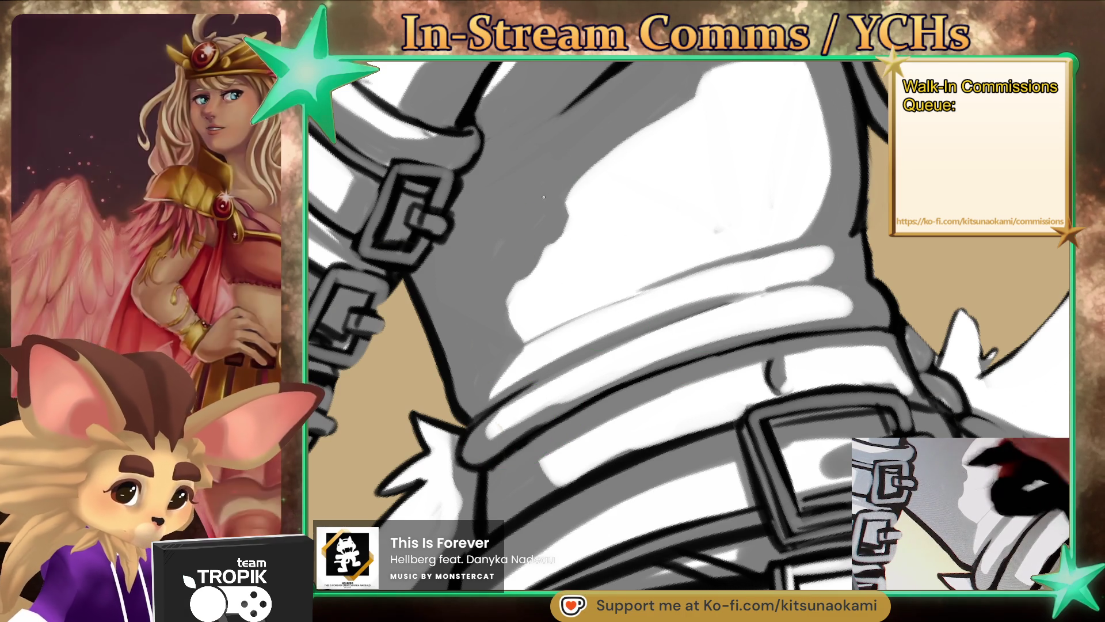
key("bracketright")
key("bracketright")
key("bracketright")
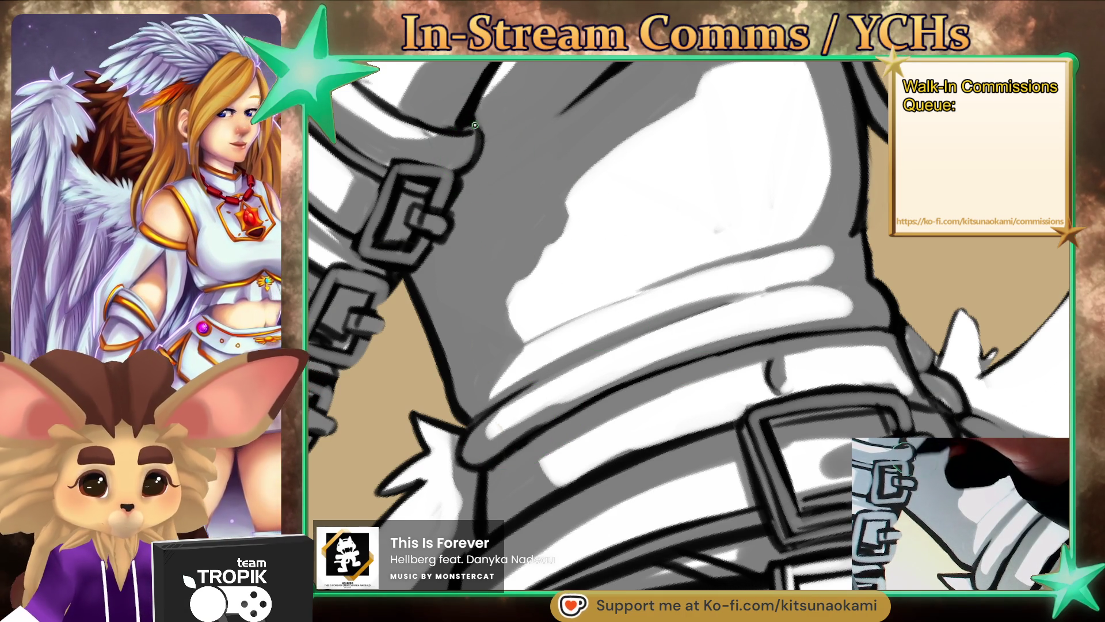
key("ctrl+0")
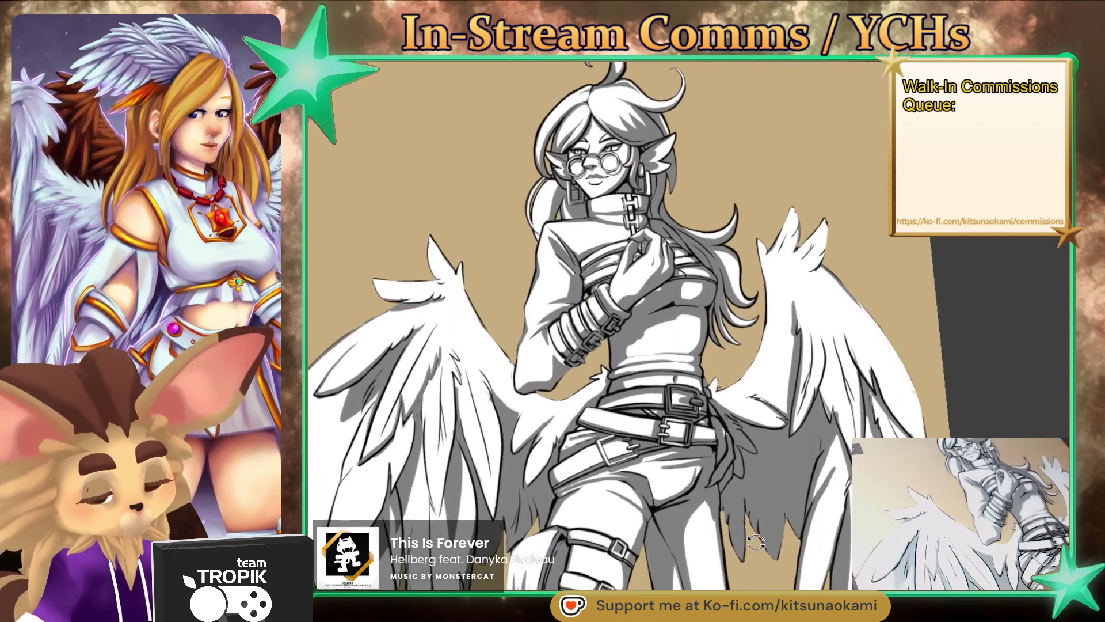
mouse_move(796, 488)
left_mouse_down()
mouse_move(763, 537)
mouse_move(764, 507)
left_mouse_up()
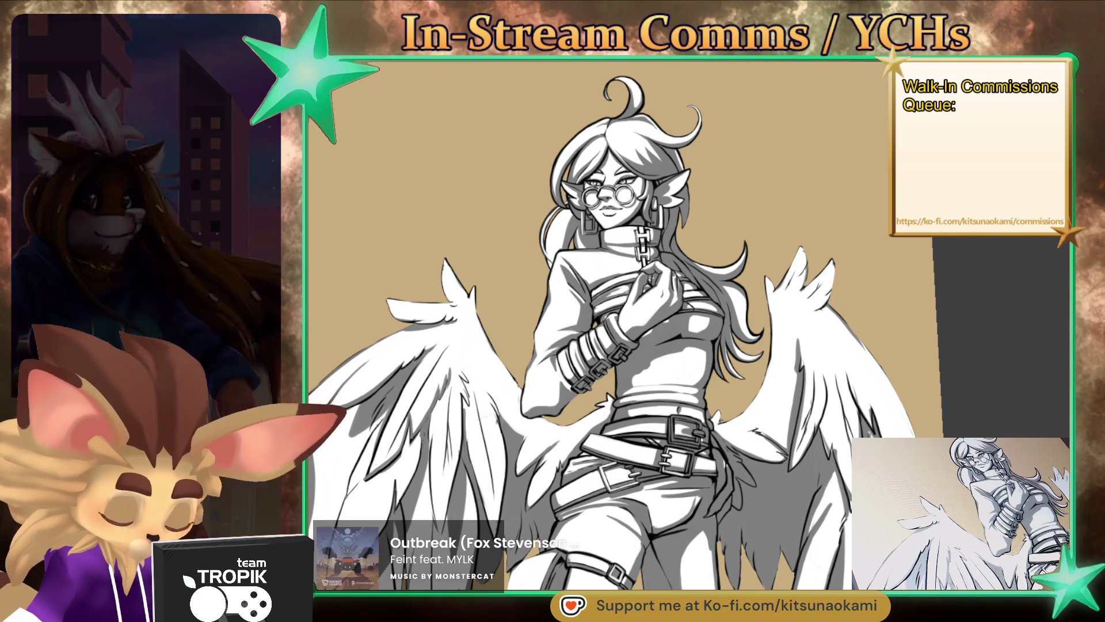
Step: Paint over the small tan spot at the waist above the belt with white, then fit the view
scroll(574, 336, "up", 5)
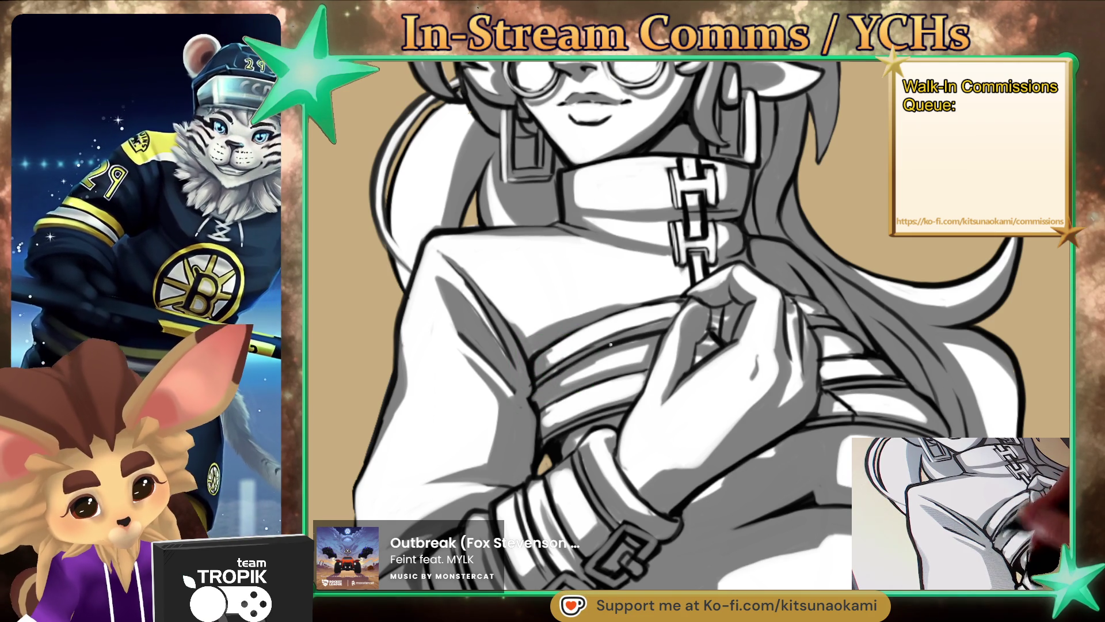
key("ctrl+minus")
scroll(597, 500, "up", 1)
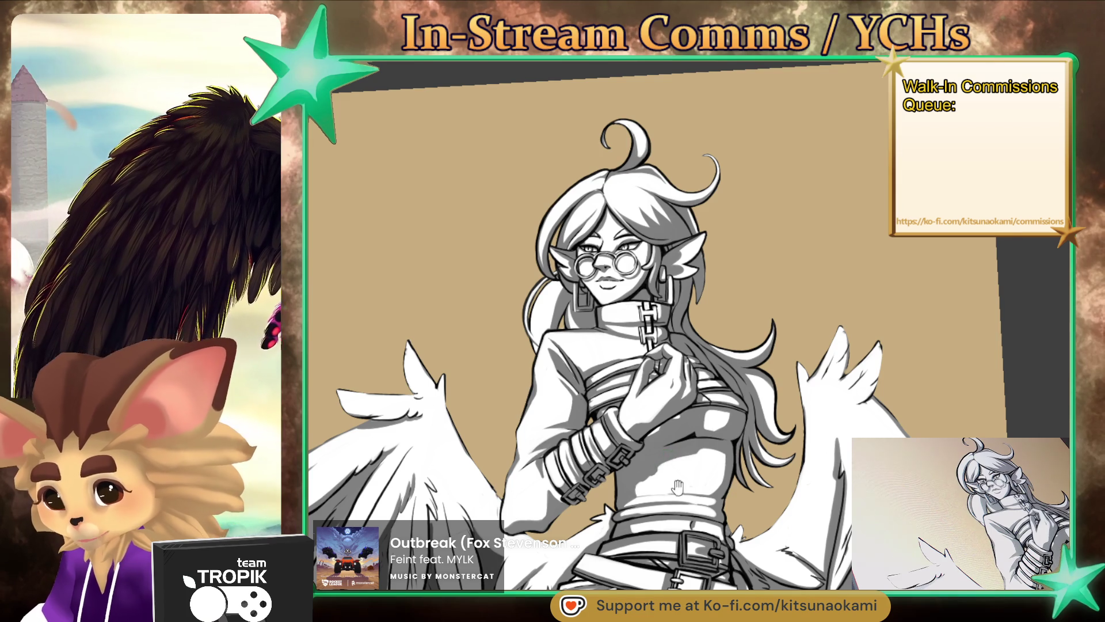
scroll(668, 455, "up", 5)
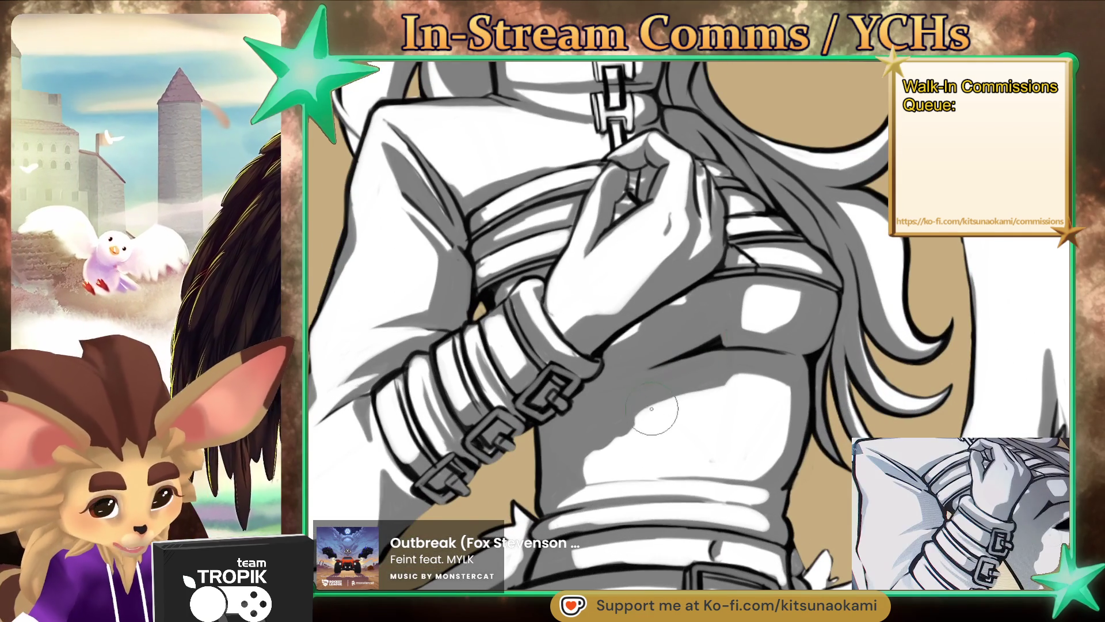
left_click_drag(599, 574, 639, 402)
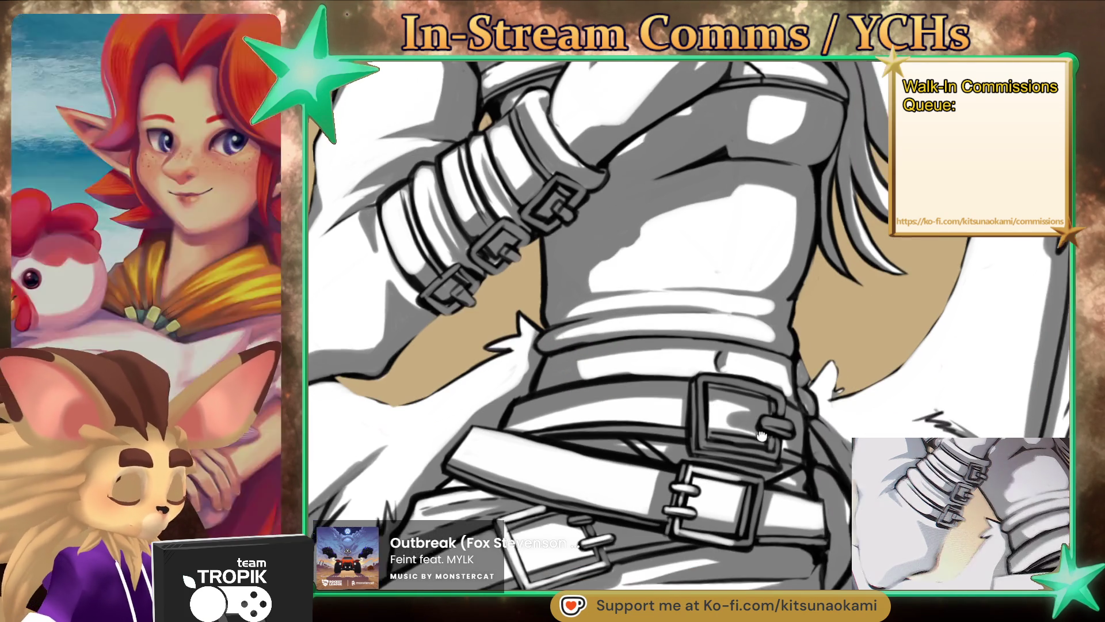
left_click_drag(630, 365, 590, 337)
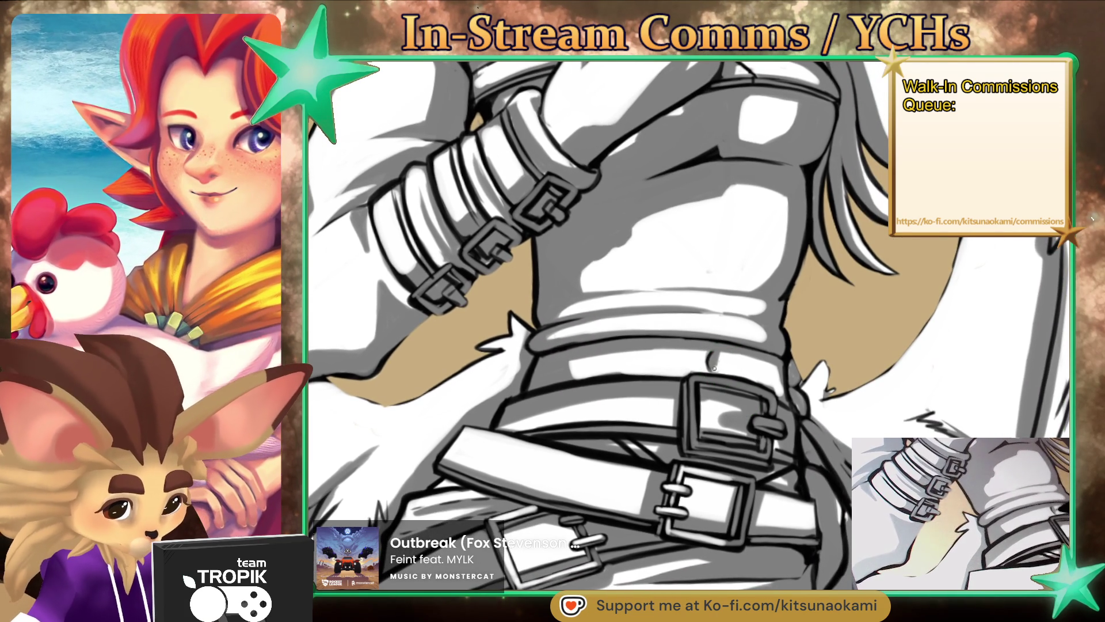
left_click(729, 363)
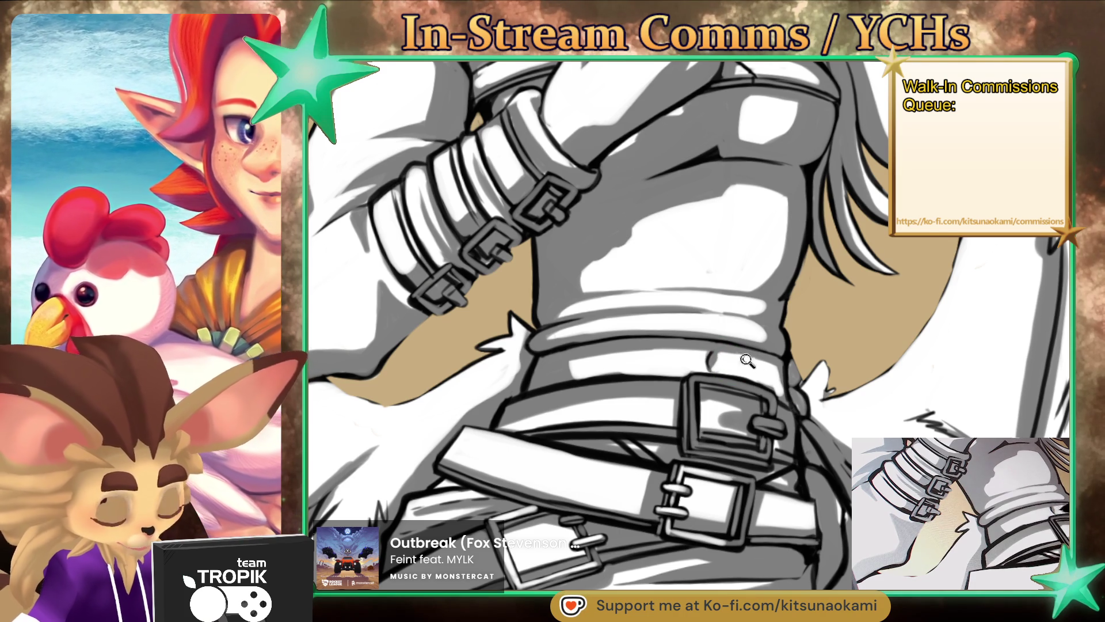
key("ctrl+0")
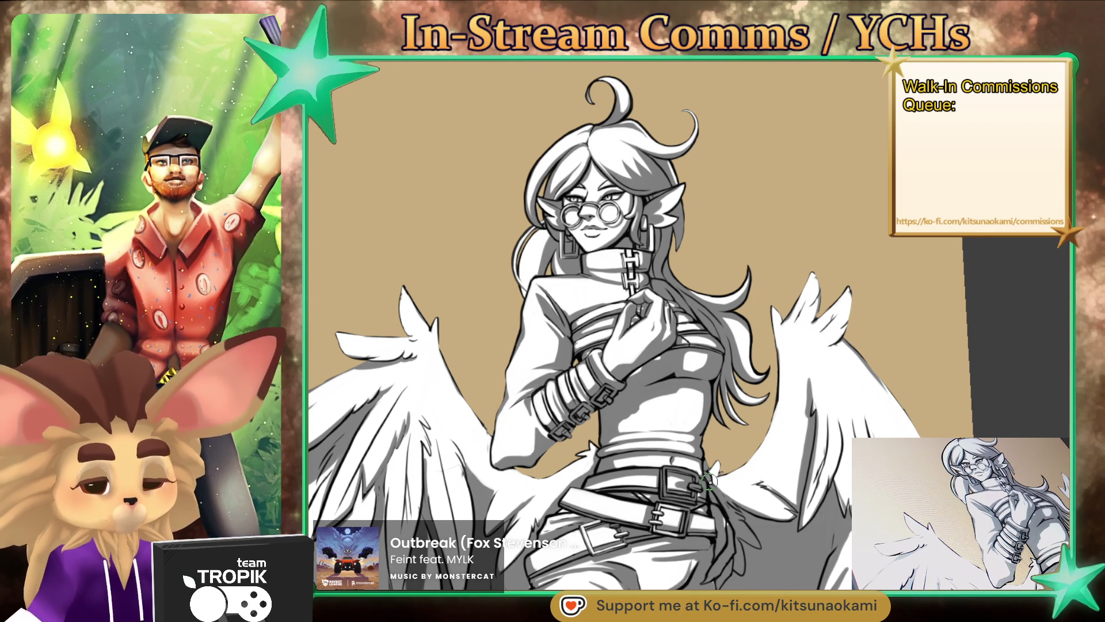
scroll(674, 225, "up", 5)
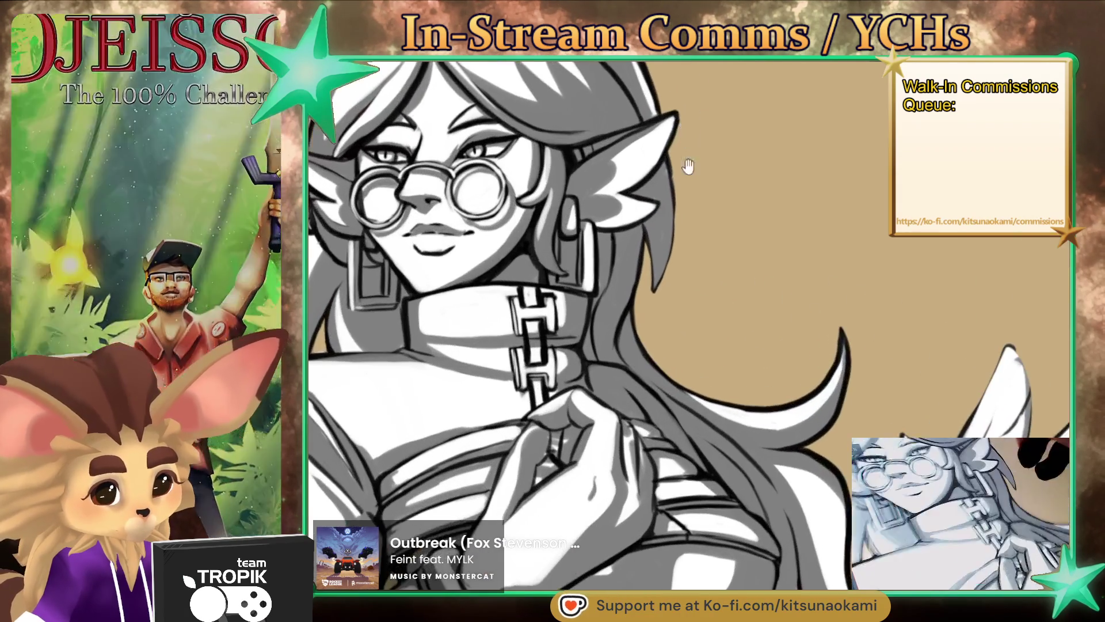
left_click_drag(666, 233, 706, 270)
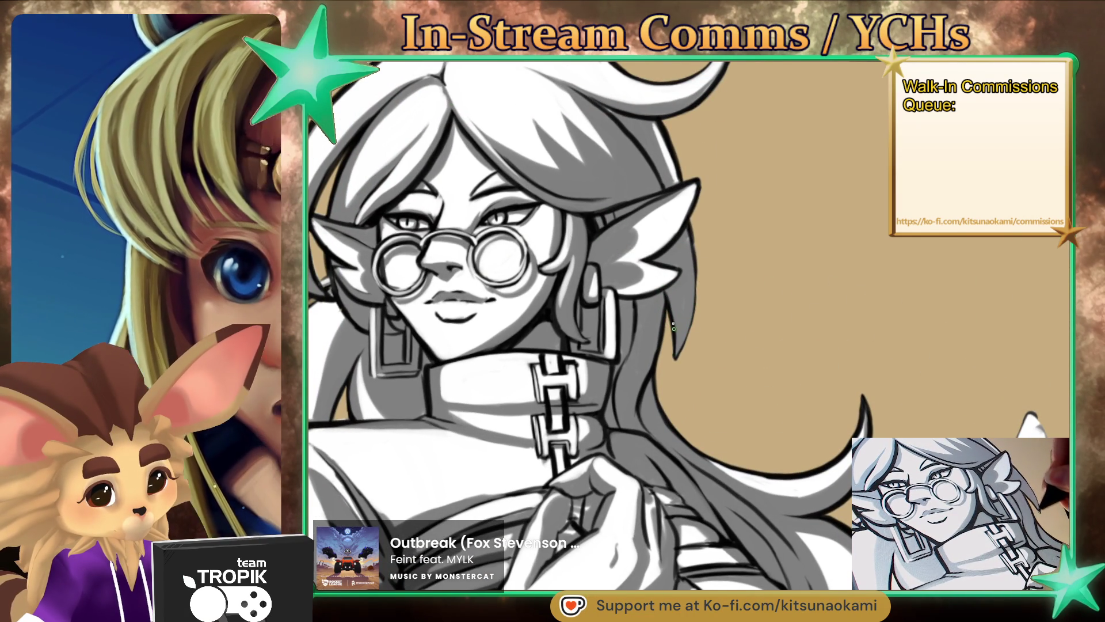
left_click_drag(665, 317, 644, 281)
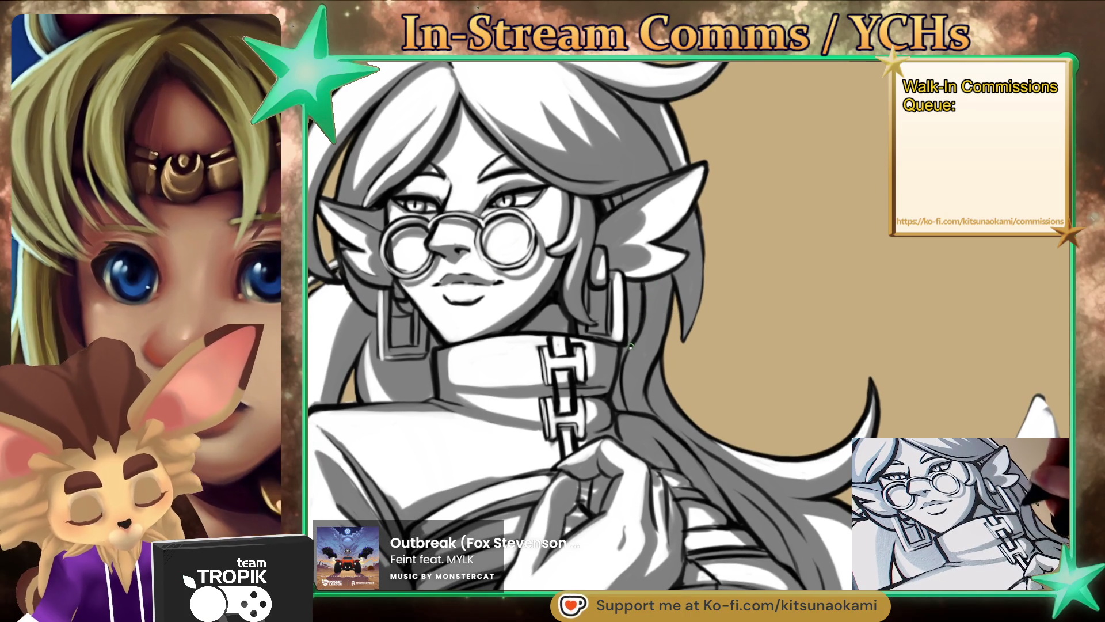
scroll(656, 381, "down", 5)
mouse_move(656, 382)
left_mouse_down()
mouse_move(712, 234)
mouse_move(715, 264)
left_mouse_up()
scroll(715, 264, "up", 5)
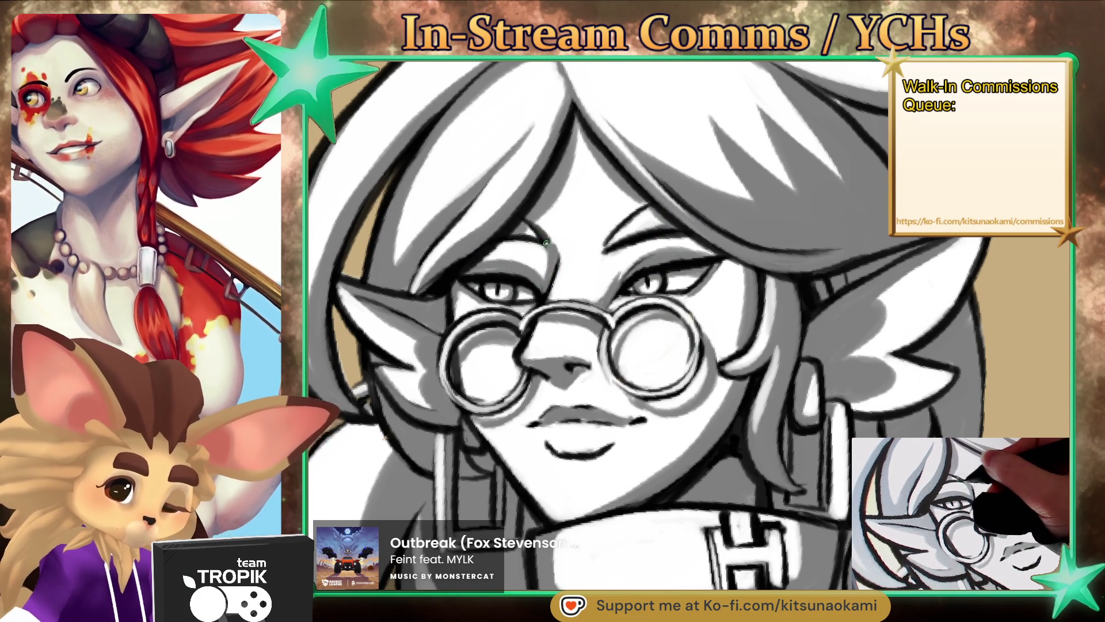
scroll(547, 229, "down", 5)
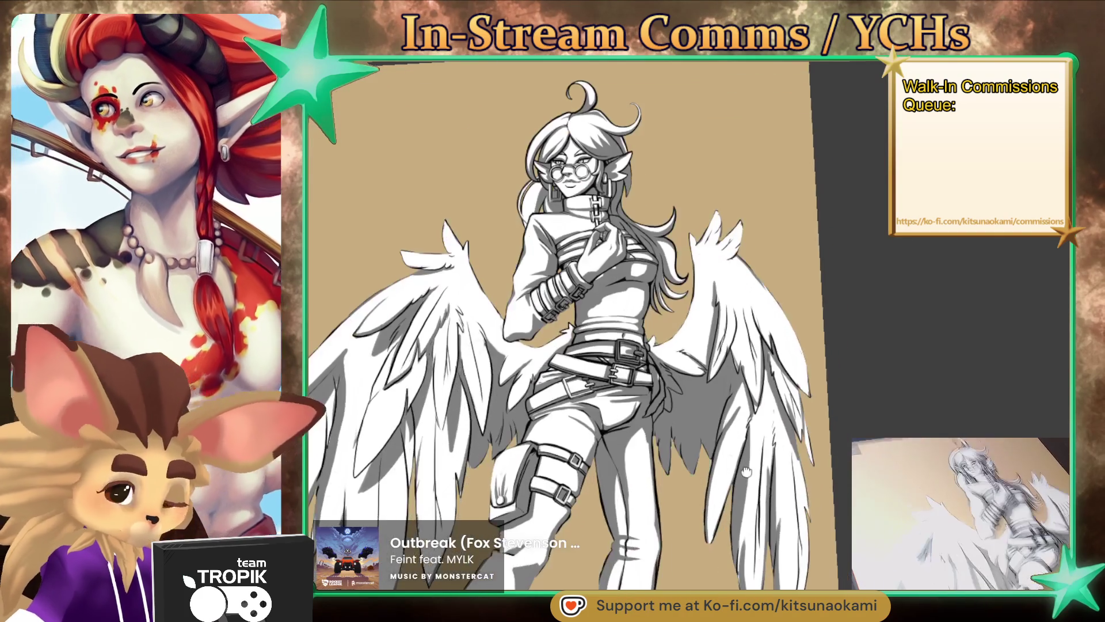
mouse_move(818, 492)
left_mouse_down()
mouse_move(840, 498)
mouse_move(858, 449)
mouse_move(849, 495)
mouse_move(773, 537)
left_mouse_up()
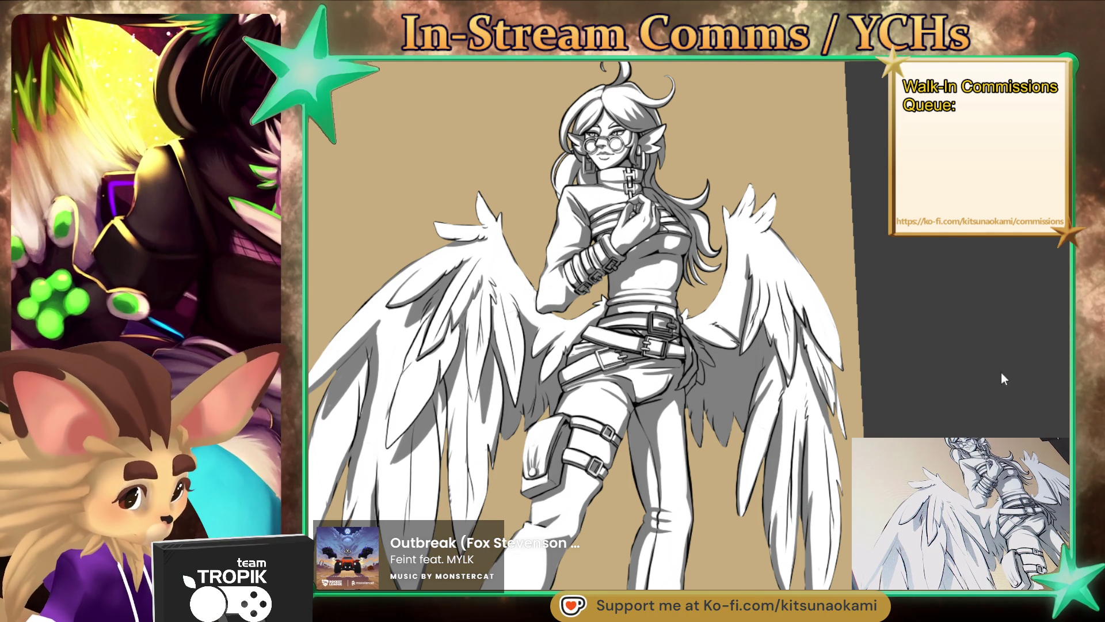
Step: Shade the buckled wrist bracer with soft greys and white highlights, sampling black from the buckle
scroll(576, 322, "up", 3)
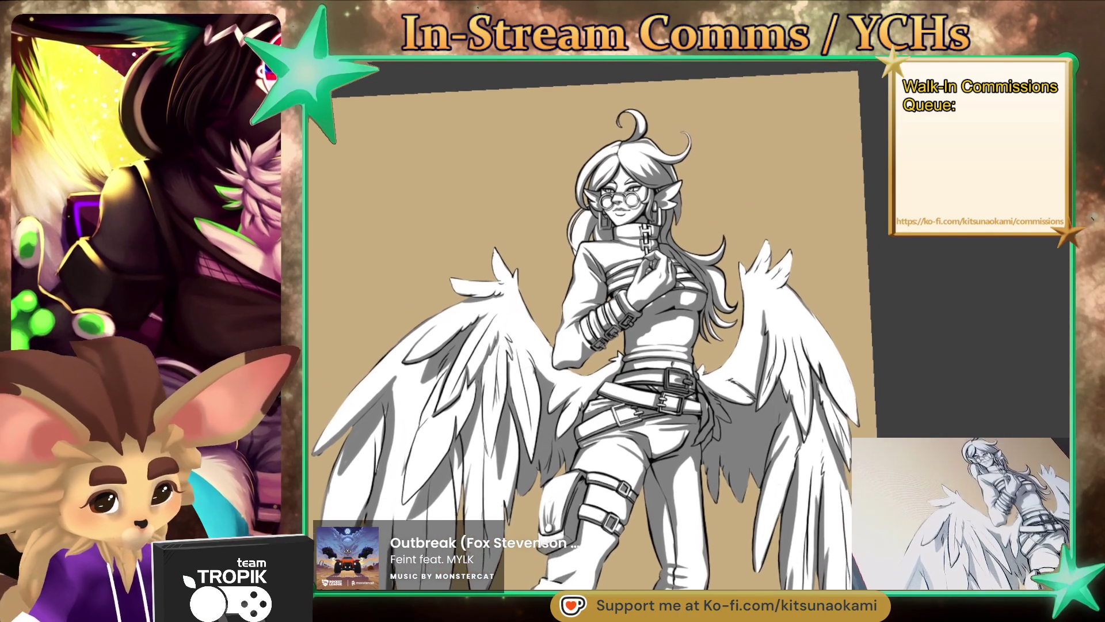
scroll(509, 359, "up", 5)
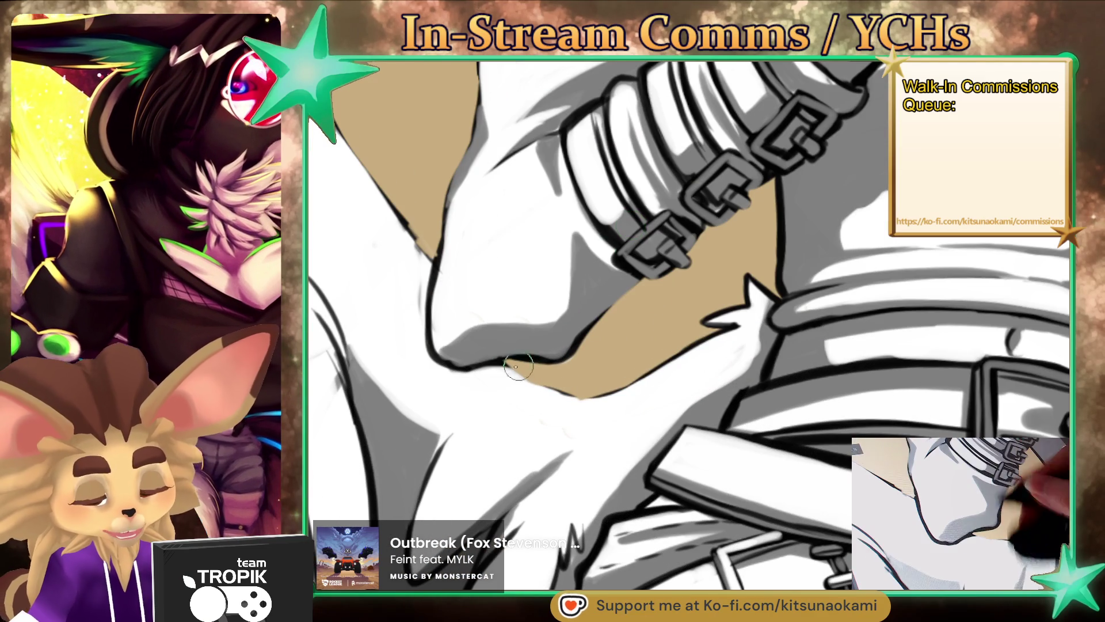
mouse_move(677, 322)
left_mouse_down()
mouse_move(637, 395)
mouse_move(576, 381)
left_mouse_up()
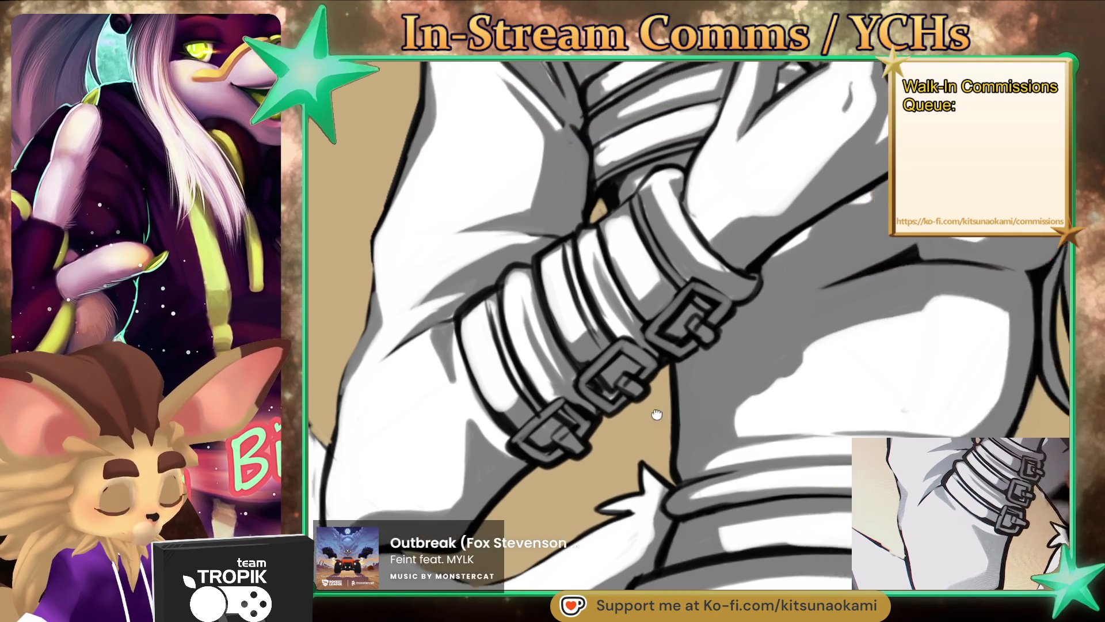
left_click_drag(701, 294, 623, 409)
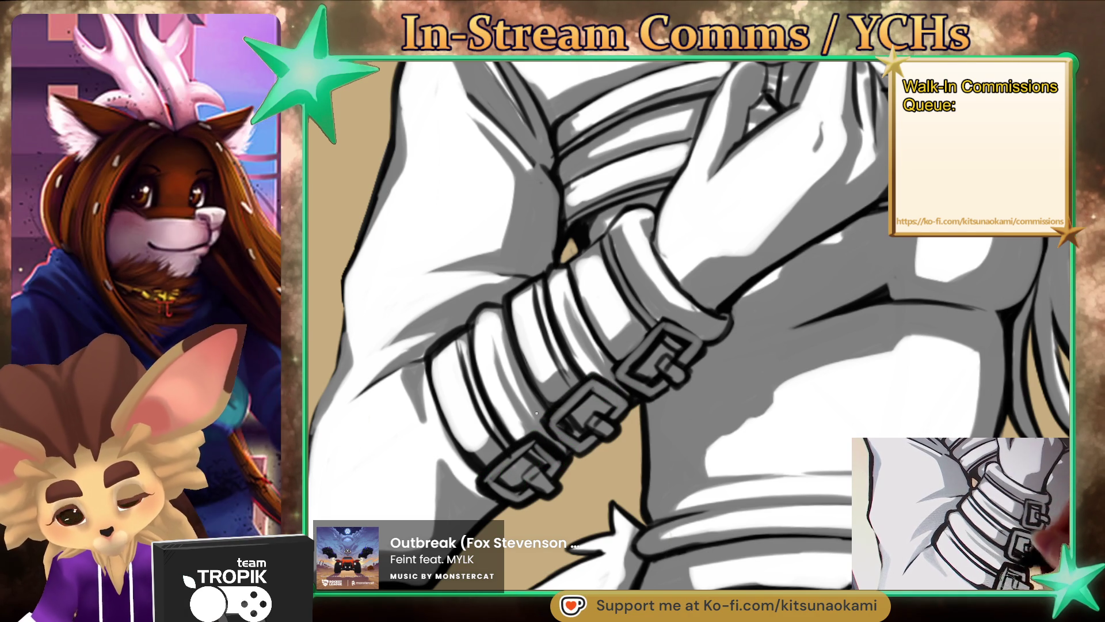
left_click_drag(522, 429, 539, 425)
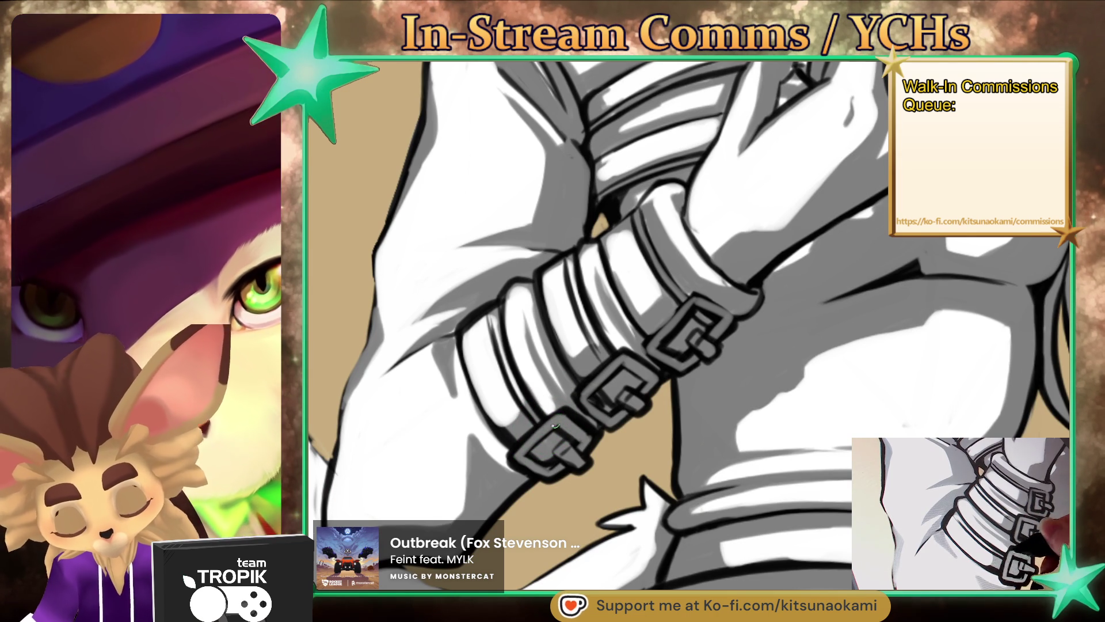
left_click_drag(567, 424, 567, 453)
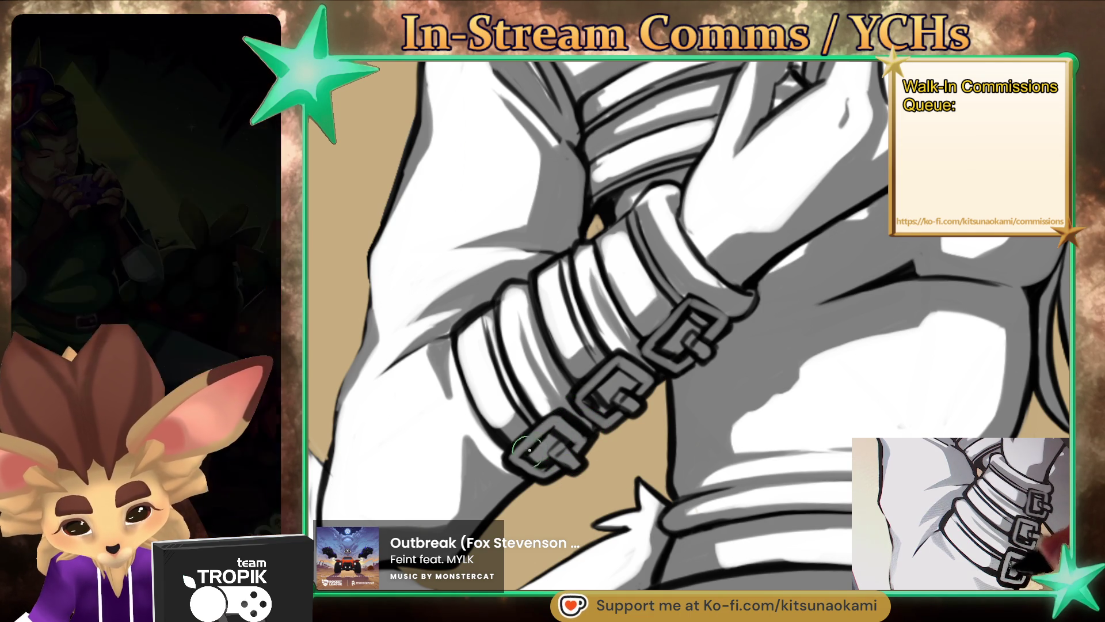
left_click(507, 466, "alt")
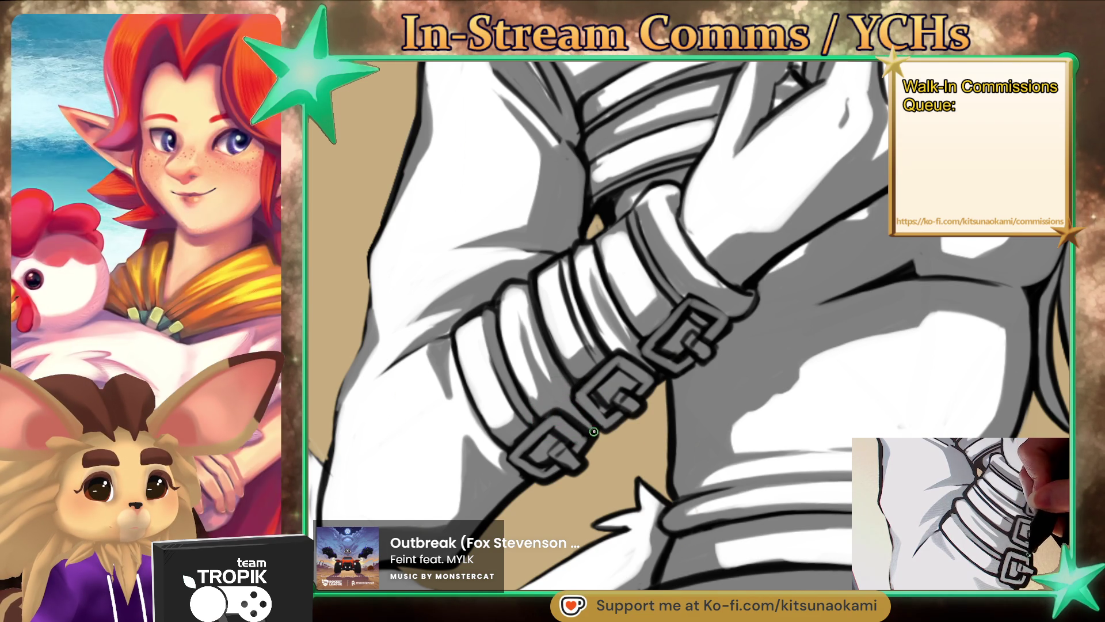
mouse_move(592, 434)
left_mouse_down()
mouse_move(727, 464)
mouse_move(735, 492)
left_mouse_up()
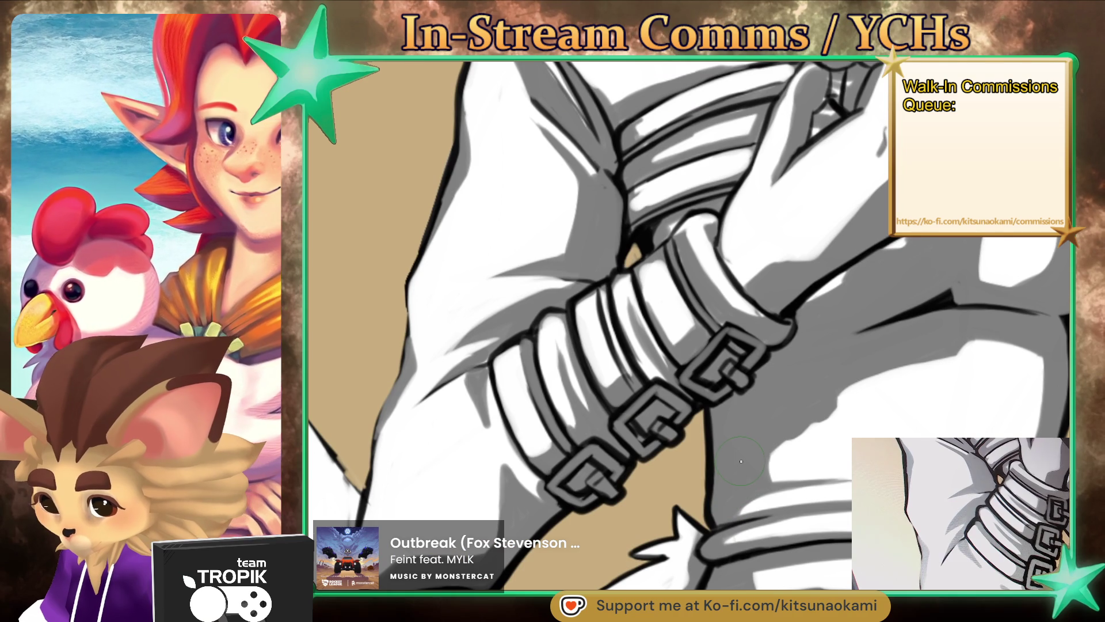
left_click_drag(742, 459, 728, 463)
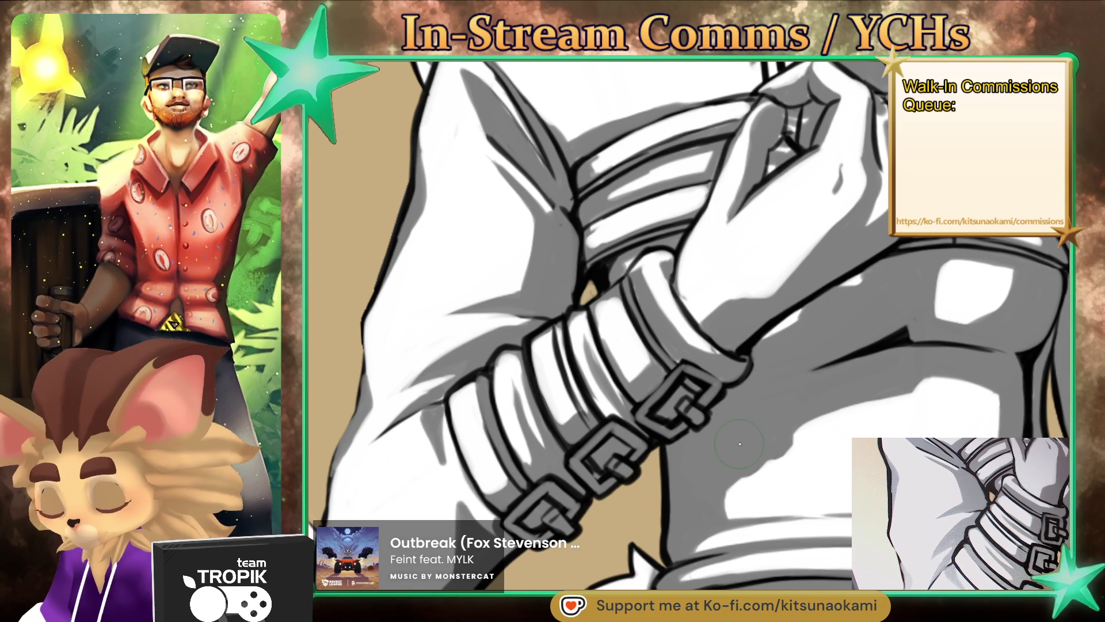
left_click_drag(740, 444, 634, 410)
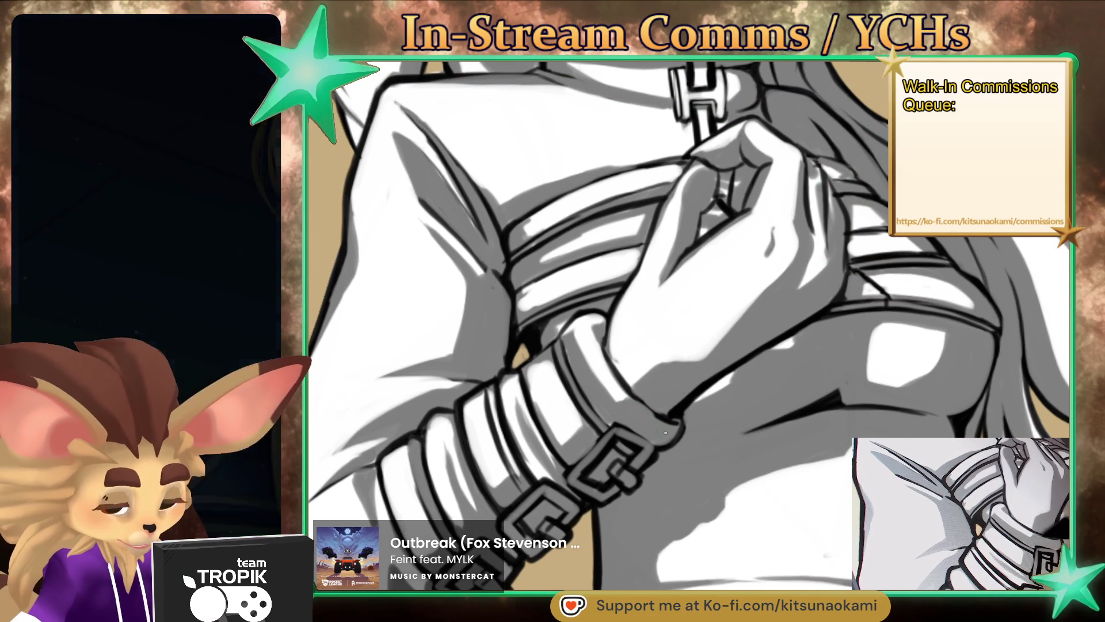
Step: Turn the wrist straps horizontal and refine the grey shading along the straps and clenched hand
left_click_drag(683, 408, 797, 522)
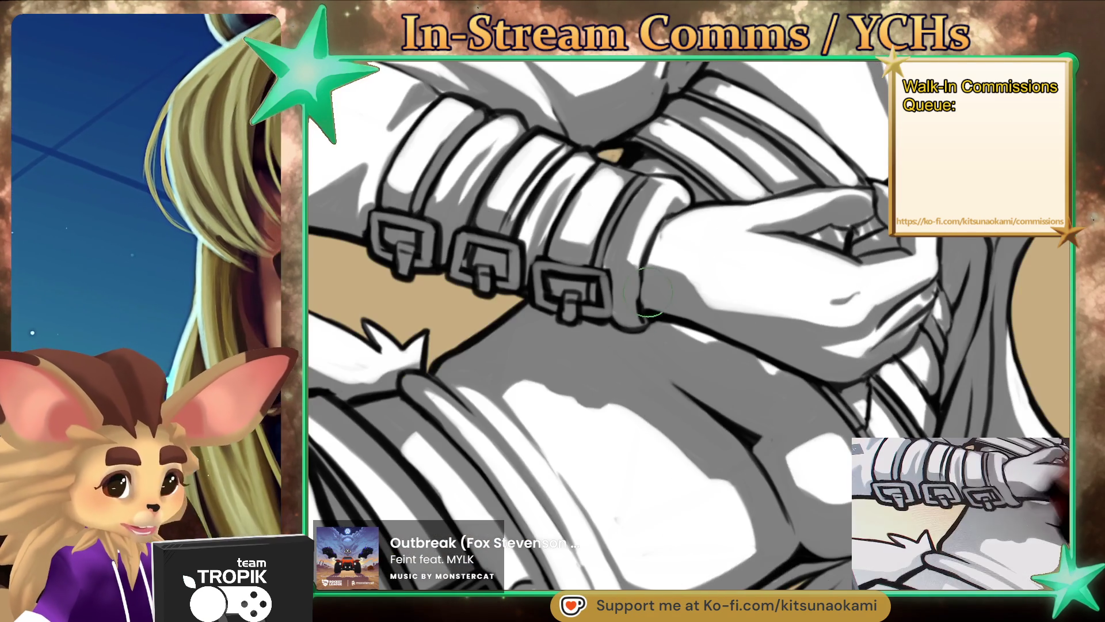
left_click_drag(640, 282, 621, 346)
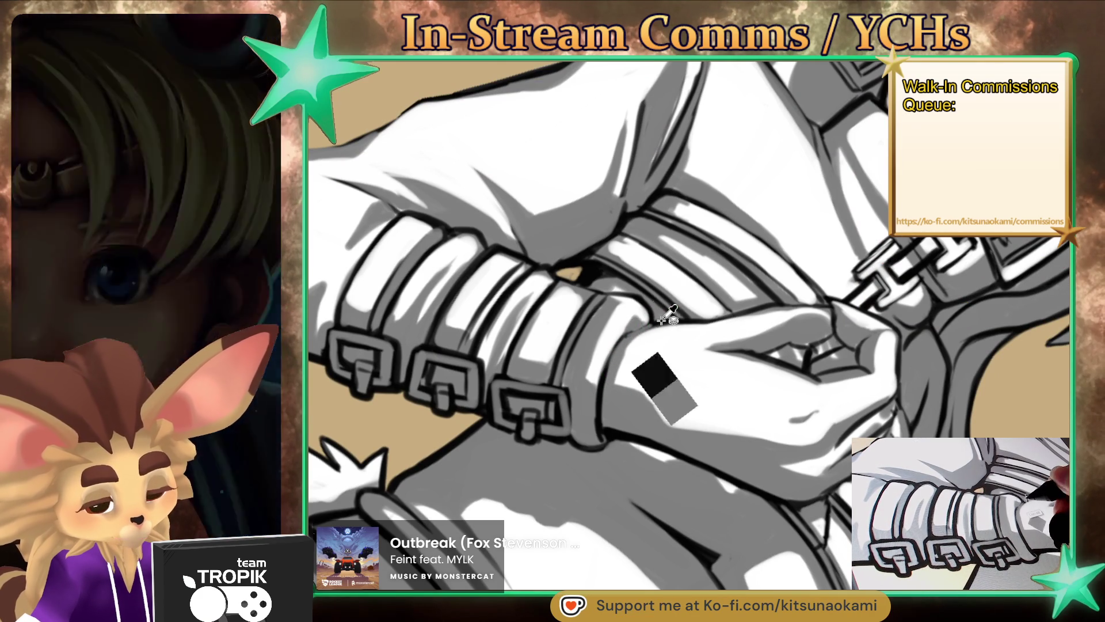
left_click_drag(638, 328, 620, 362)
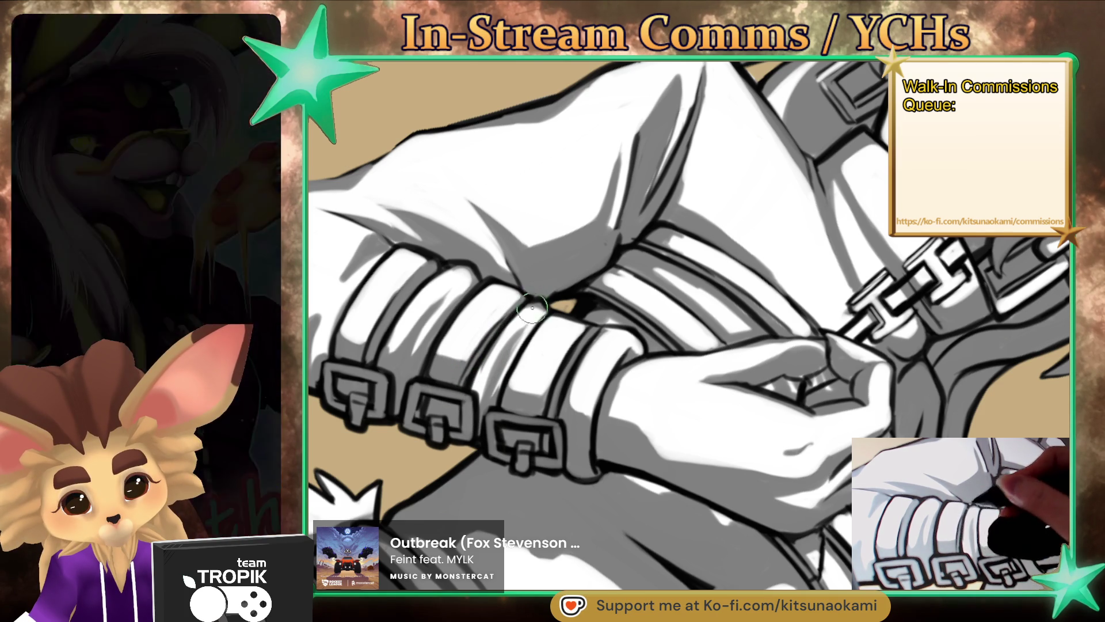
scroll(532, 307, "down", 5)
mouse_move(533, 306)
left_mouse_down()
mouse_move(617, 487)
mouse_move(565, 406)
mouse_move(604, 464)
left_mouse_up()
scroll(617, 487, "up", 5)
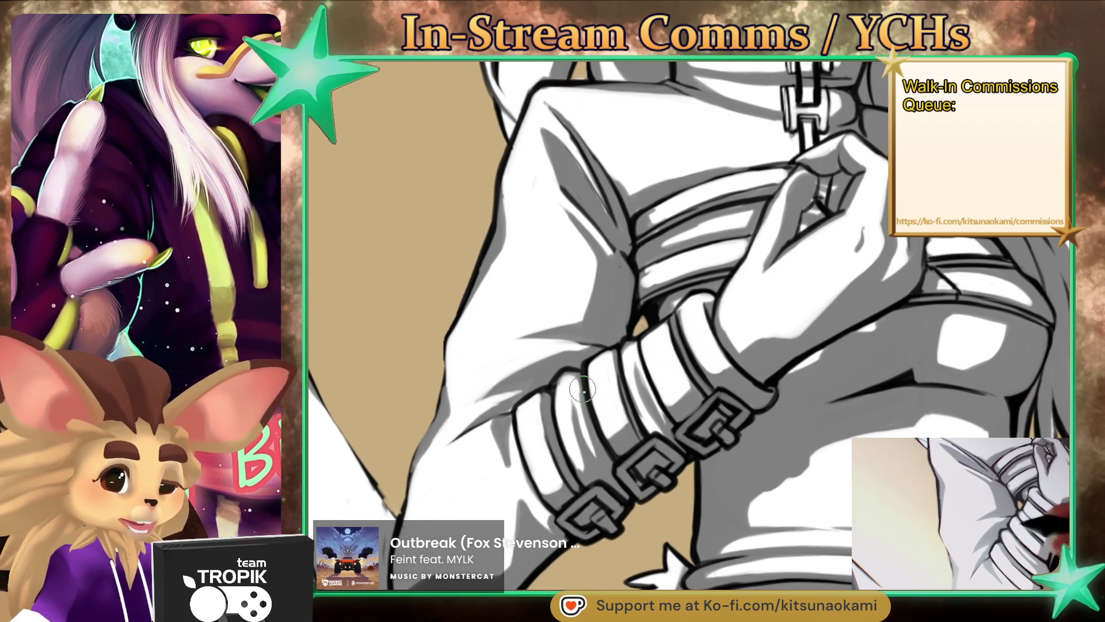
Step: Pick soft and light greys from the wrist straps to shade the sleeve above the bracer
left_click(604, 464, "alt")
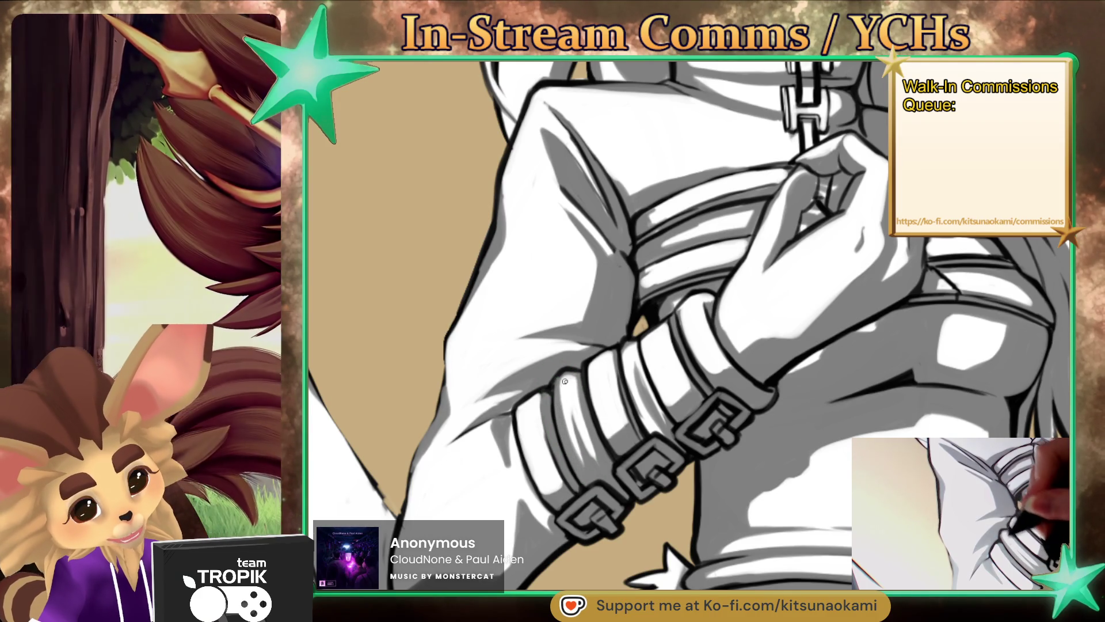
left_click_drag(577, 389, 606, 372)
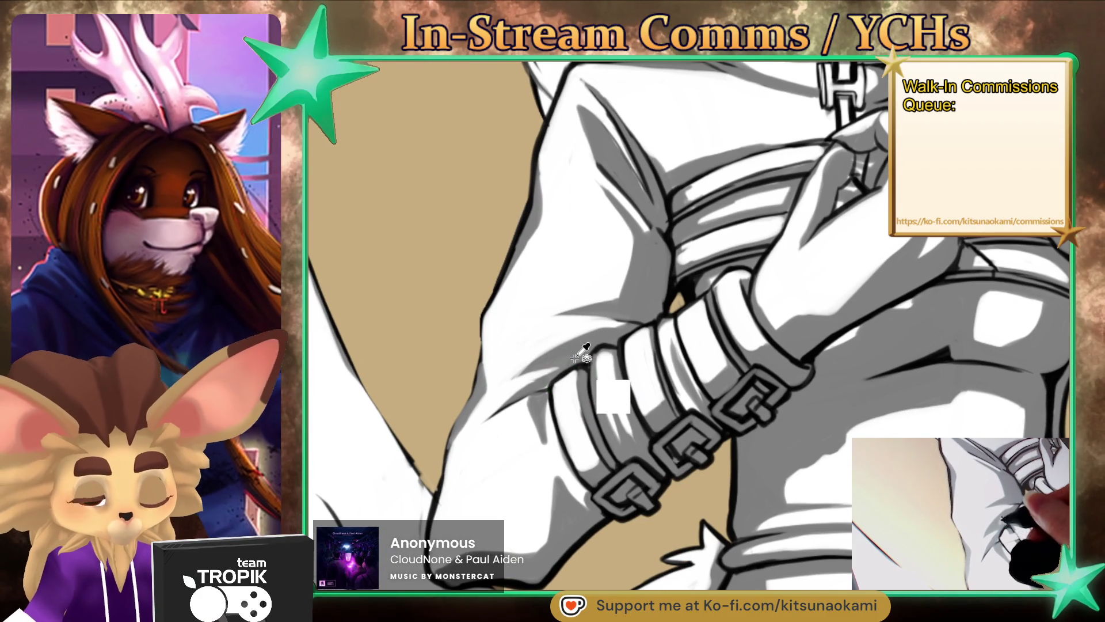
left_click(566, 372, "alt")
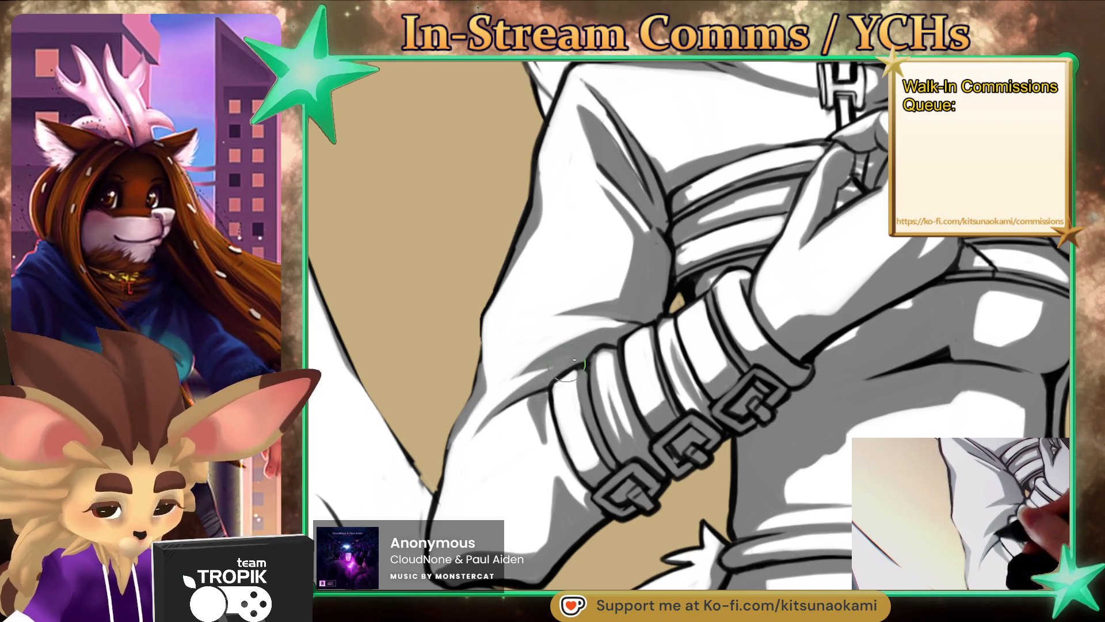
key("ctrl+0")
left_click_drag(542, 470, 593, 332)
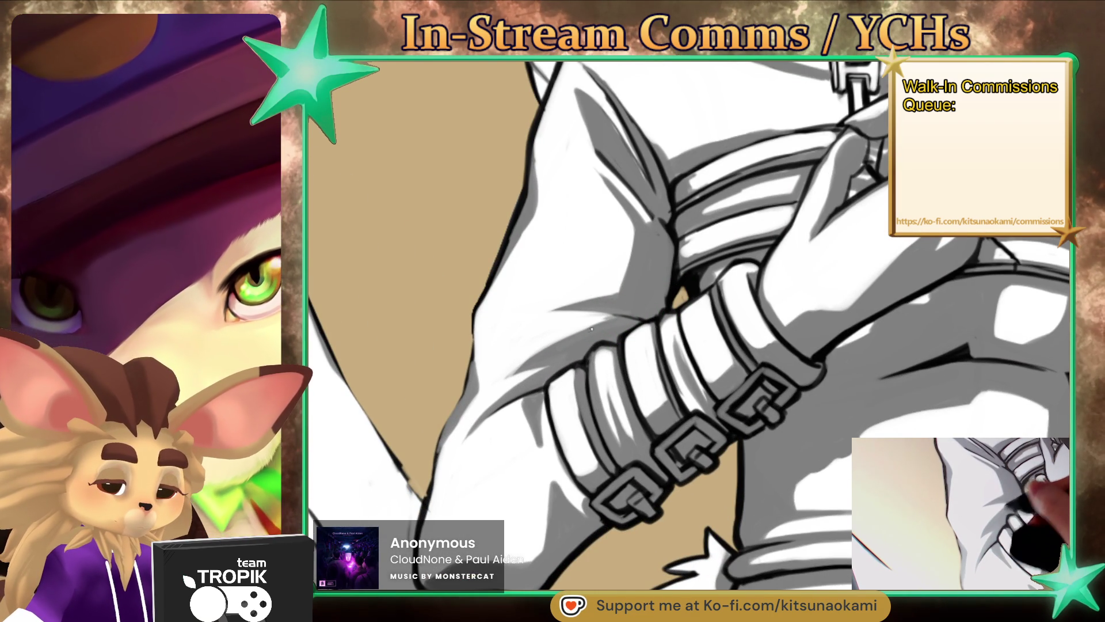
mouse_move(655, 313)
left_mouse_down()
mouse_move(615, 302)
mouse_move(651, 336)
left_mouse_up()
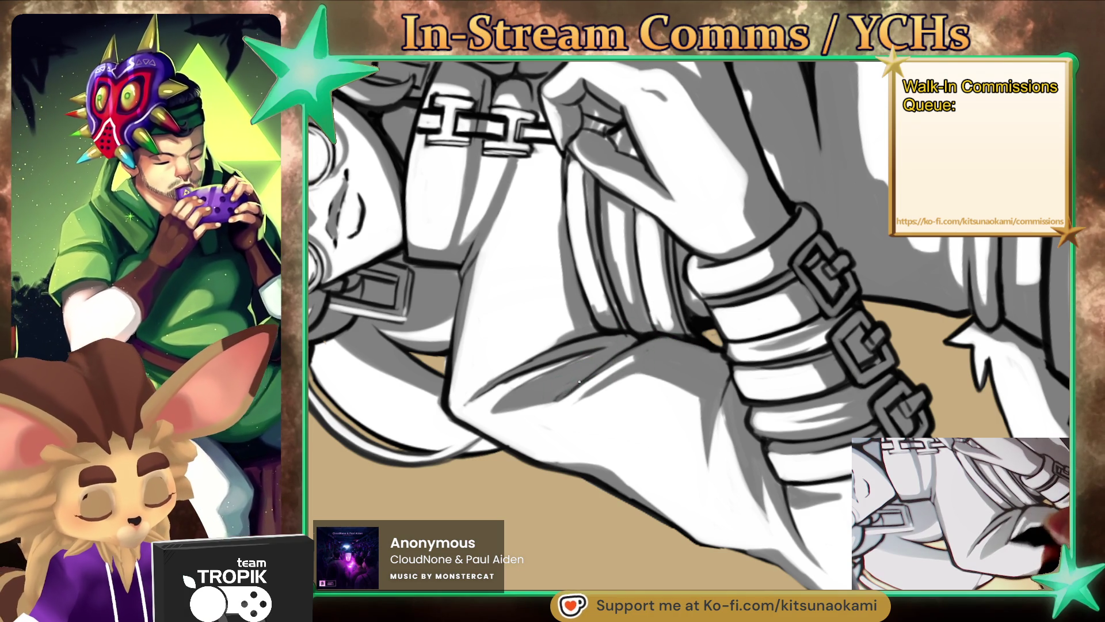
mouse_move(592, 384)
left_mouse_down()
mouse_move(688, 491)
mouse_move(747, 442)
left_mouse_up()
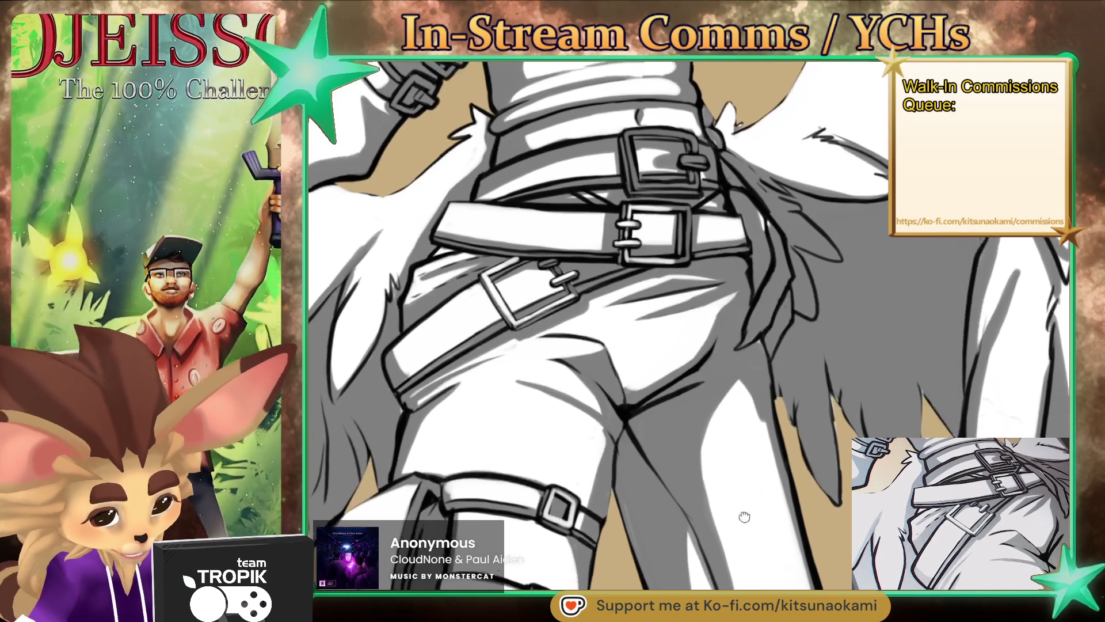
Step: Zoom and pan across the hips to frame the stacked belts, buckles and thigh straps
left_click_drag(734, 565, 742, 492)
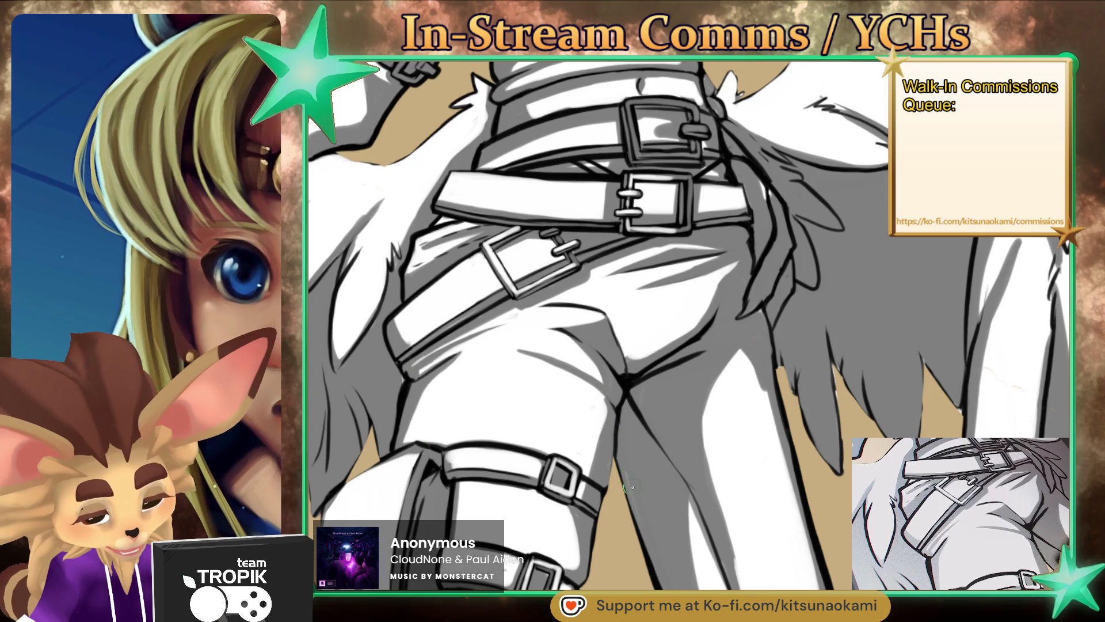
scroll(618, 430, "down", 2)
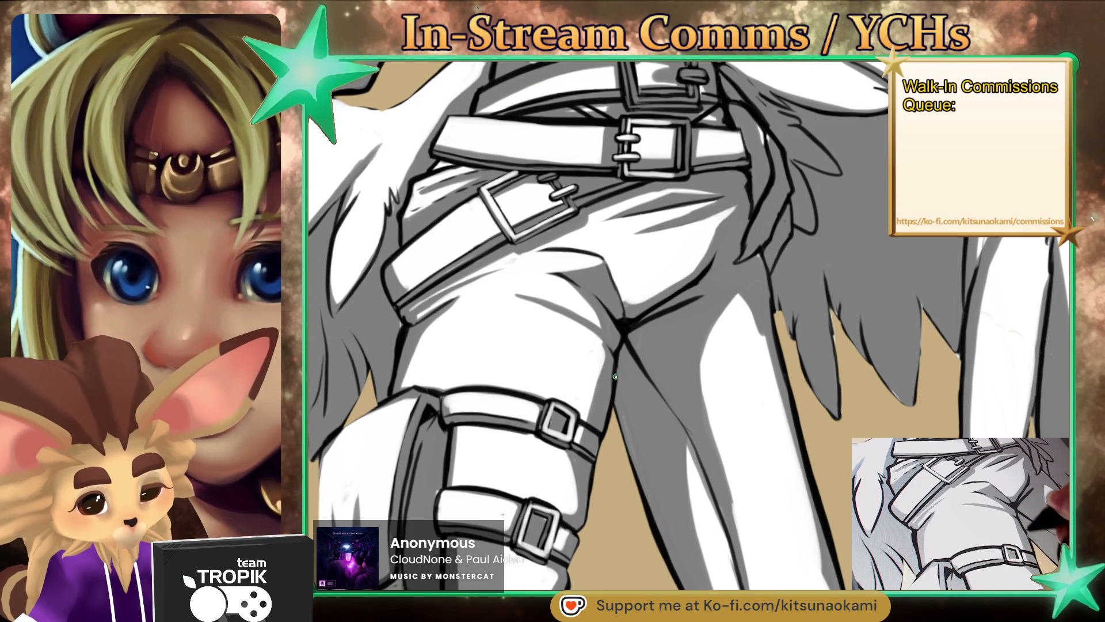
scroll(632, 354, "down", 5)
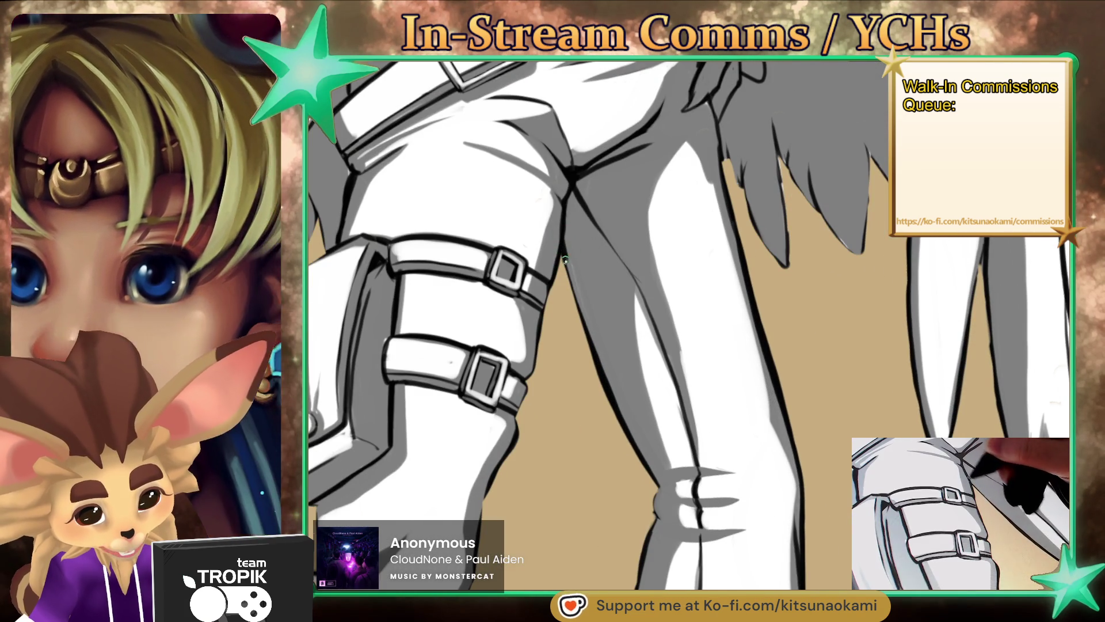
scroll(583, 319, "up", 6)
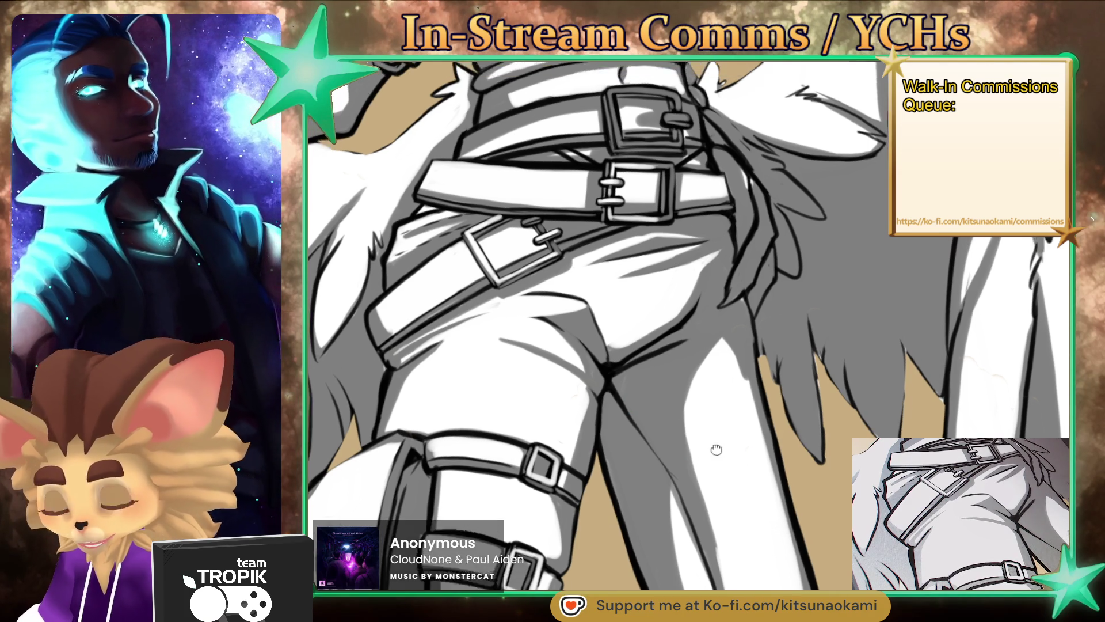
scroll(633, 368, "up", 3)
scroll(597, 301, "up", 2)
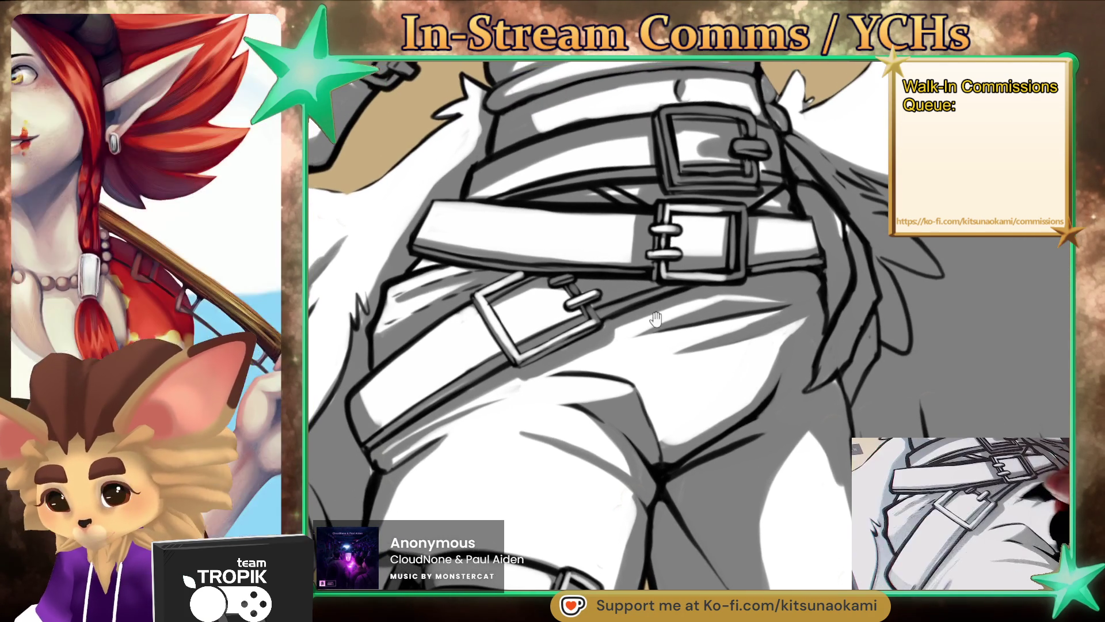
scroll(622, 320, "up", 2)
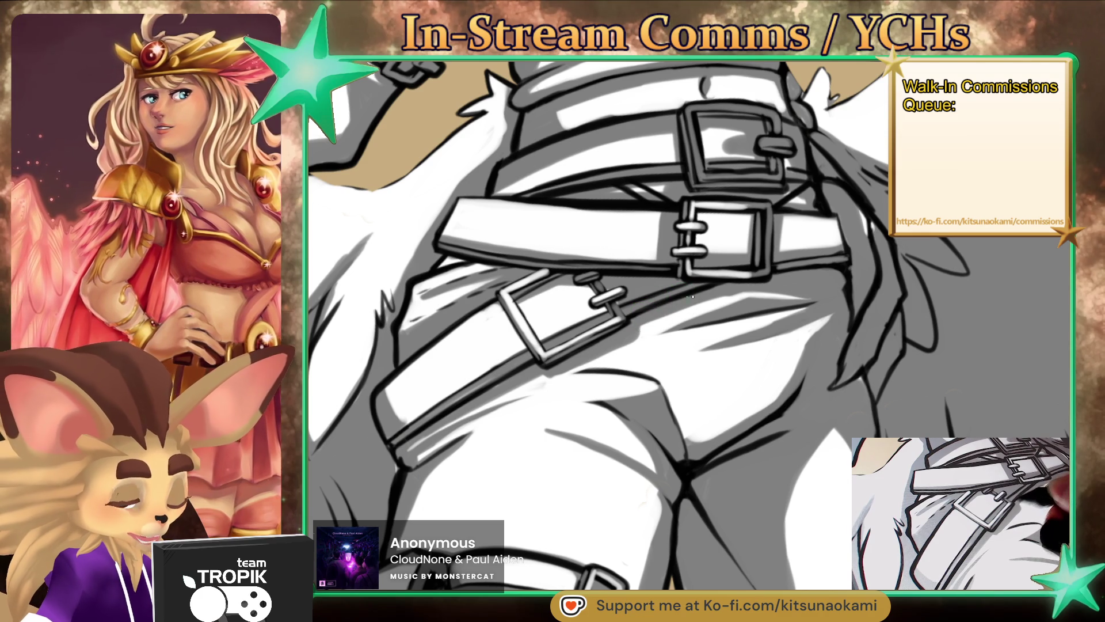
left_click_drag(713, 289, 602, 363)
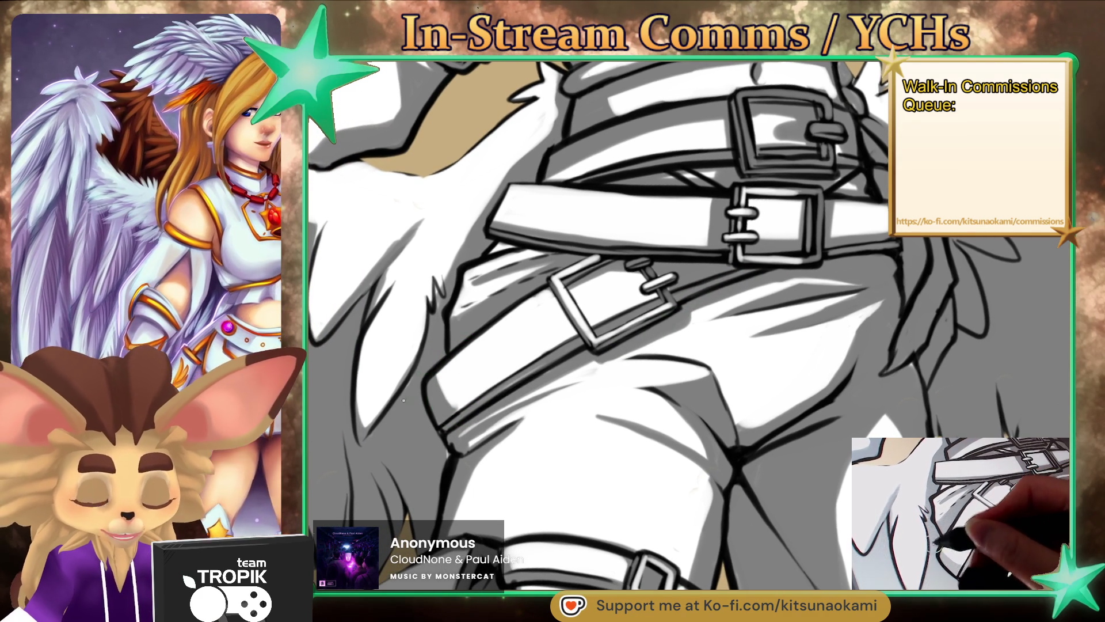
left_click_drag(372, 453, 499, 395)
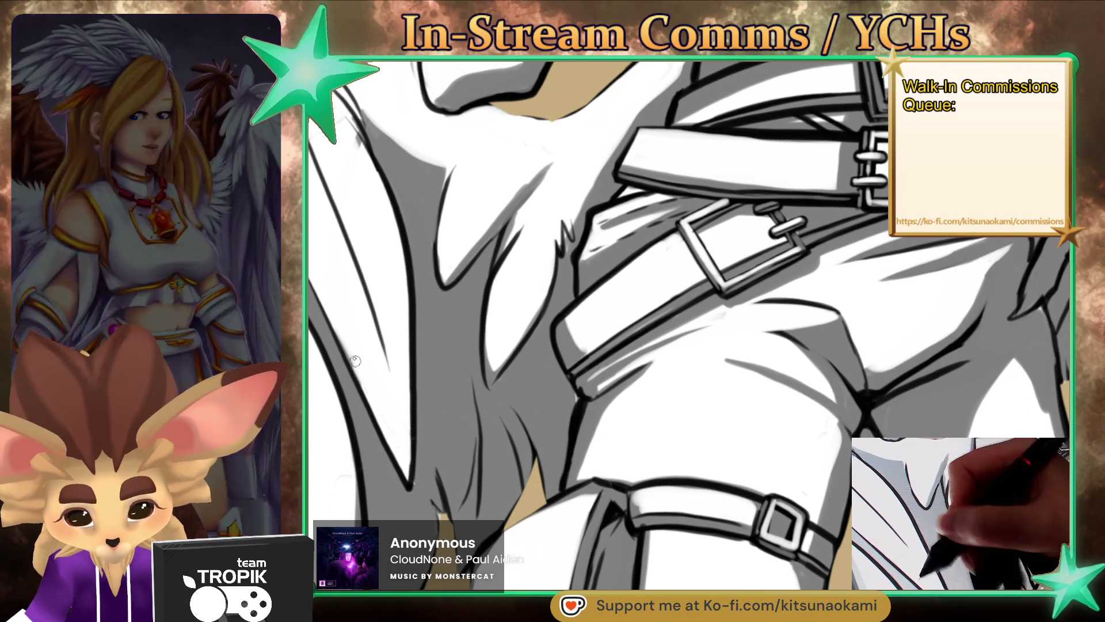
Step: Ink a dark outline along the grey feathers' right edge and make the brush much smaller
scroll(420, 432, "up", 2)
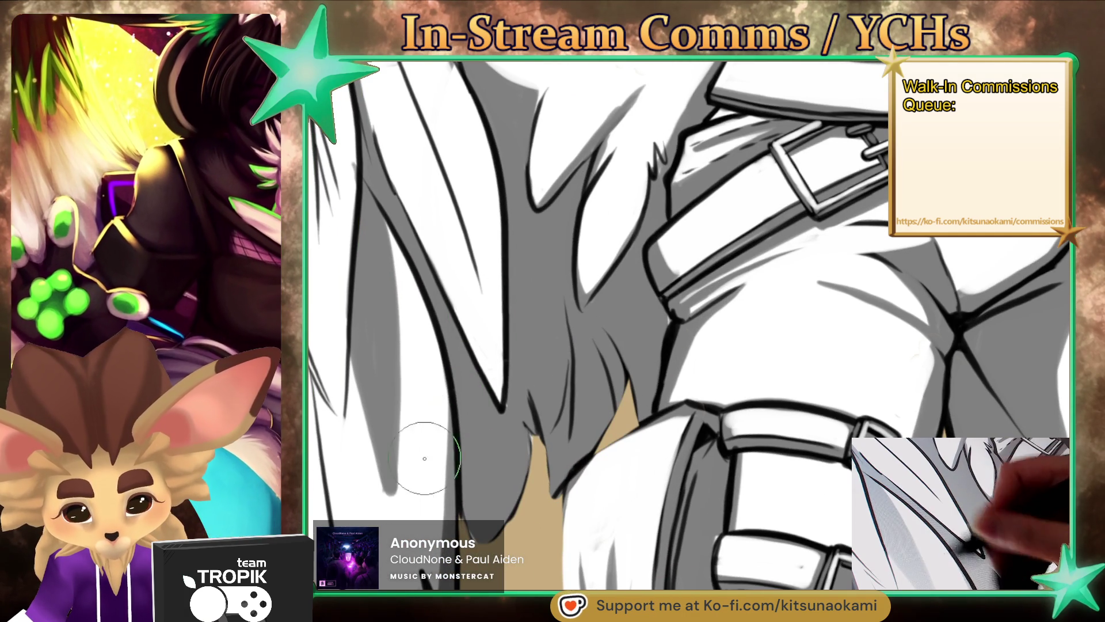
scroll(428, 372, "down", 3)
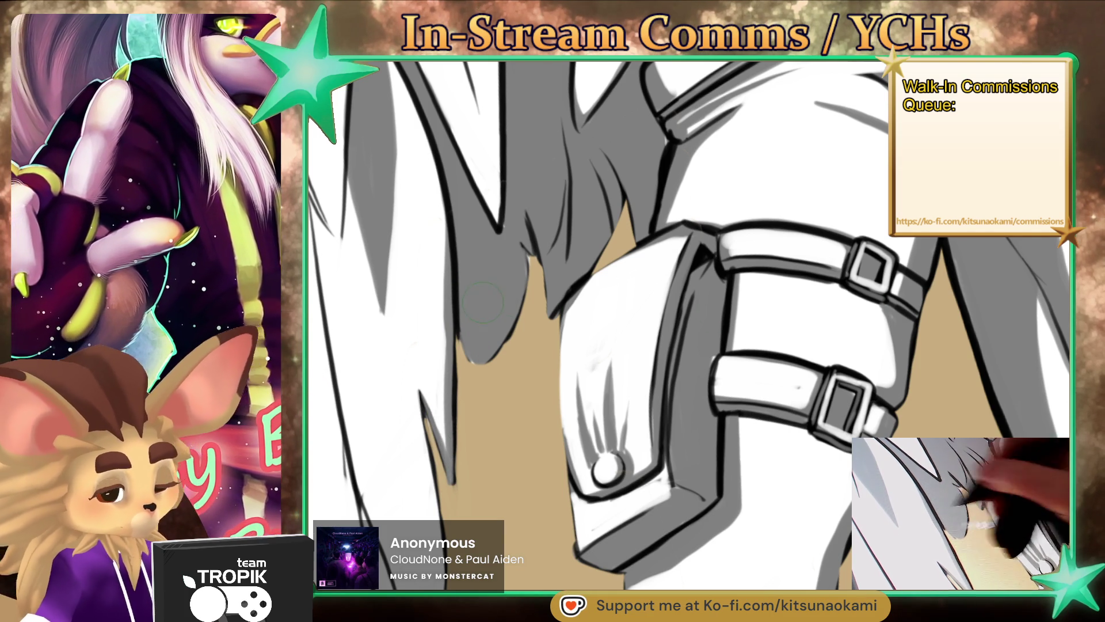
mouse_move(461, 356)
left_mouse_down()
mouse_move(527, 259)
mouse_move(578, 290)
mouse_move(608, 236)
left_mouse_up()
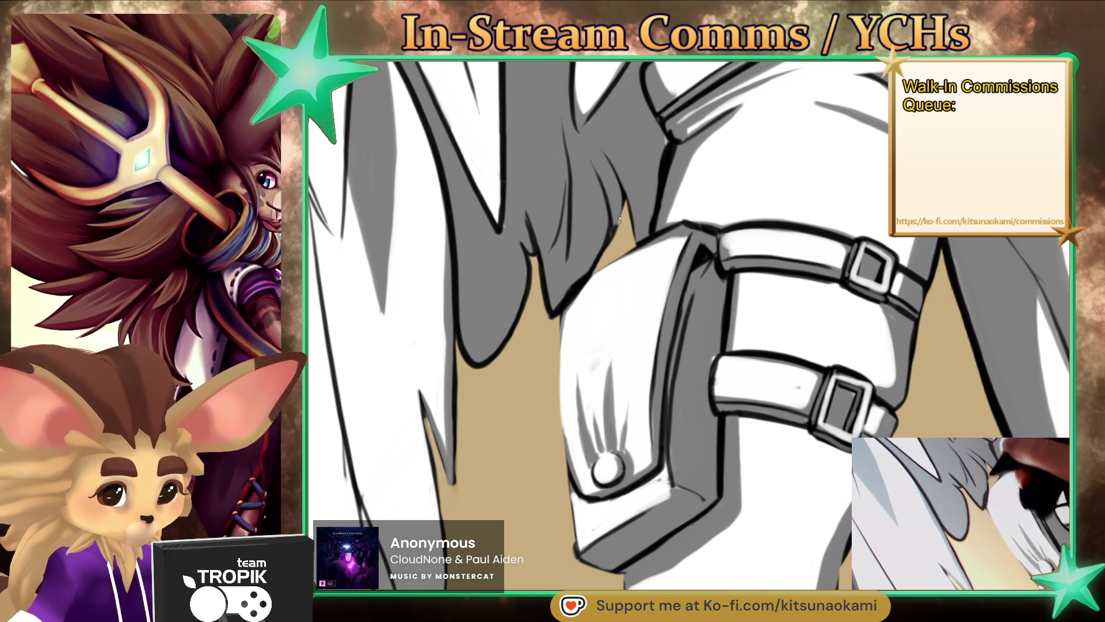
scroll(644, 245, "up", 2)
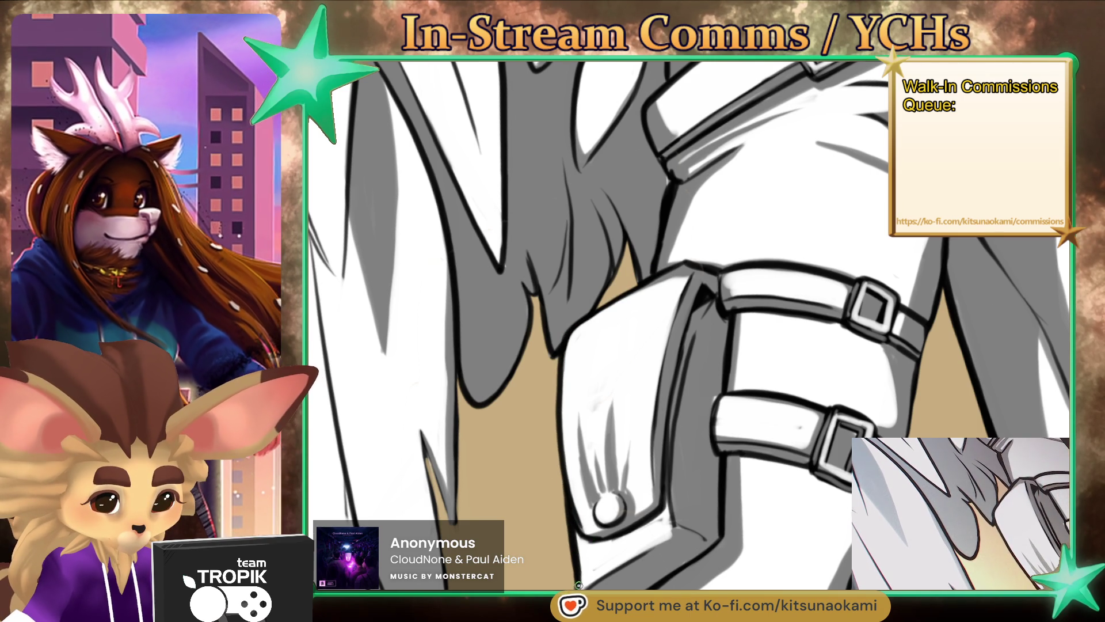
scroll(622, 328, "up", 2)
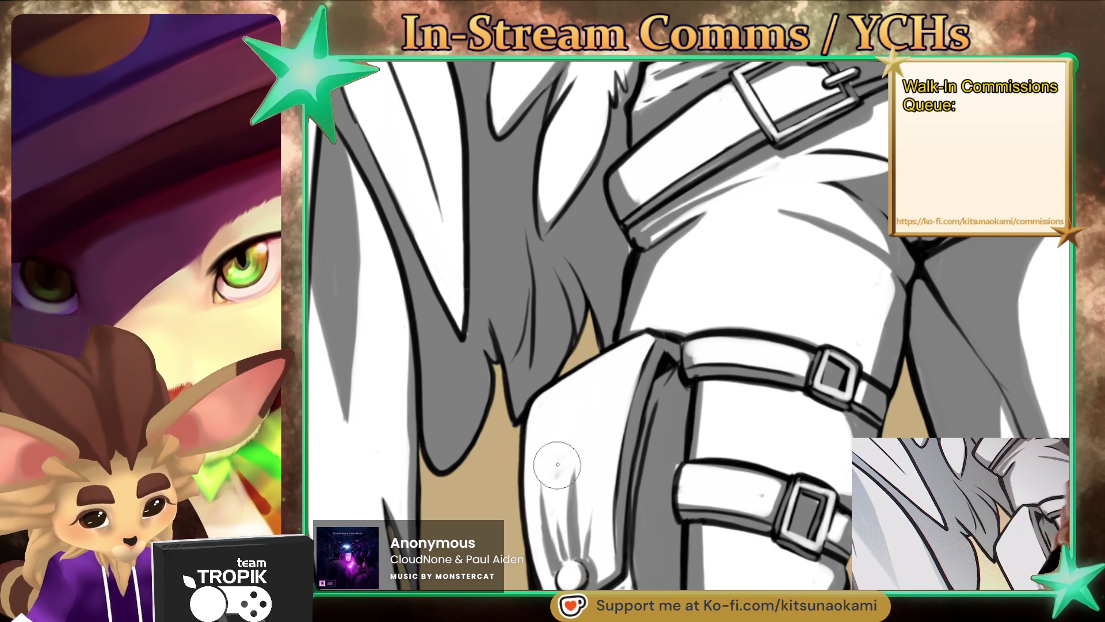
key("bracketleft")
key("bracketleft")
key("bracketleft")
key("ctrl+0")
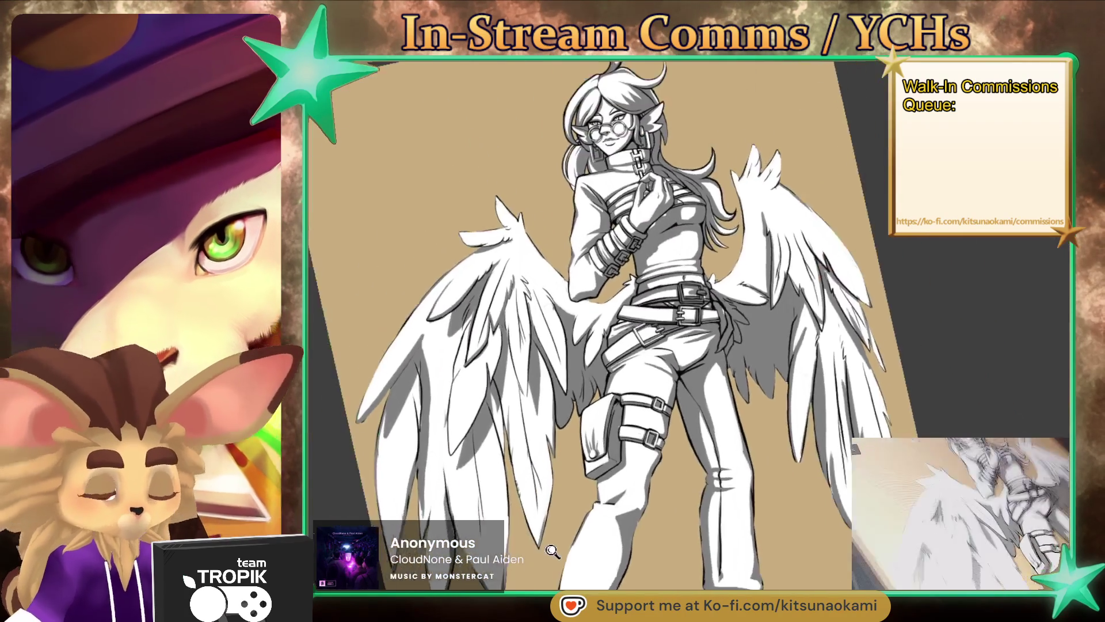
scroll(541, 412, "up", 5)
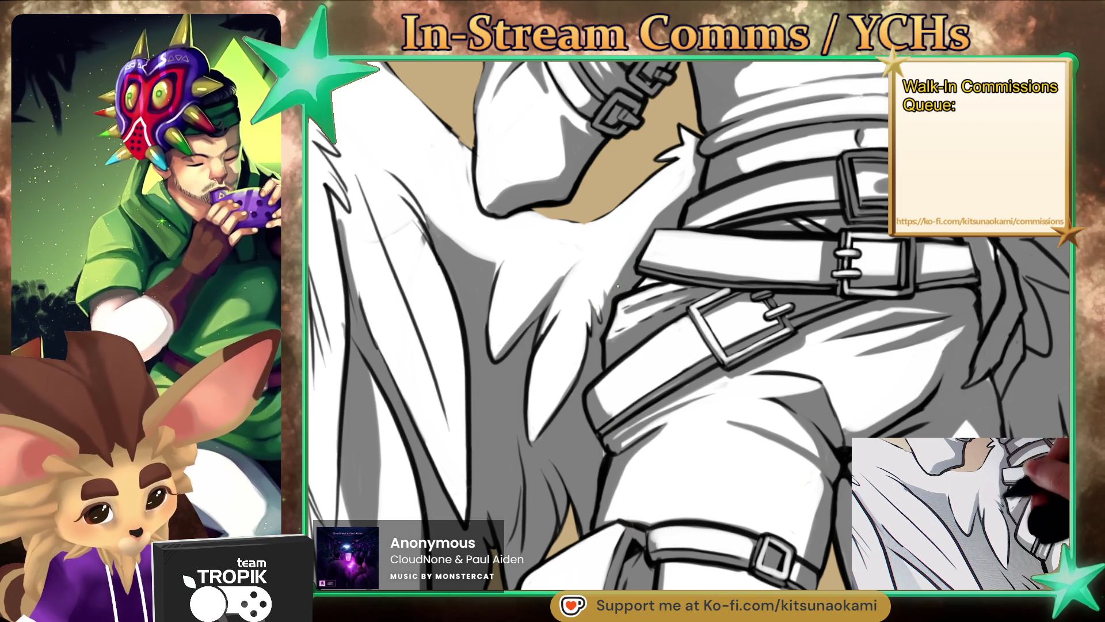
left_click(626, 327, "alt")
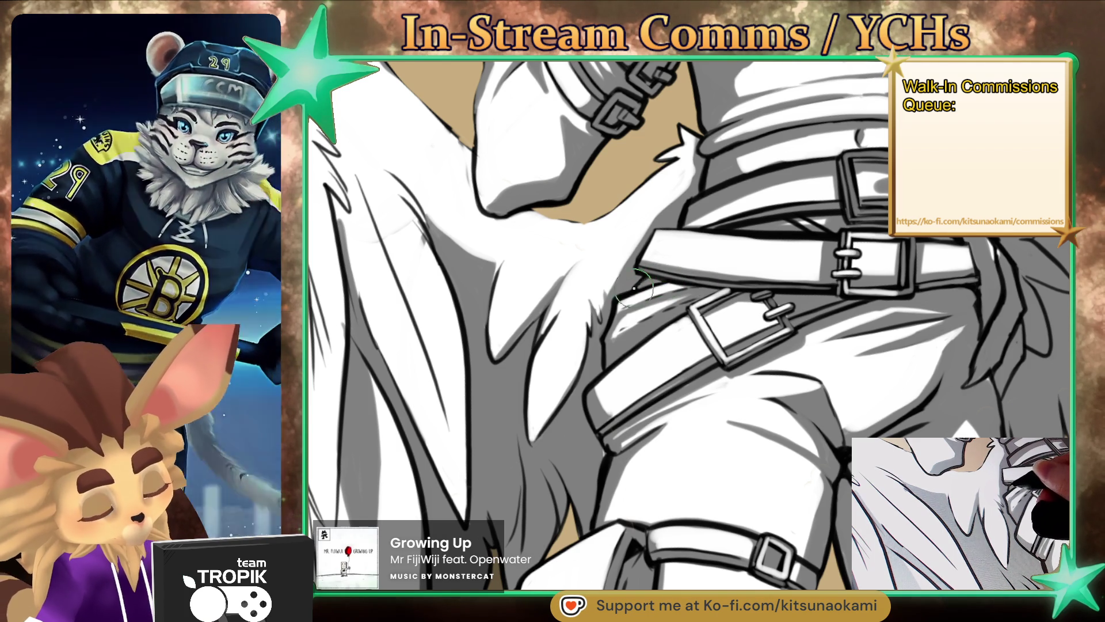
left_click_drag(636, 285, 717, 428)
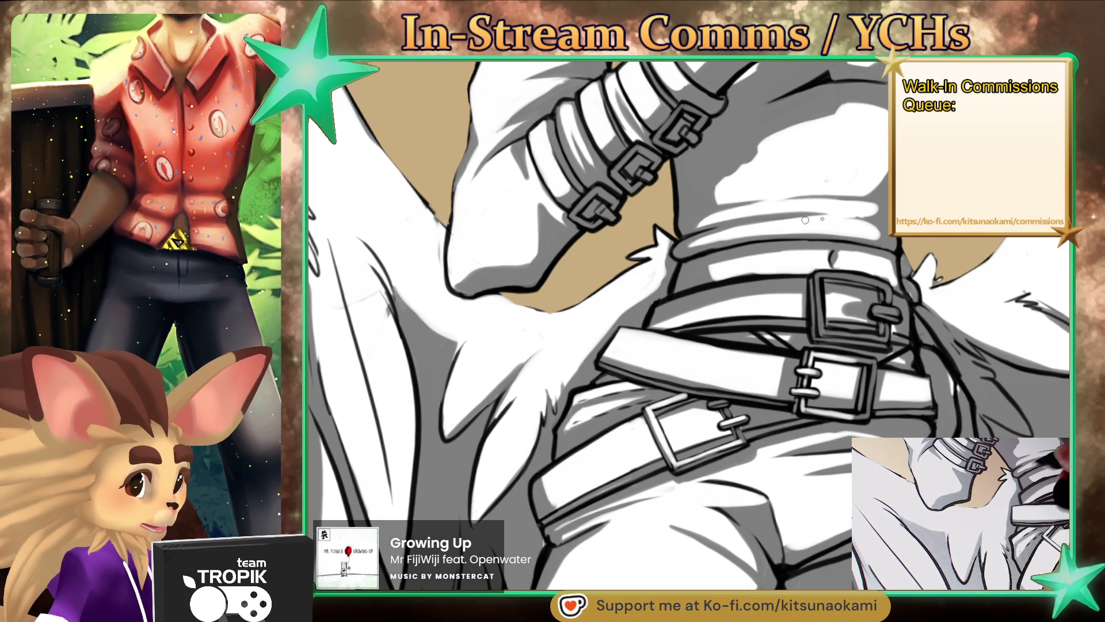
scroll(852, 179, "down", 3)
scroll(828, 299, "down", 3)
scroll(804, 422, "down", 2)
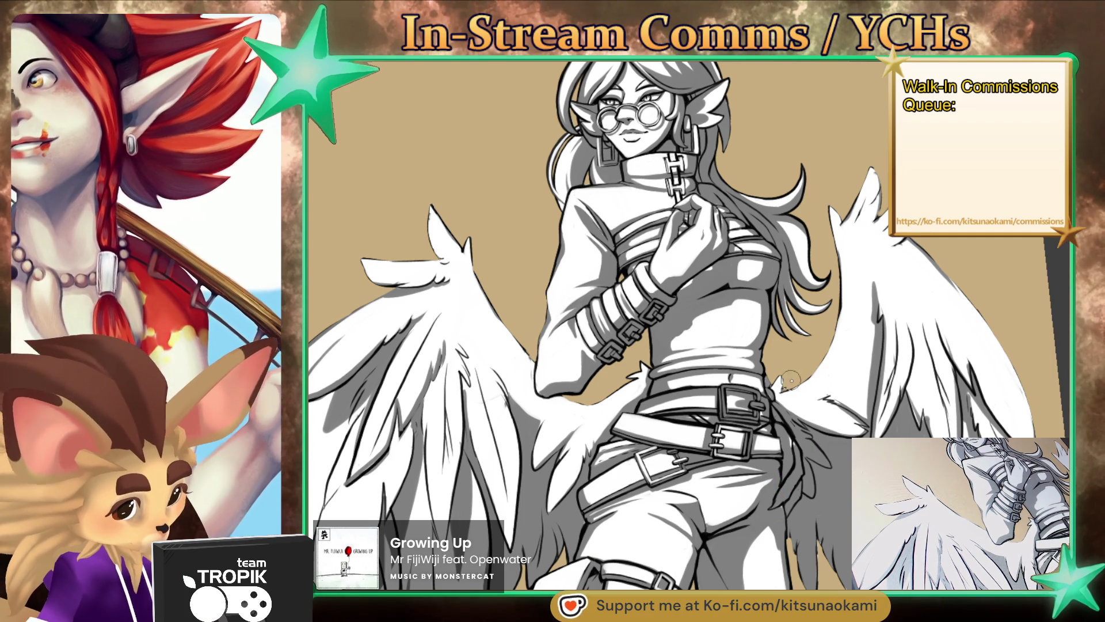
scroll(801, 384, "up", 6)
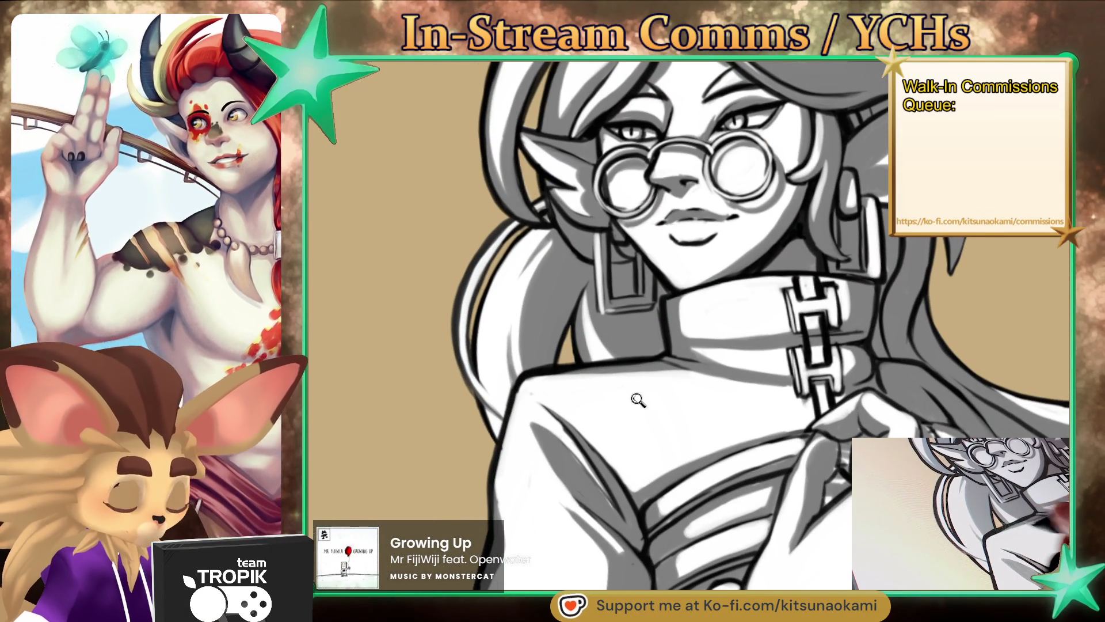
scroll(635, 360, "down", 6)
mouse_move(720, 426)
left_mouse_down()
mouse_move(759, 461)
mouse_move(765, 518)
mouse_move(747, 499)
left_mouse_up()
Step: Ink a line down the raised arm's left edge
scroll(592, 217, "up", 6)
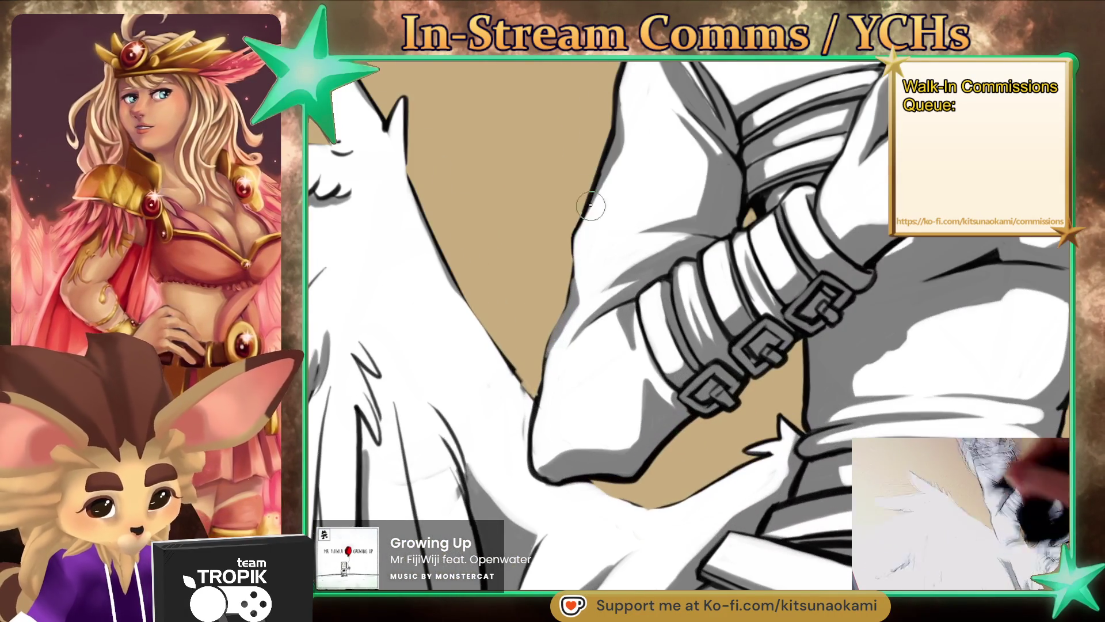
left_click_drag(570, 286, 521, 440)
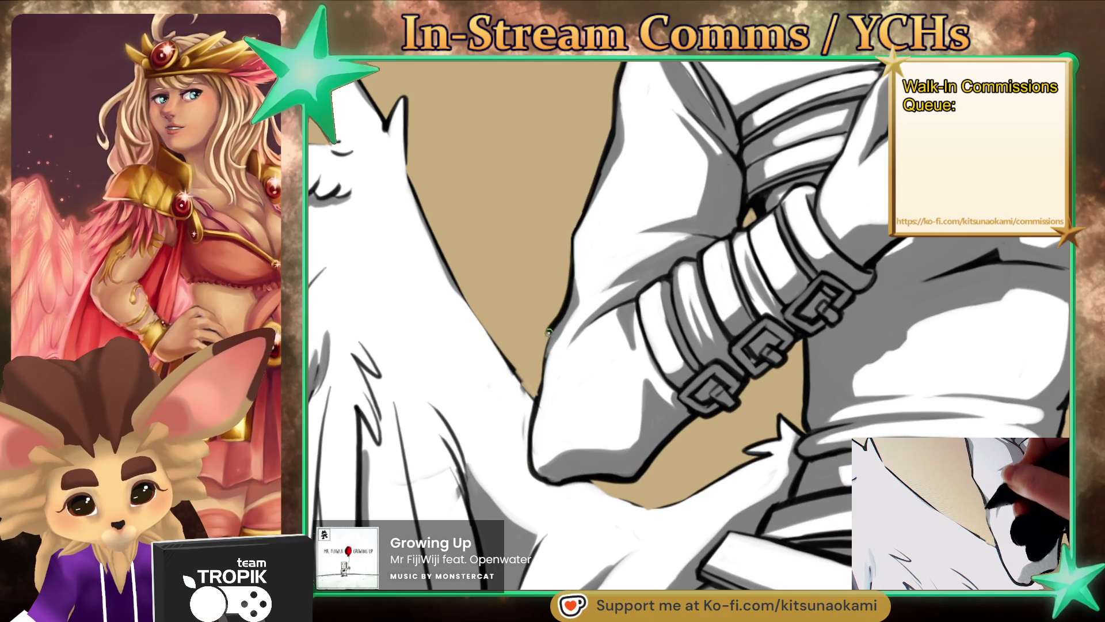
mouse_move(564, 283)
left_mouse_down()
mouse_move(558, 413)
mouse_move(603, 266)
left_mouse_up()
left_click_drag(677, 448, 651, 250)
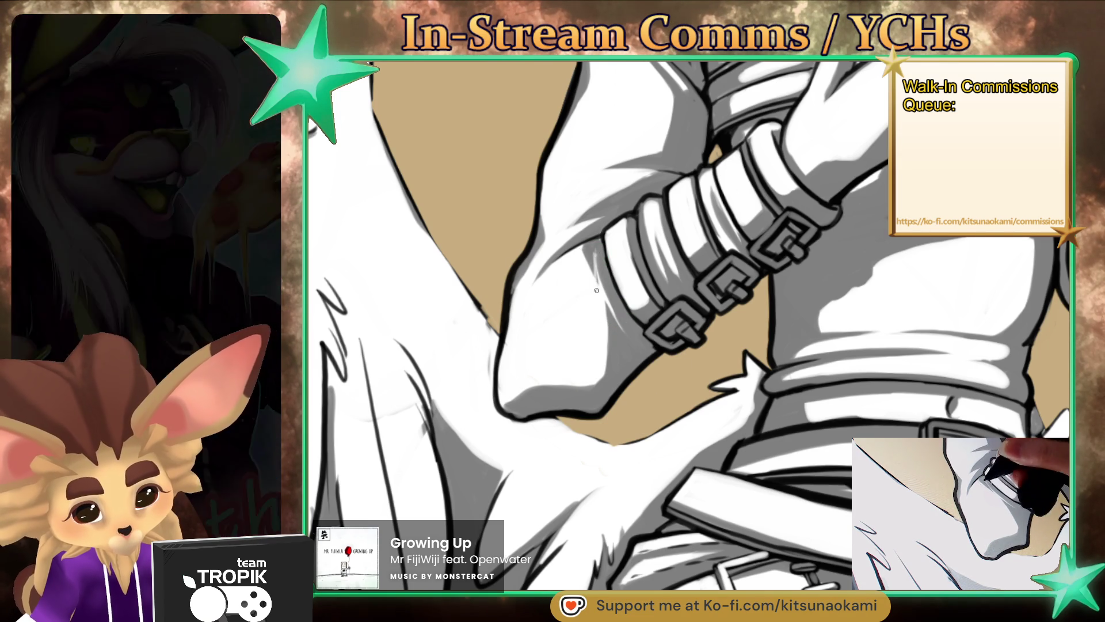
Step: Eyedrop grey, white and black from the arm to touch up shading around the bracers
left_click(603, 266, "ctrl")
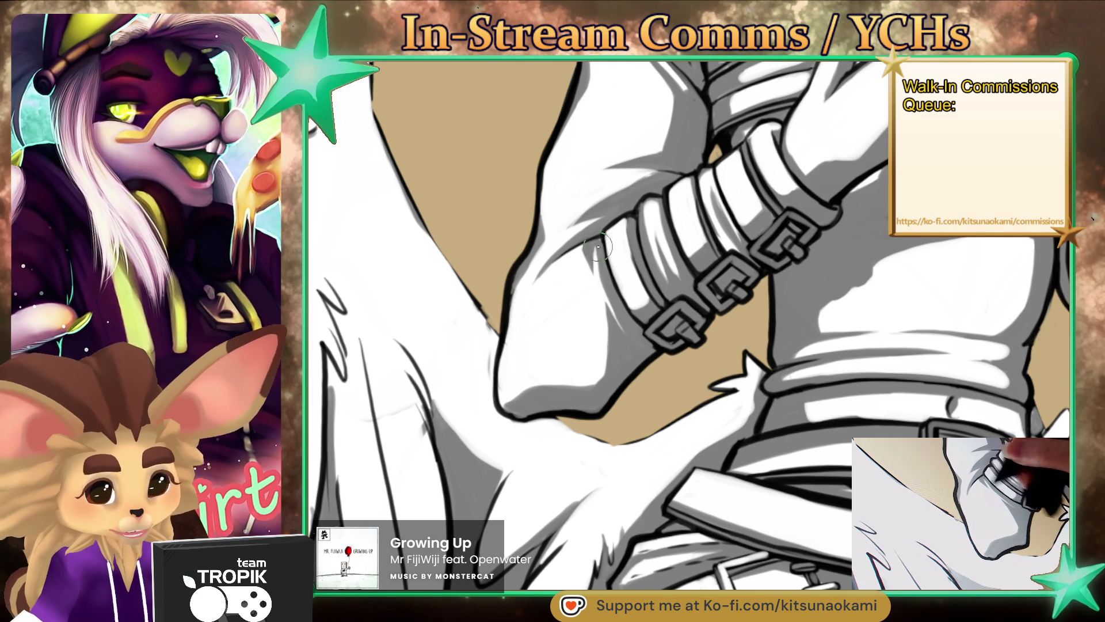
left_click(627, 360, "ctrl")
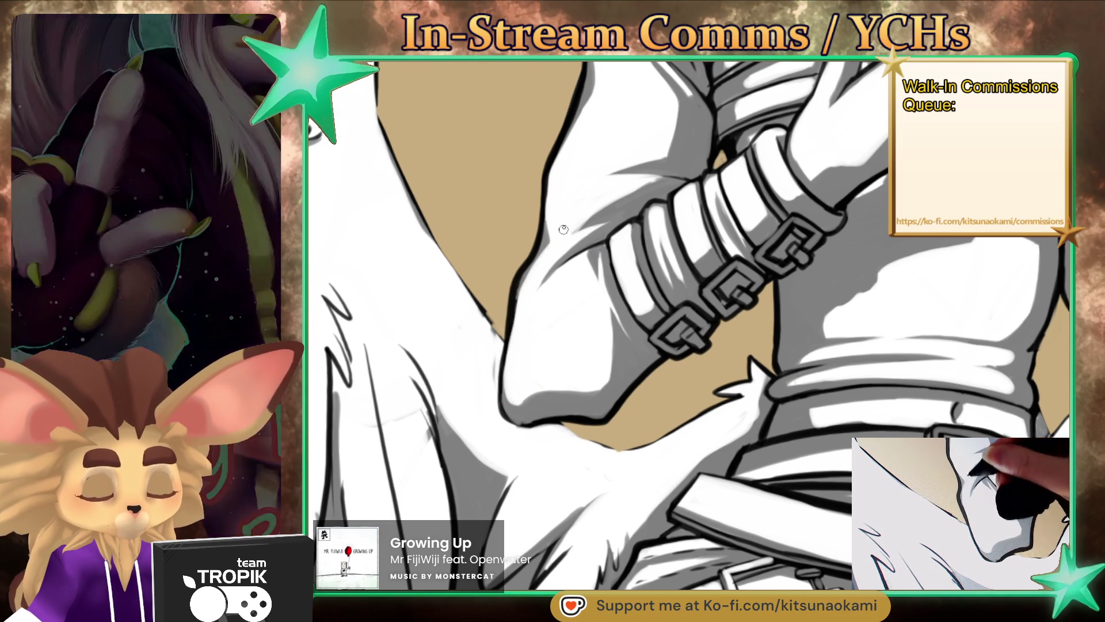
left_click(639, 358, "ctrl")
left_click_drag(540, 414, 557, 351)
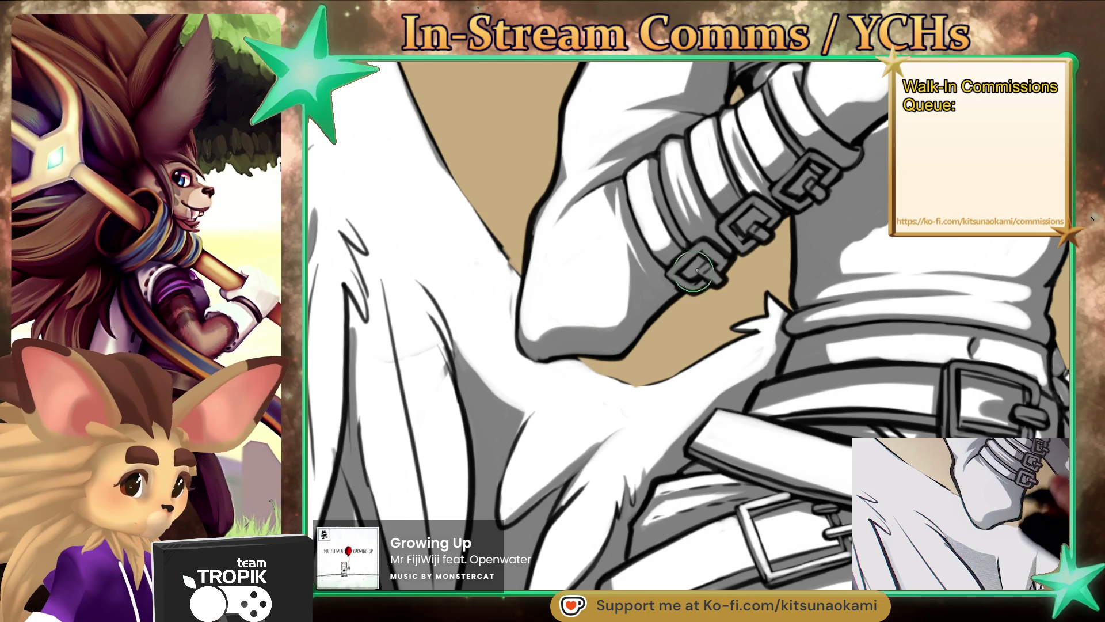
left_click_drag(678, 282, 672, 314)
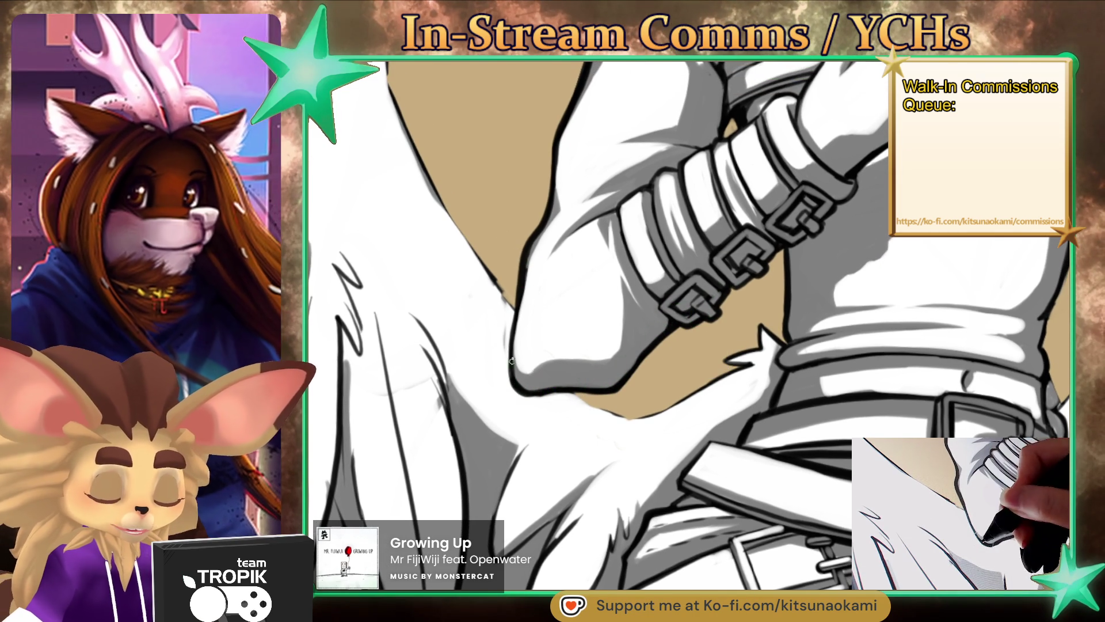
left_click_drag(679, 431, 661, 451)
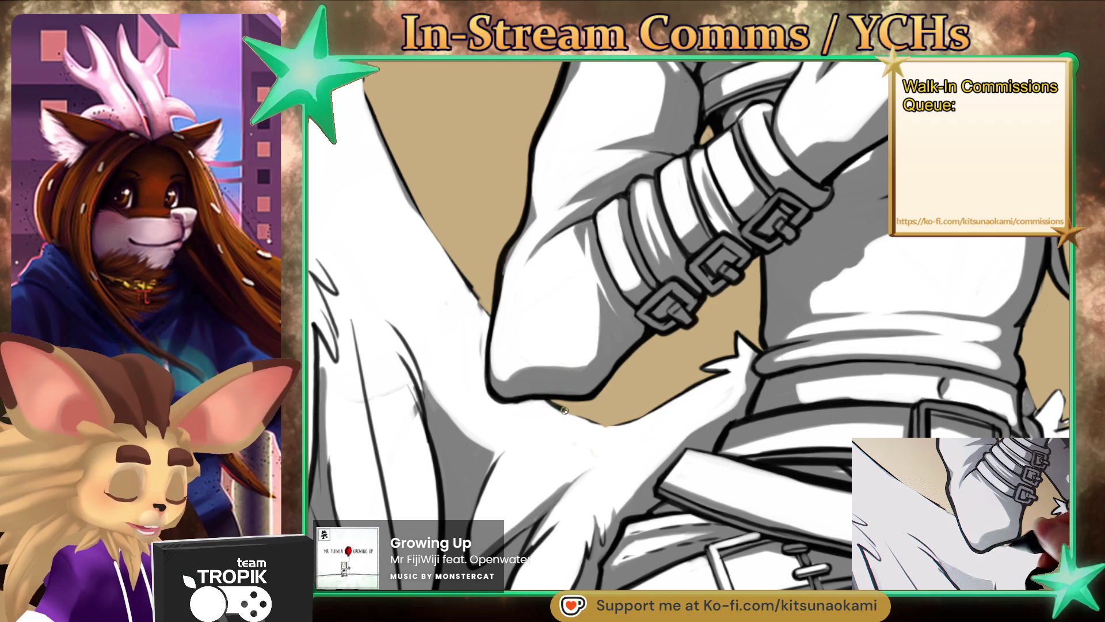
left_click(718, 393, "alt")
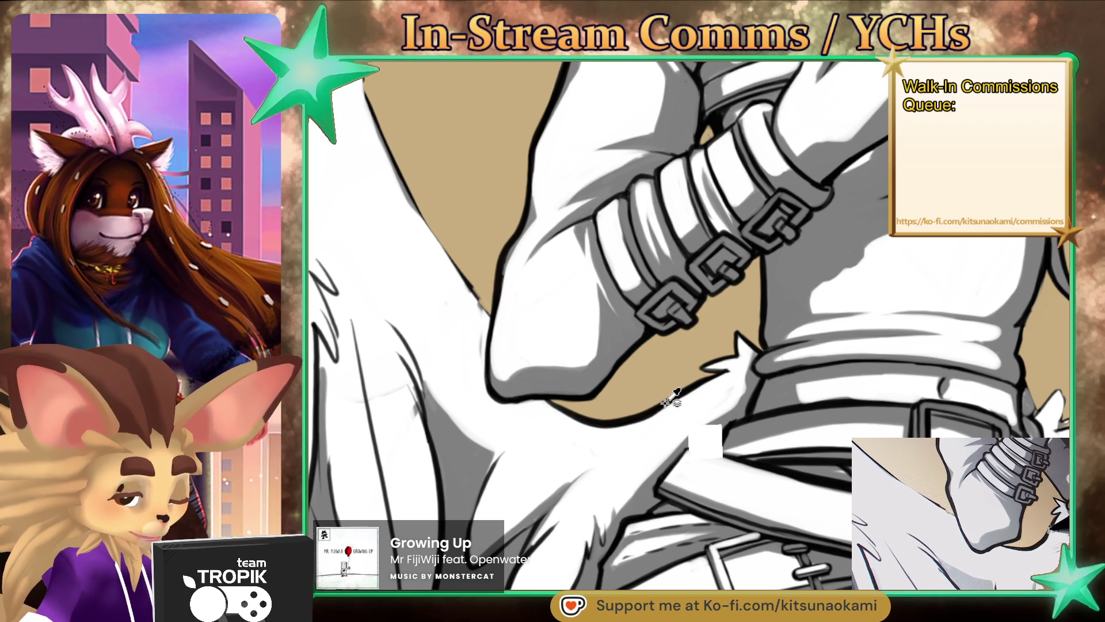
left_click_drag(786, 395, 727, 488)
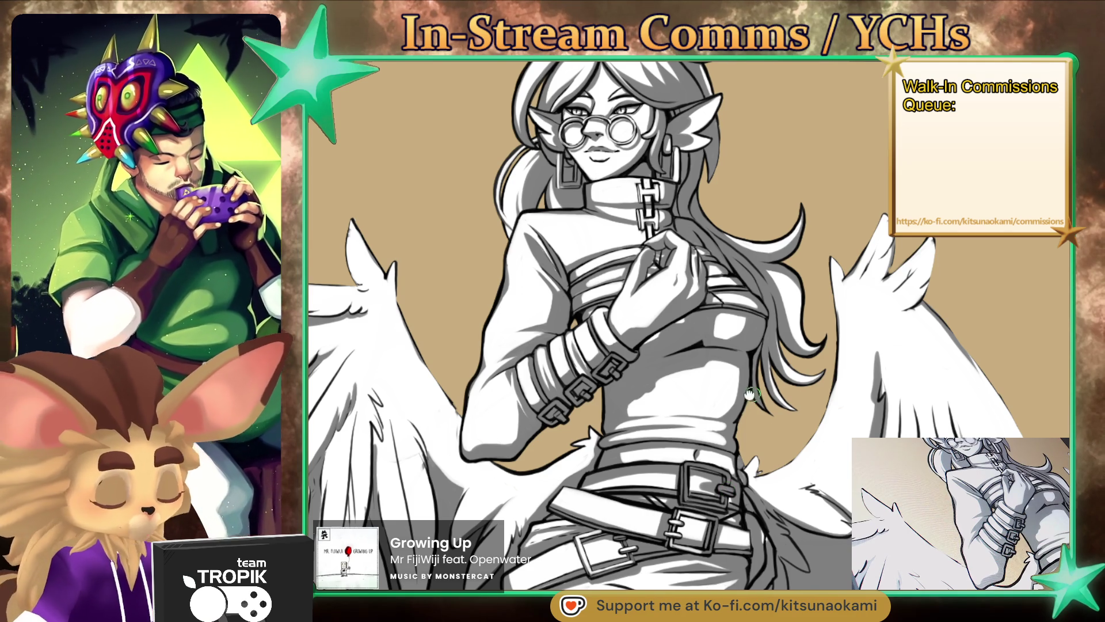
scroll(661, 411, "up", 5)
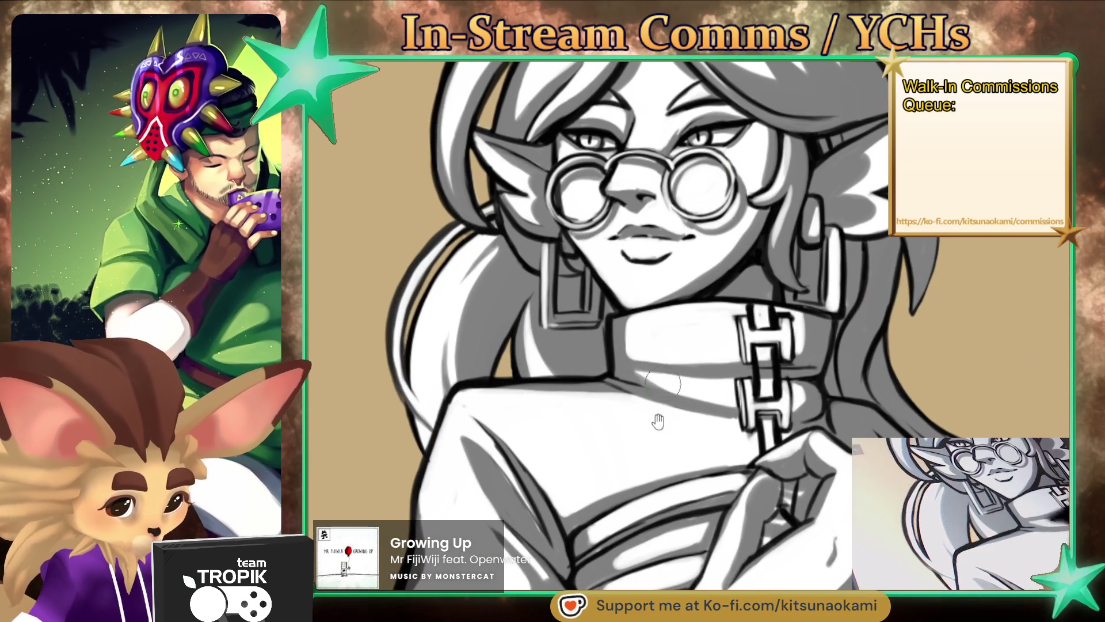
left_click_drag(660, 411, 706, 445)
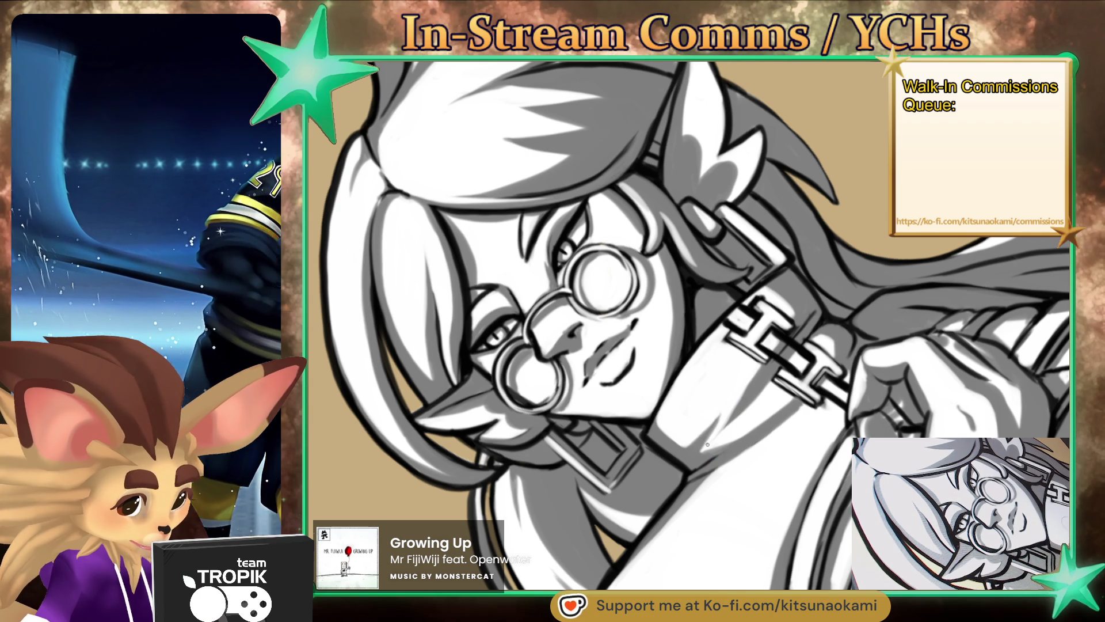
scroll(731, 433, "down", 5)
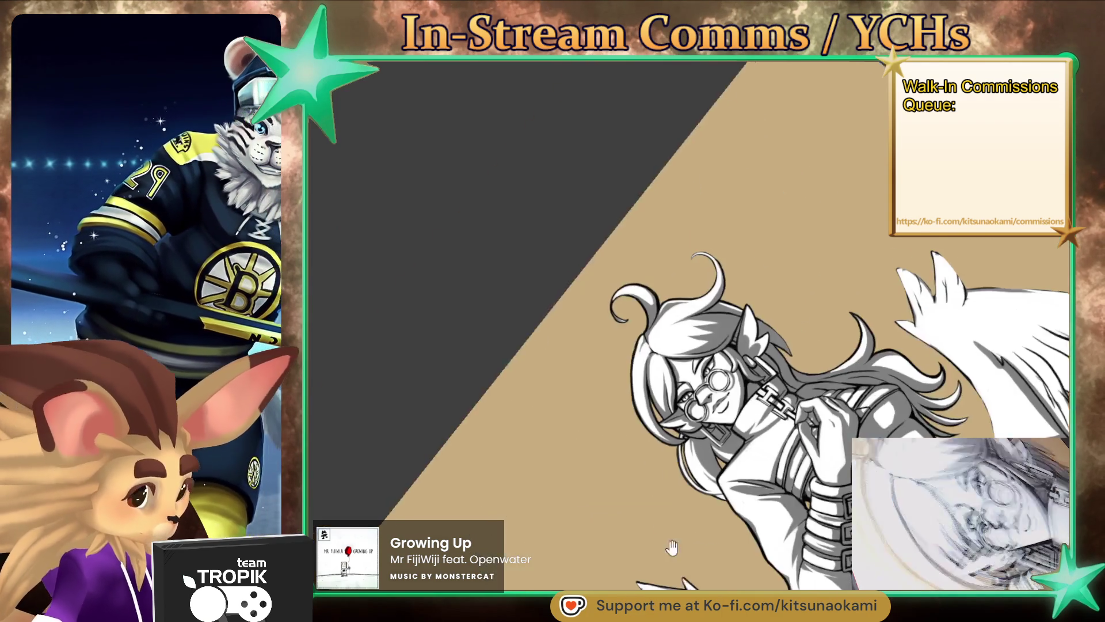
scroll(749, 219, "up", 5)
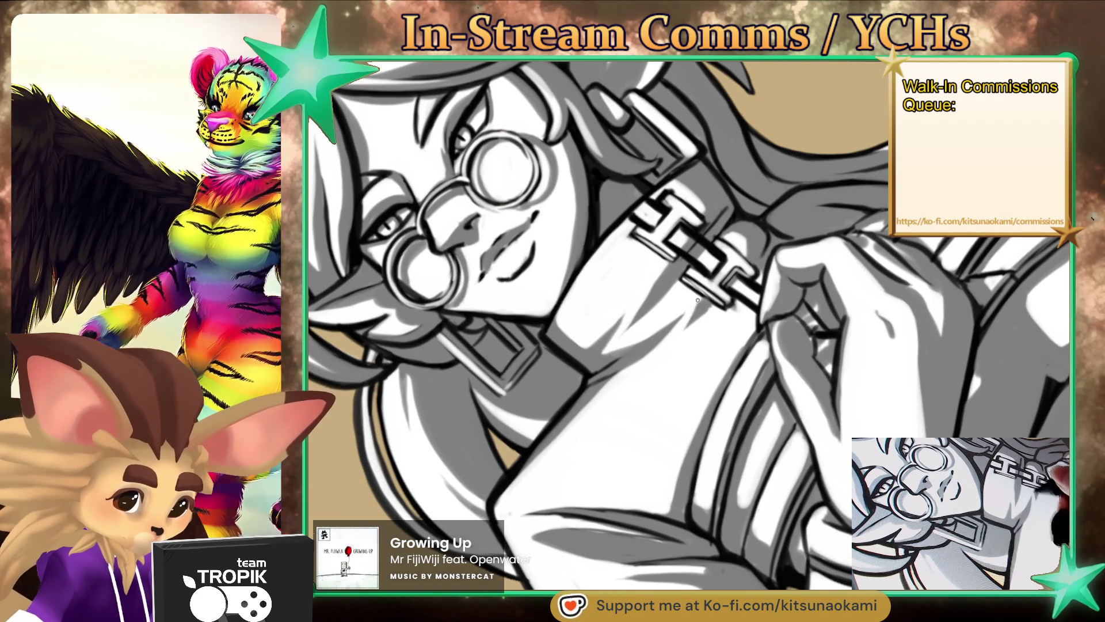
scroll(696, 309, "down", 5)
mouse_move(695, 310)
left_mouse_down()
mouse_move(641, 569)
mouse_move(613, 573)
left_mouse_up()
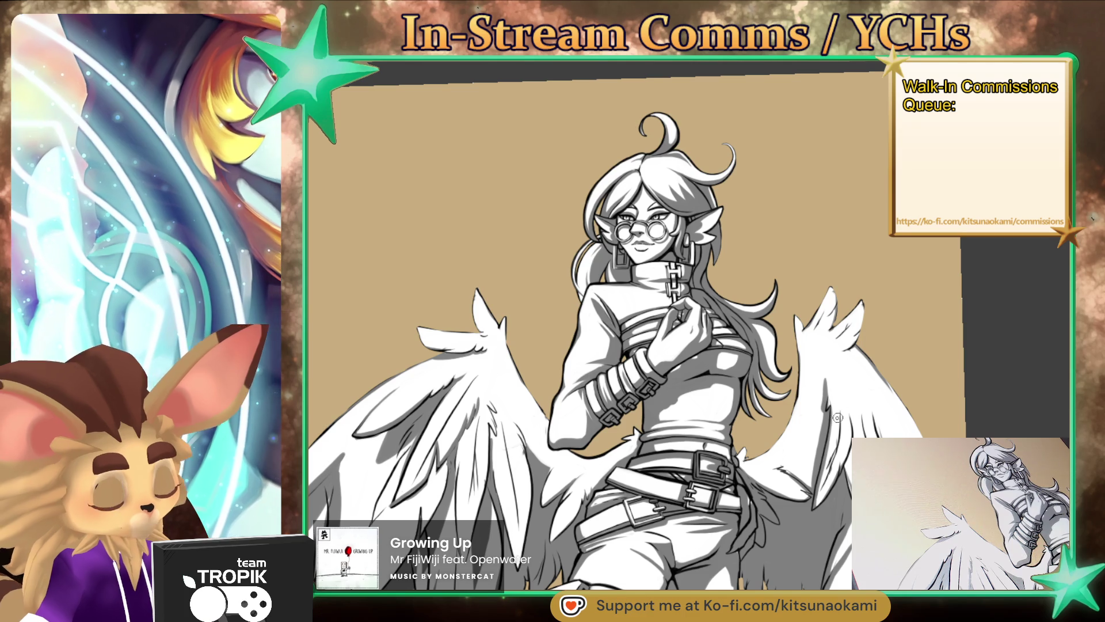
scroll(640, 265, "up", 5)
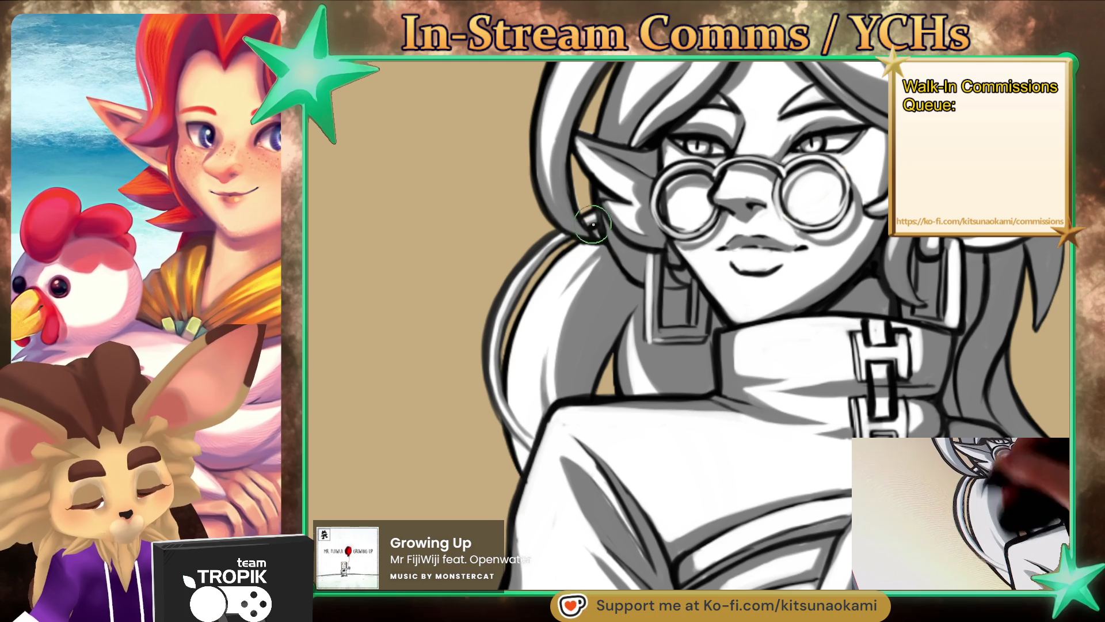
key("ctrl+0")
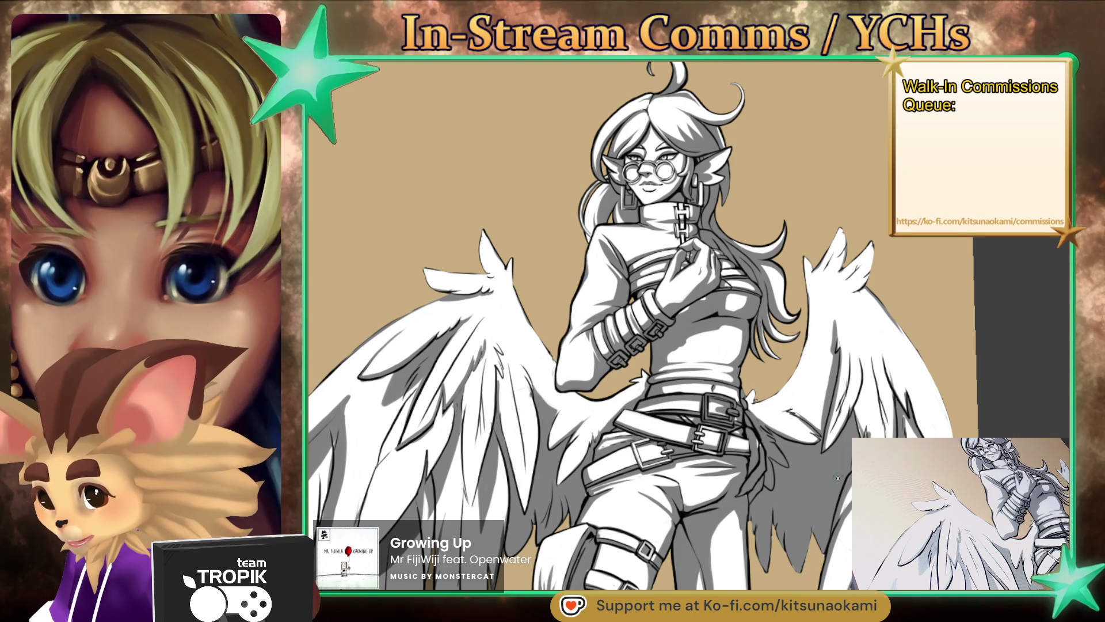
scroll(674, 387, "up", 5)
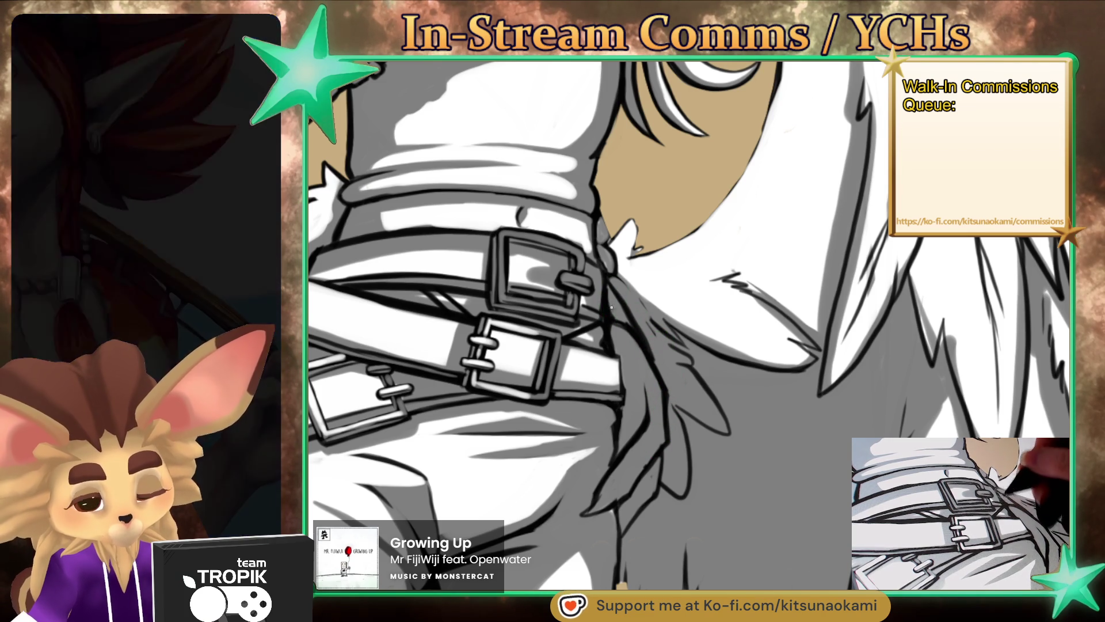
Step: Zoom and rotate the view onto the torso and belt buckles
scroll(609, 328, "up", 3)
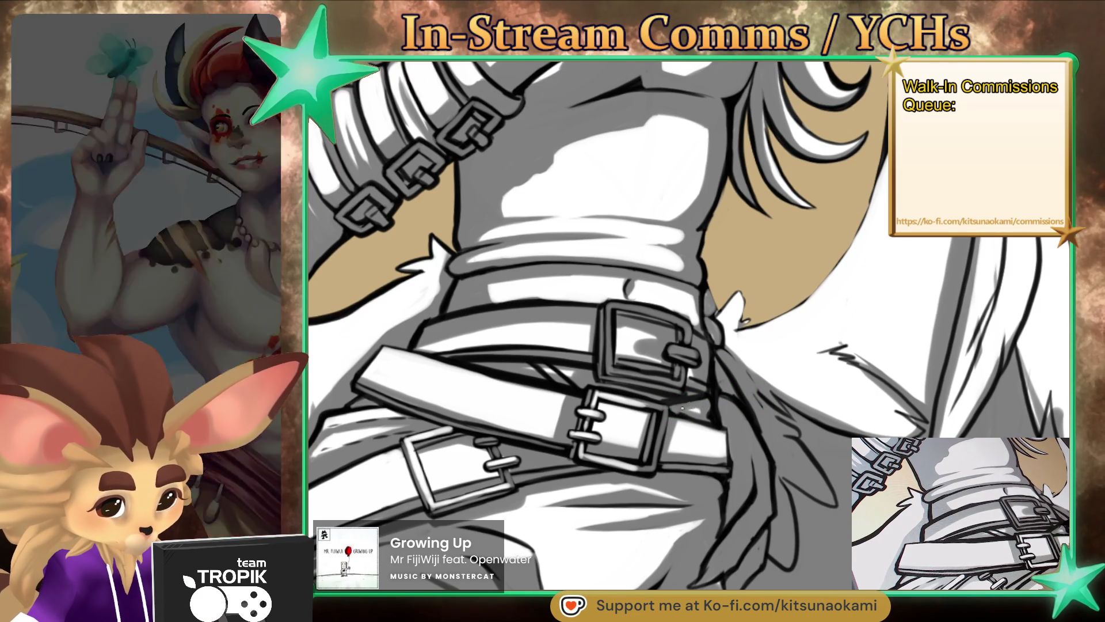
left_click_drag(708, 423, 715, 456)
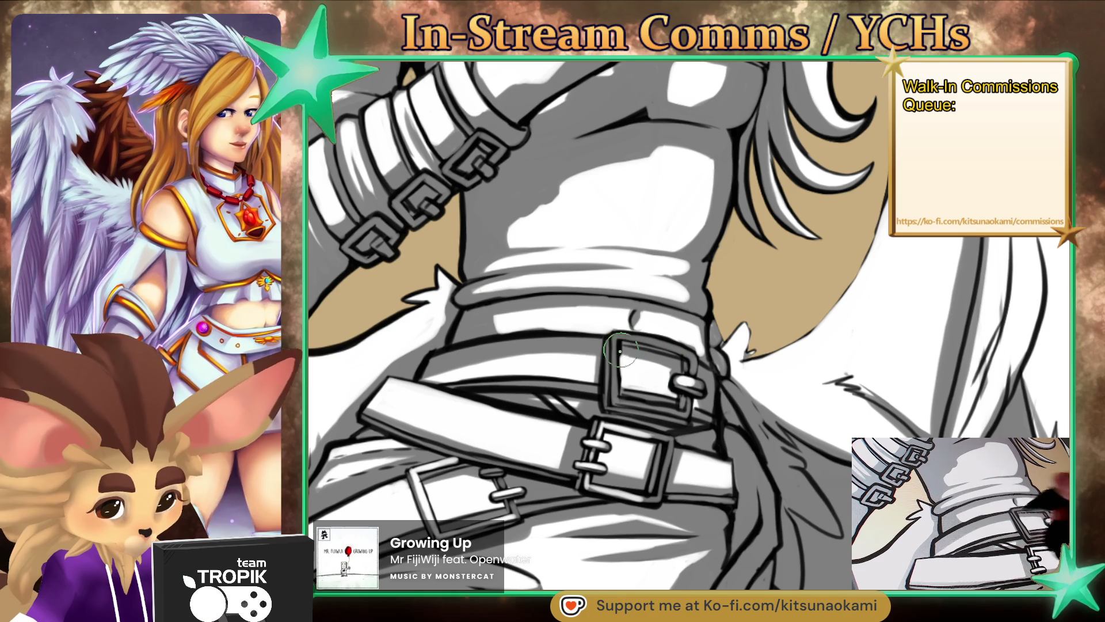
mouse_move(625, 346)
left_mouse_down()
mouse_move(673, 531)
mouse_move(662, 409)
left_mouse_up()
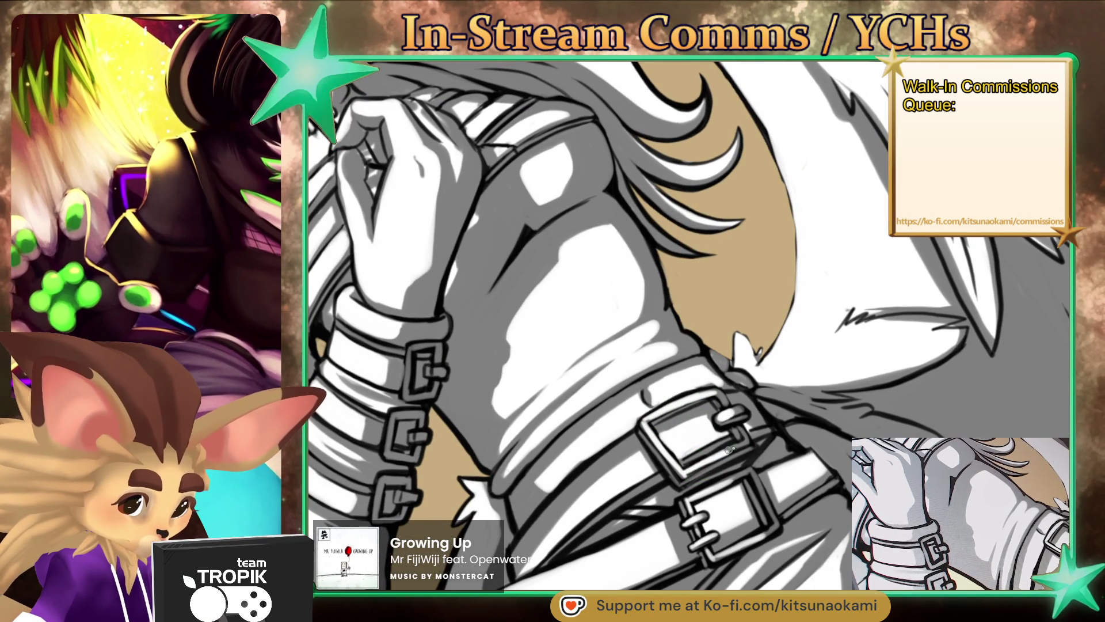
left_click_drag(739, 483, 668, 555)
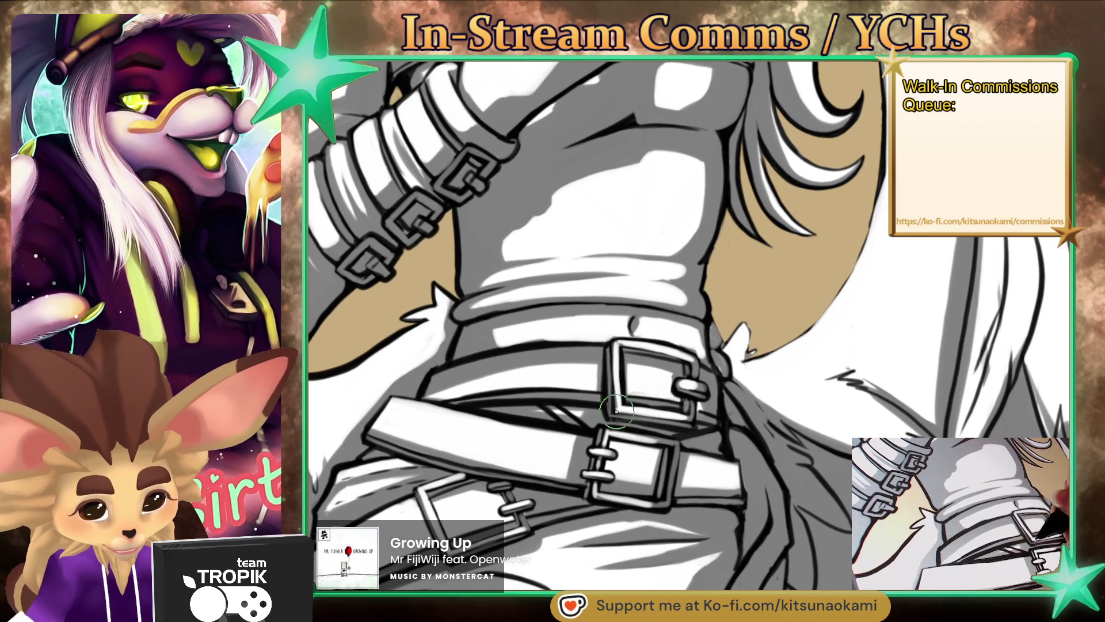
mouse_move(654, 465)
left_mouse_down()
mouse_move(675, 450)
mouse_move(746, 468)
left_mouse_up()
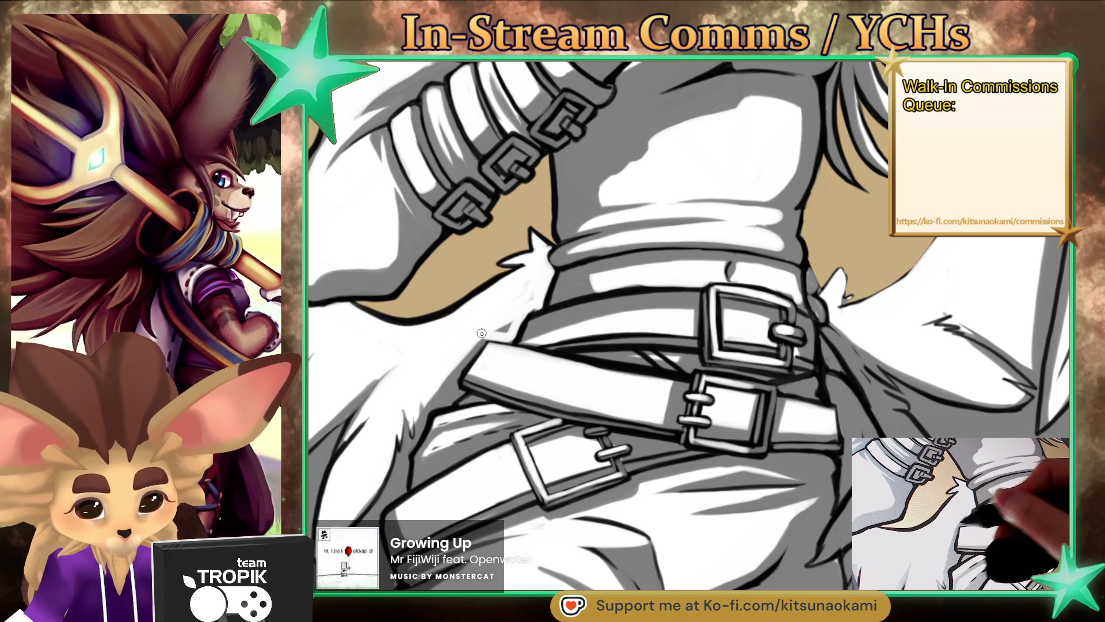
Step: Paint white fur strokes on the tuft beside the buckles with a larger brush
left_click_drag(482, 333, 435, 401)
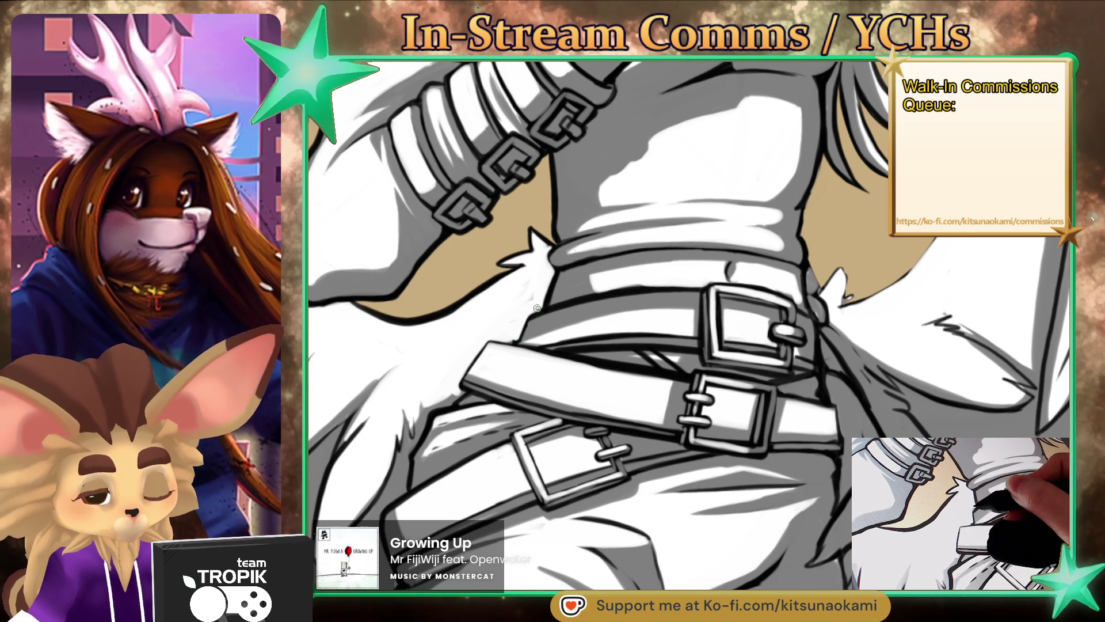
key("ctrl+minus")
key("ctrl+plus")
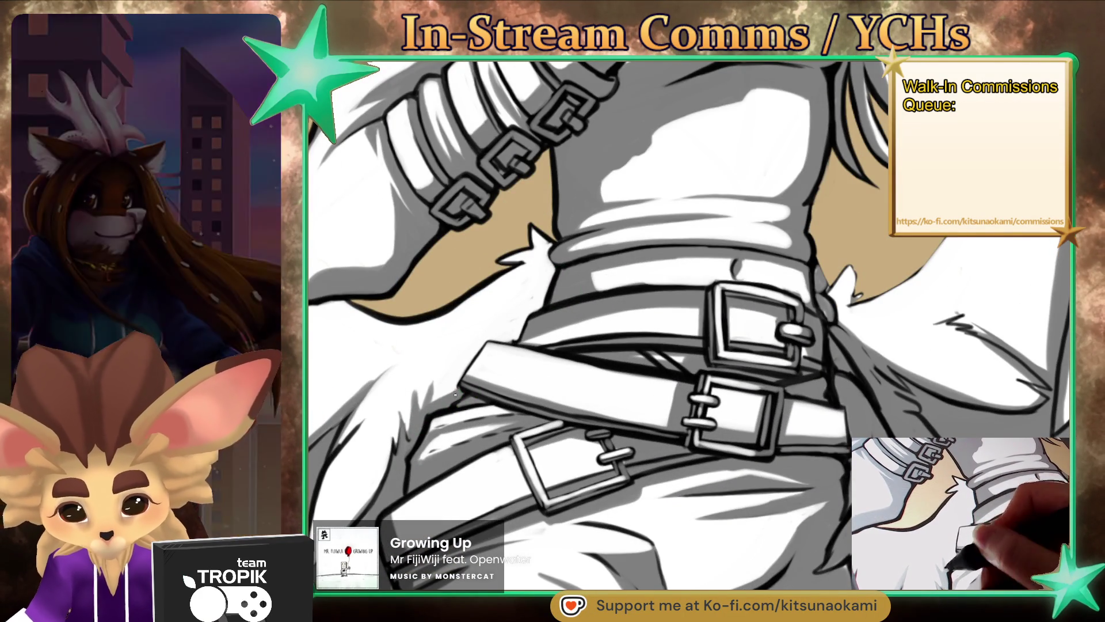
left_click_drag(409, 455, 527, 402)
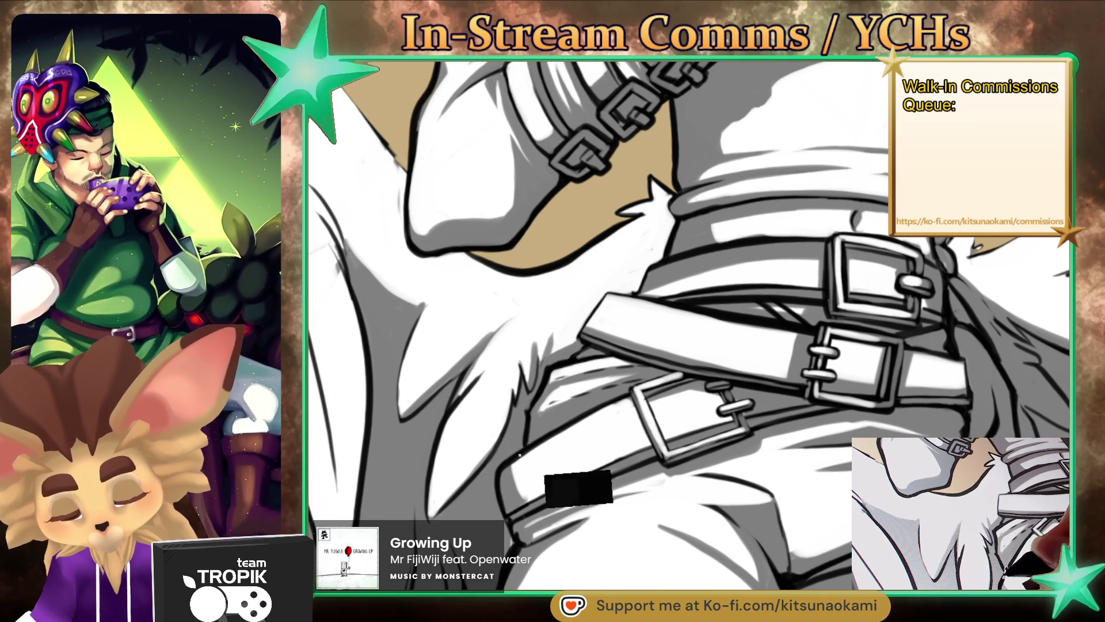
left_click_drag(478, 465, 521, 400)
scroll(528, 538, "down", 4)
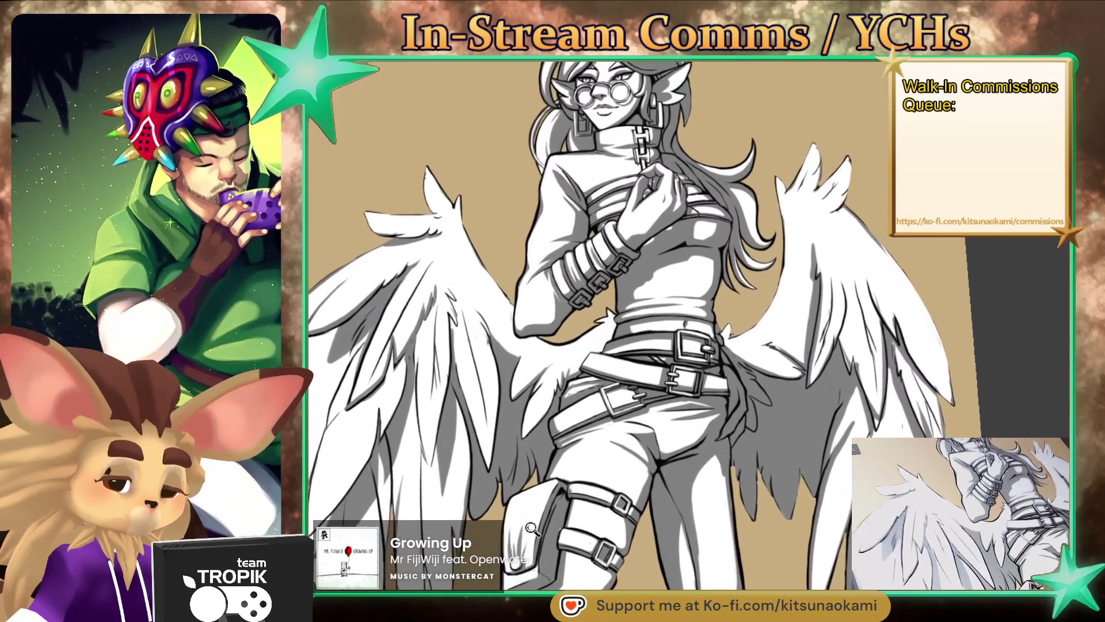
Step: Enlarge the brush and soften the area beside the belts with white
scroll(529, 538, "up", 4)
mouse_move(528, 538)
left_mouse_down()
mouse_move(596, 483)
mouse_move(598, 494)
left_mouse_up()
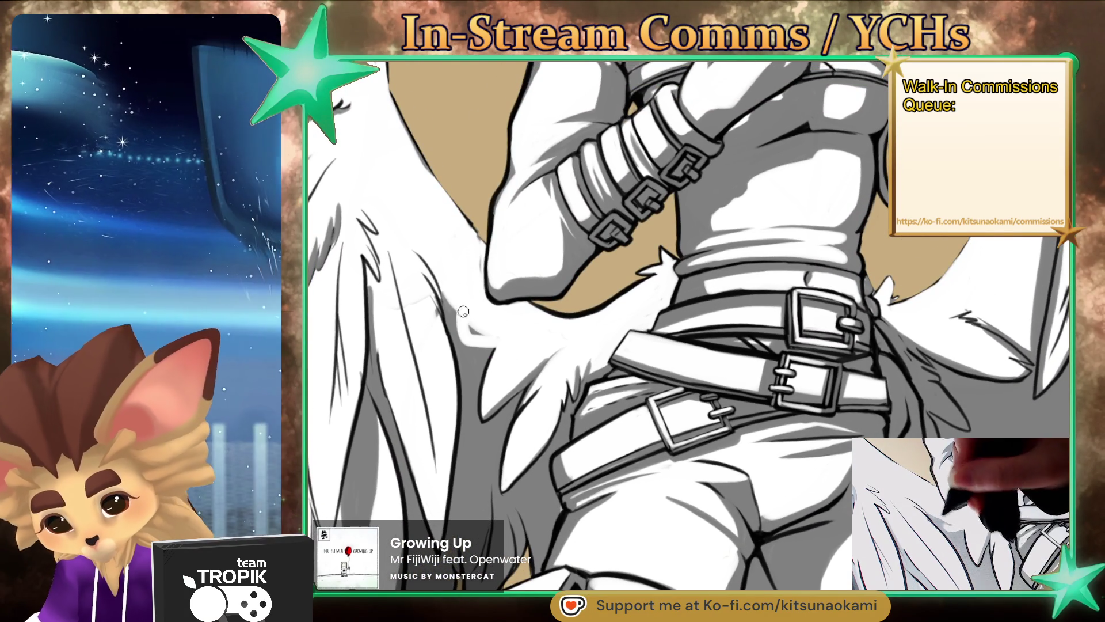
key("bracketright")
key("bracketright")
key("bracketright")
left_click_drag(465, 332, 462, 313)
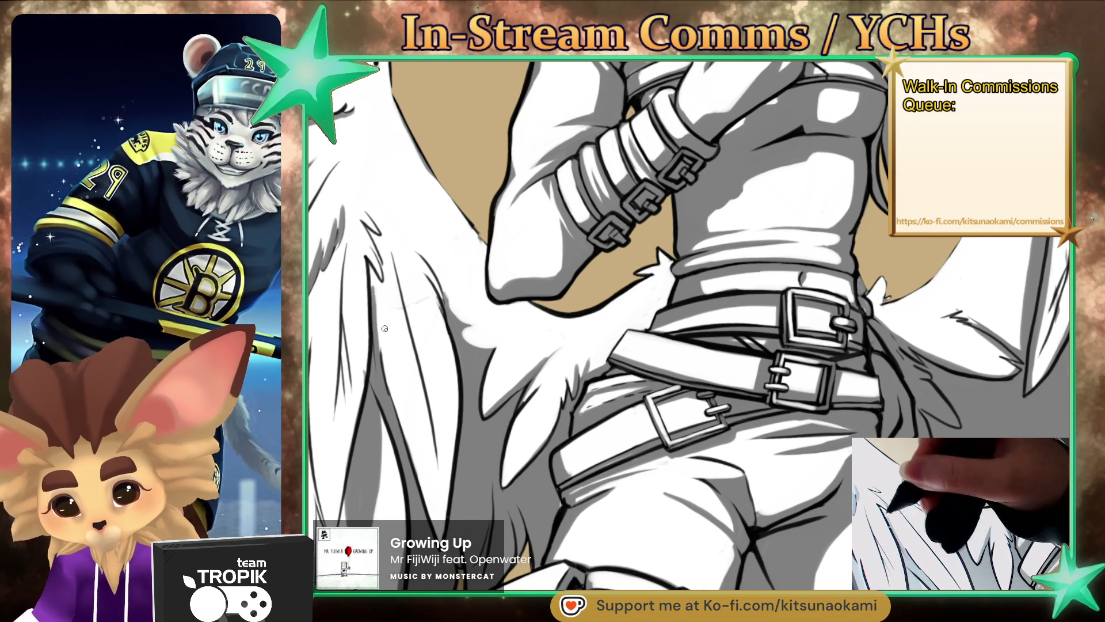
scroll(618, 401, "down", 5)
left_click_drag(617, 401, 627, 343)
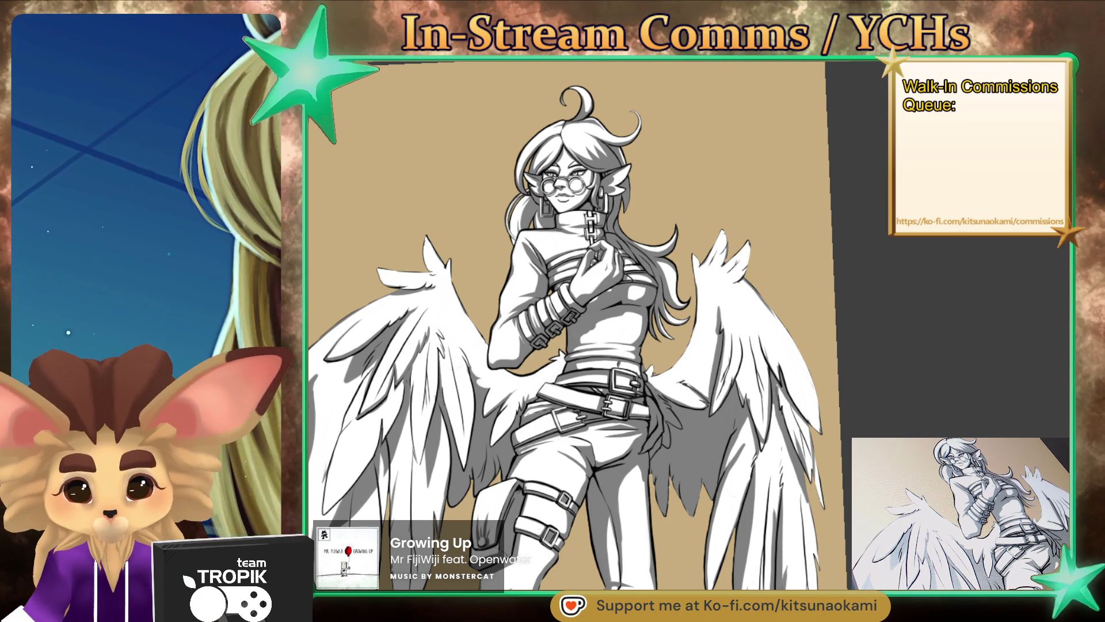
left_click_drag(776, 563, 829, 525)
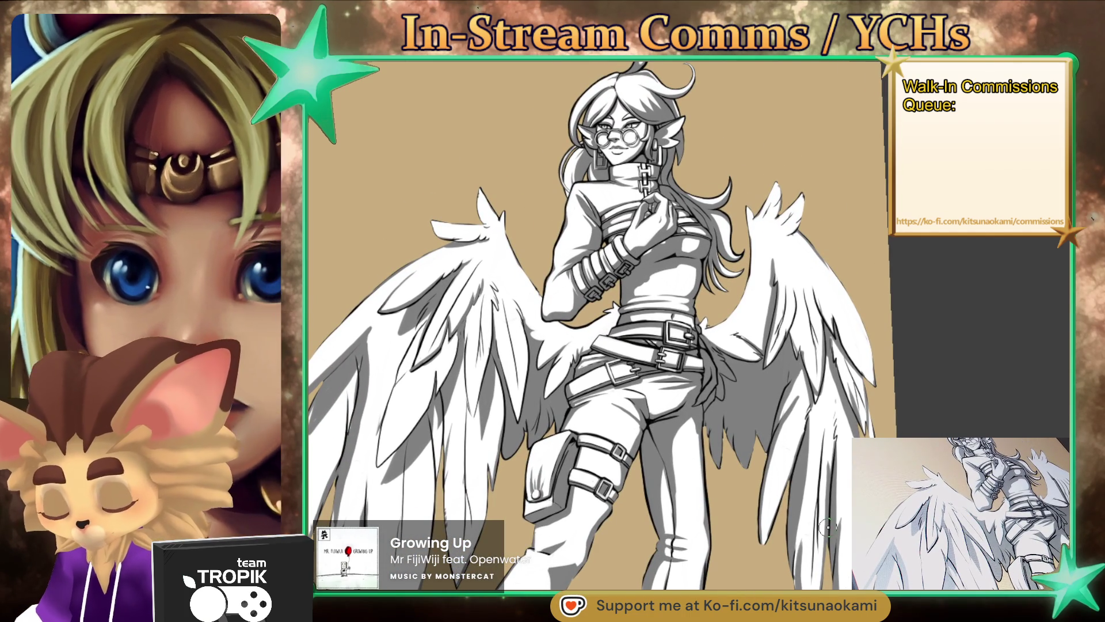
Step: Zoom onto the raised hand and add a short grey shading stroke beside the wrist cuff
scroll(752, 429, "up", 3)
scroll(752, 428, "up", 2)
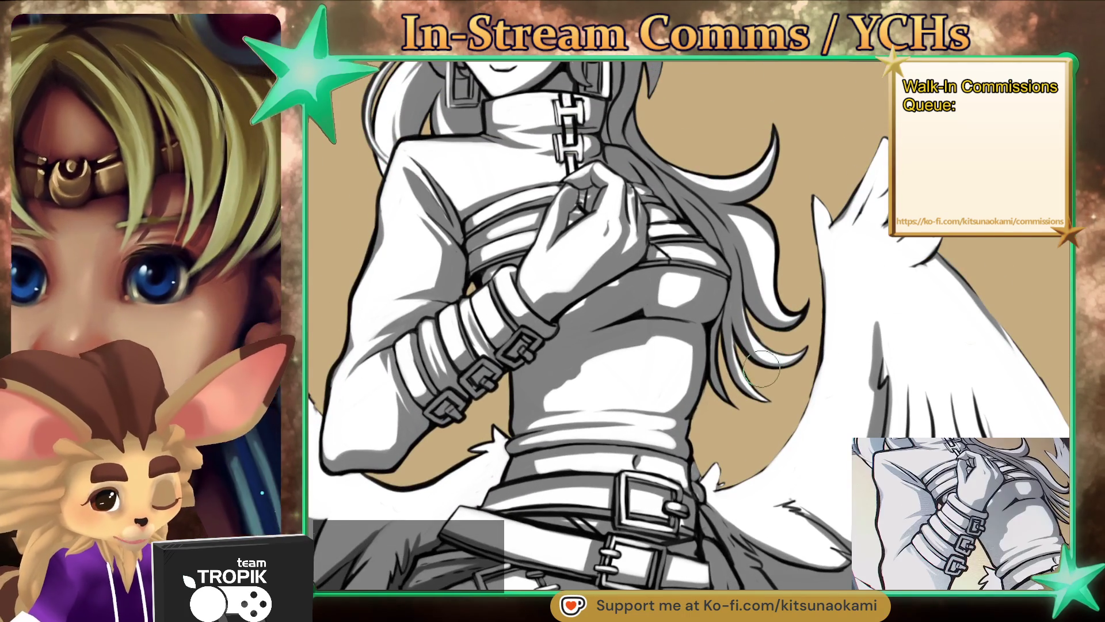
scroll(753, 365, "down", 3)
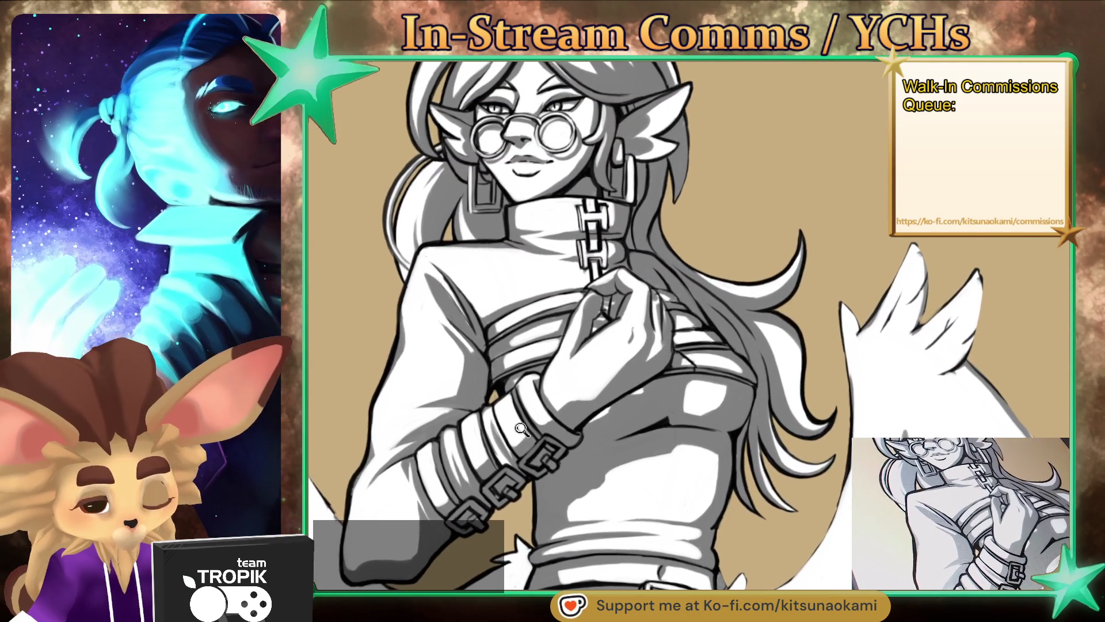
scroll(536, 416, "up", 5)
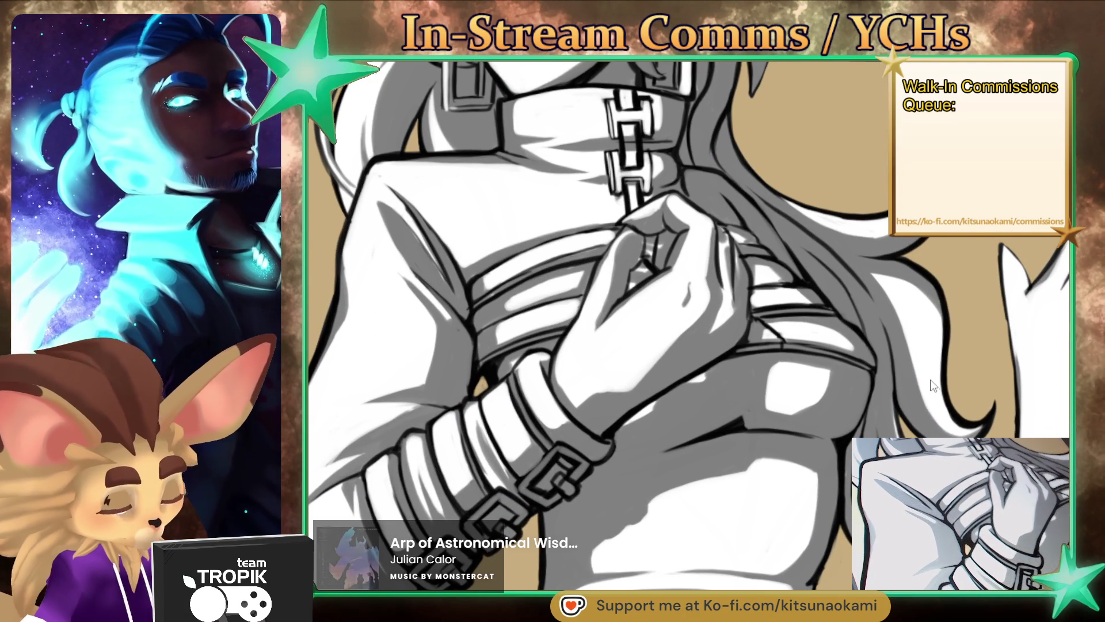
left_click_drag(480, 373, 481, 384)
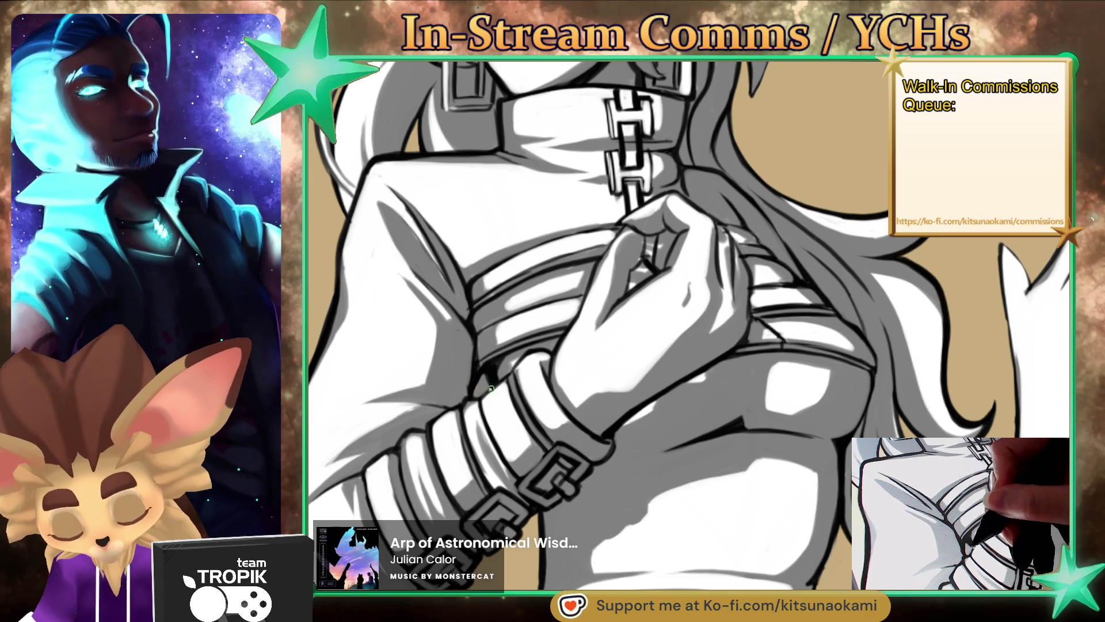
left_click_drag(515, 369, 466, 391)
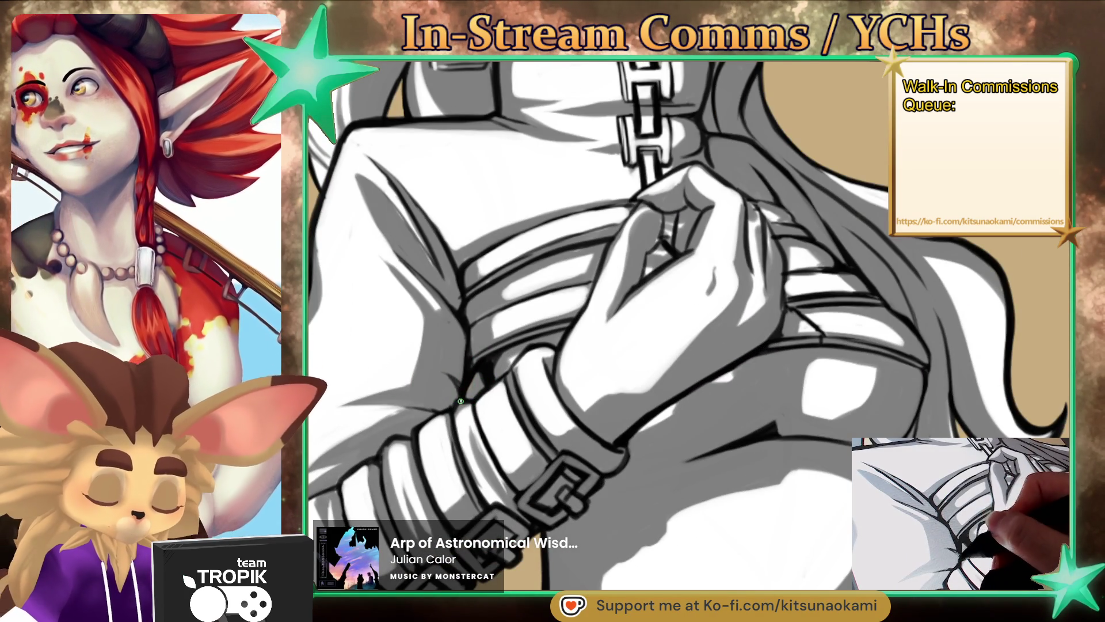
scroll(469, 377, "down", 5)
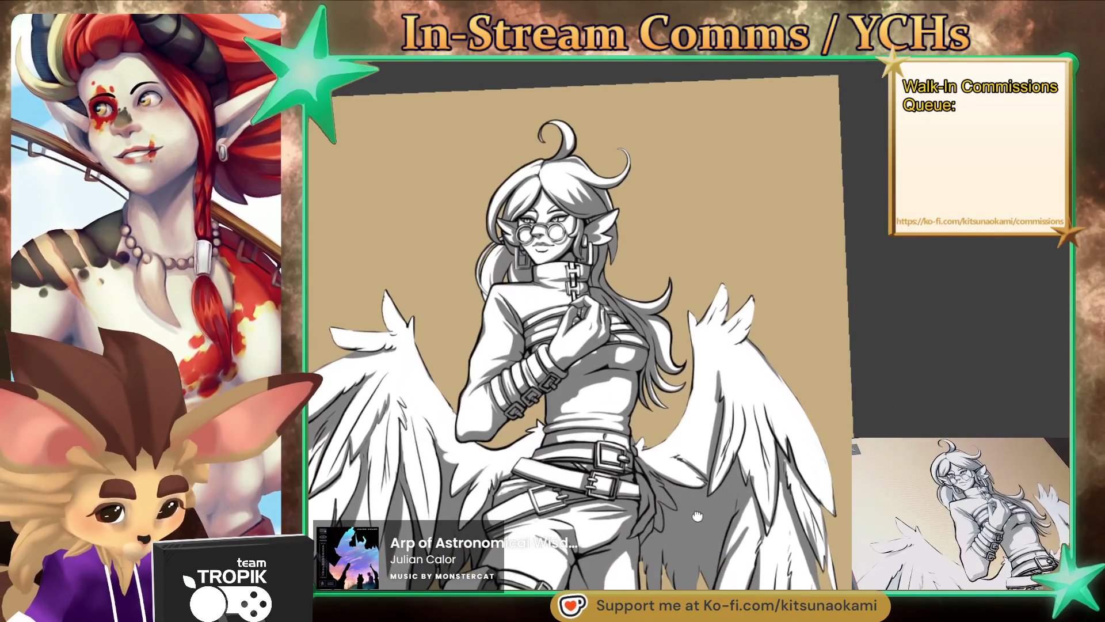
scroll(689, 463, "up", 5)
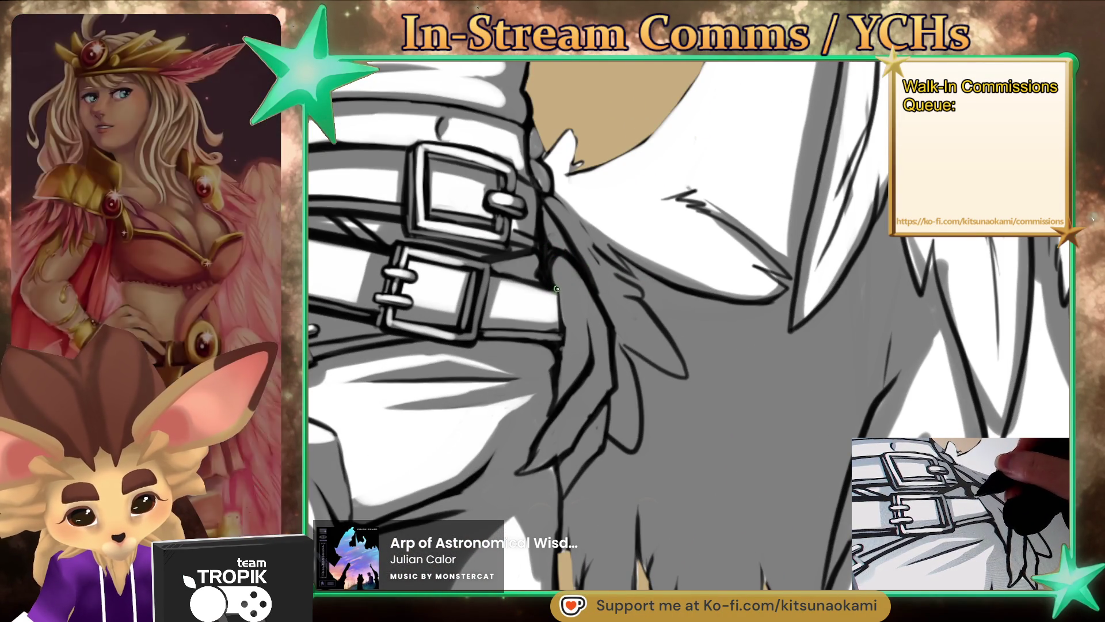
Step: Close in on the belt buckles and sample a grey shading tone from the trousers
left_click_drag(574, 372, 644, 392)
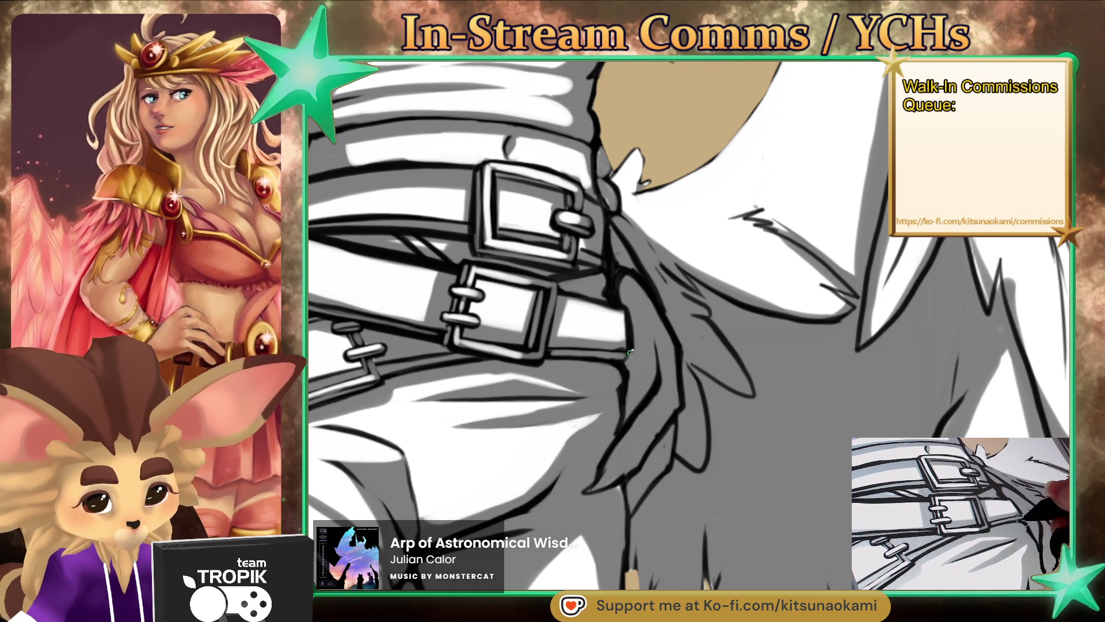
scroll(632, 444, "down", 3)
scroll(632, 445, "down", 2)
scroll(634, 414, "up", 5)
mouse_move(719, 426)
left_mouse_down()
mouse_move(769, 380)
mouse_move(811, 372)
left_mouse_up()
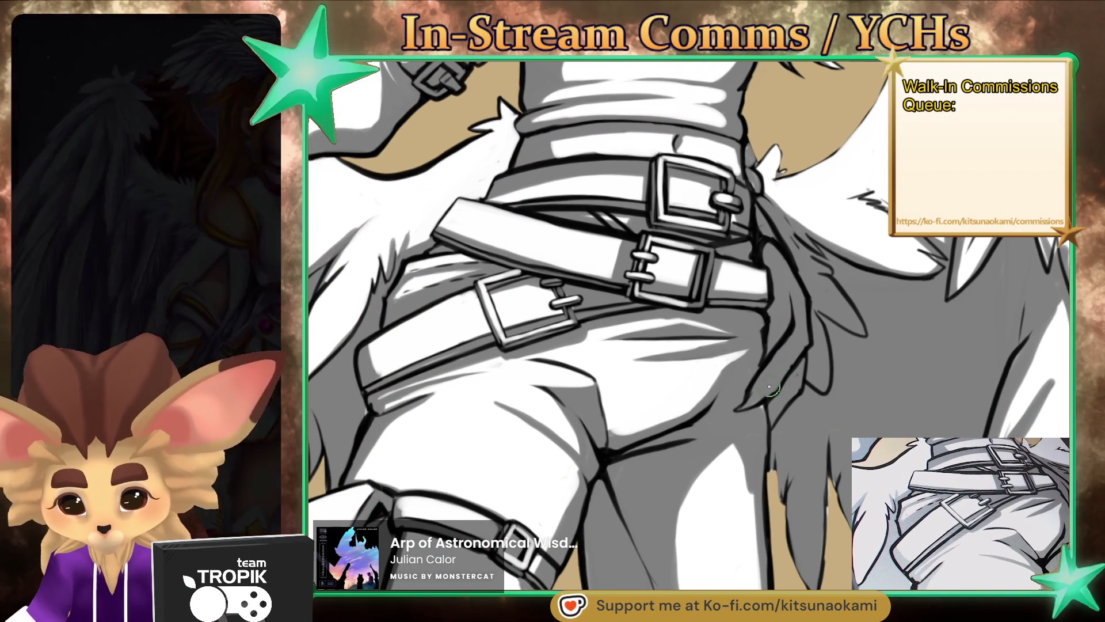
left_click_drag(655, 463, 671, 436)
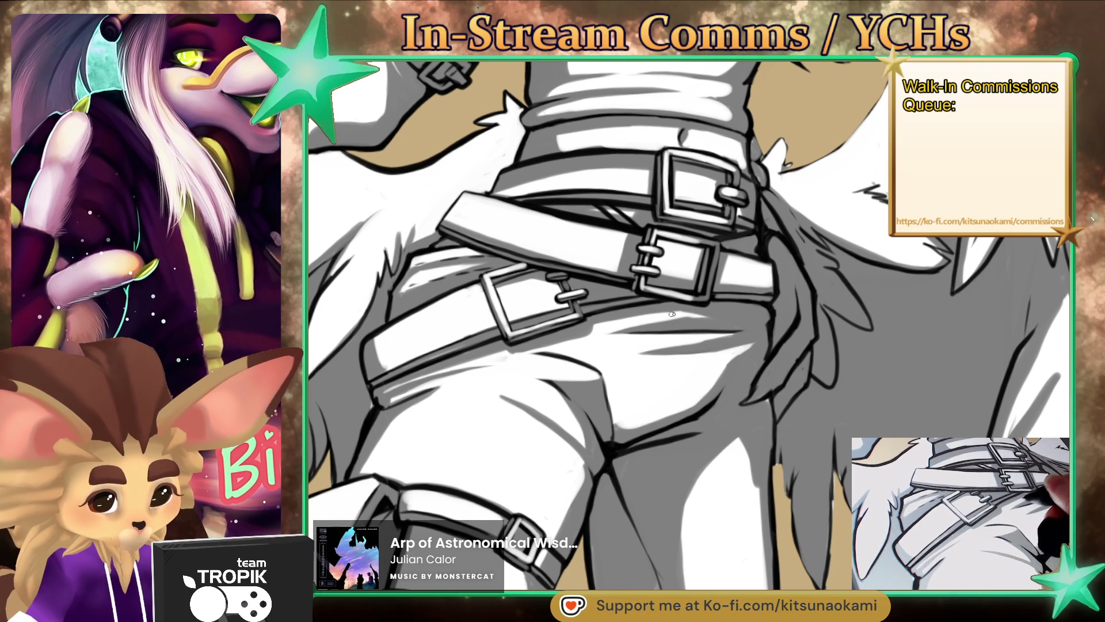
left_click_drag(636, 392, 586, 312)
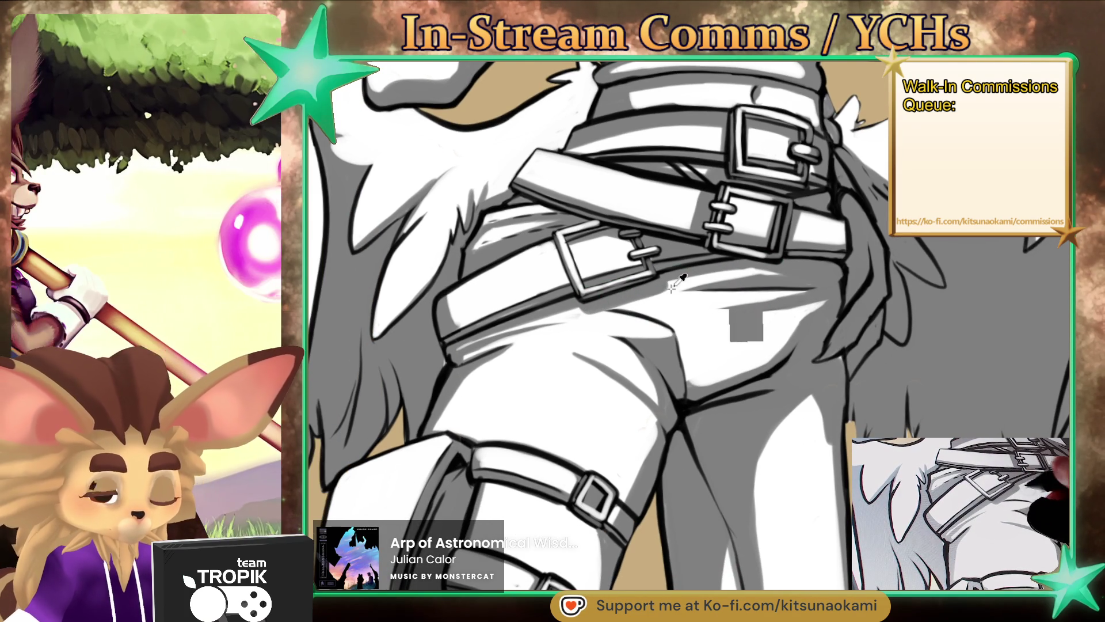
left_click_drag(671, 290, 688, 243)
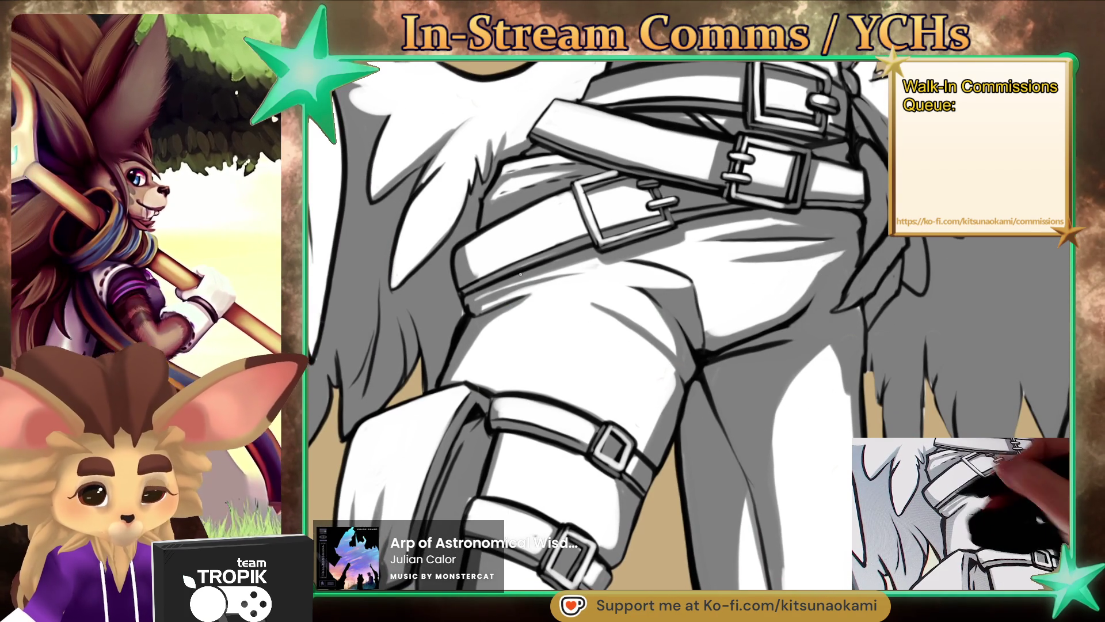
left_click(543, 268, "alt")
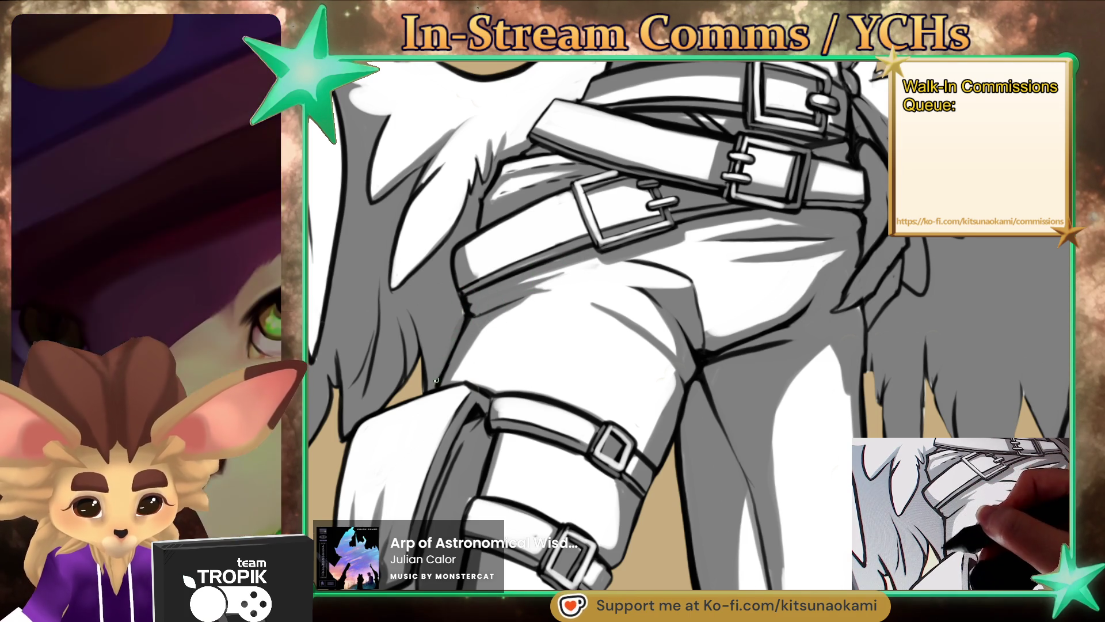
Step: Turn the canvas level with the thigh straps and darken the shading along the upper strap
left_click_drag(568, 423, 579, 423)
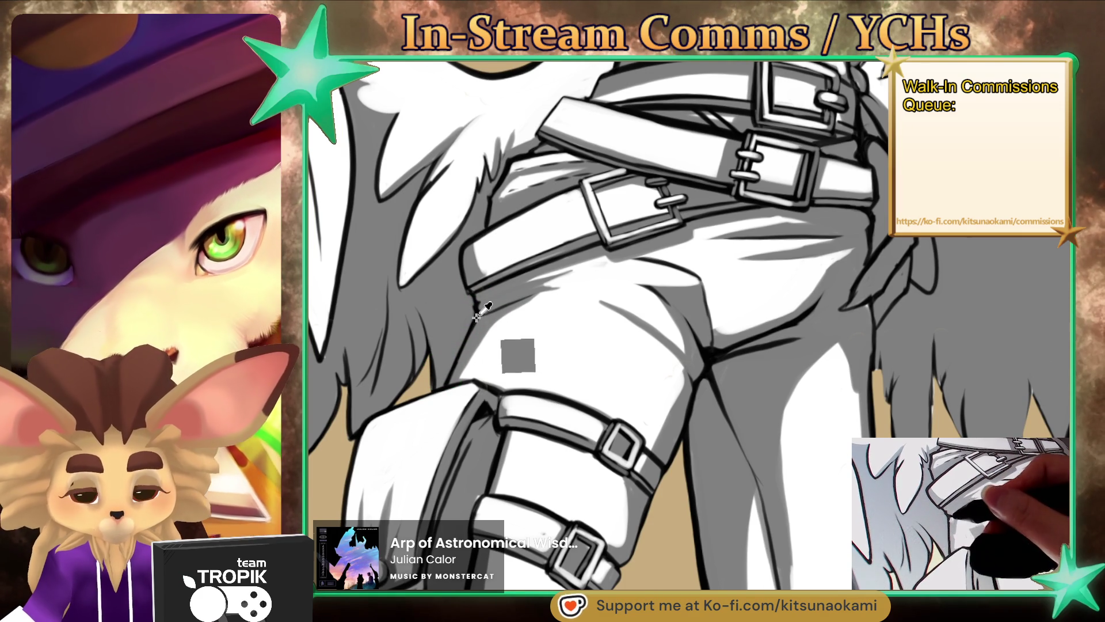
scroll(576, 403, "down", 3)
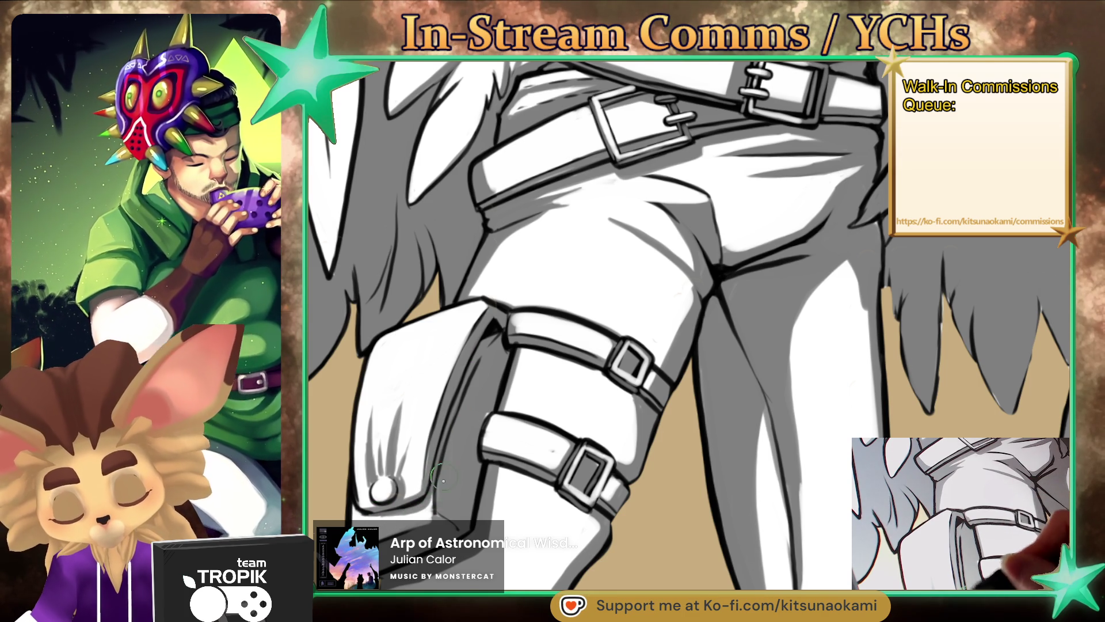
left_click_drag(431, 488, 552, 358)
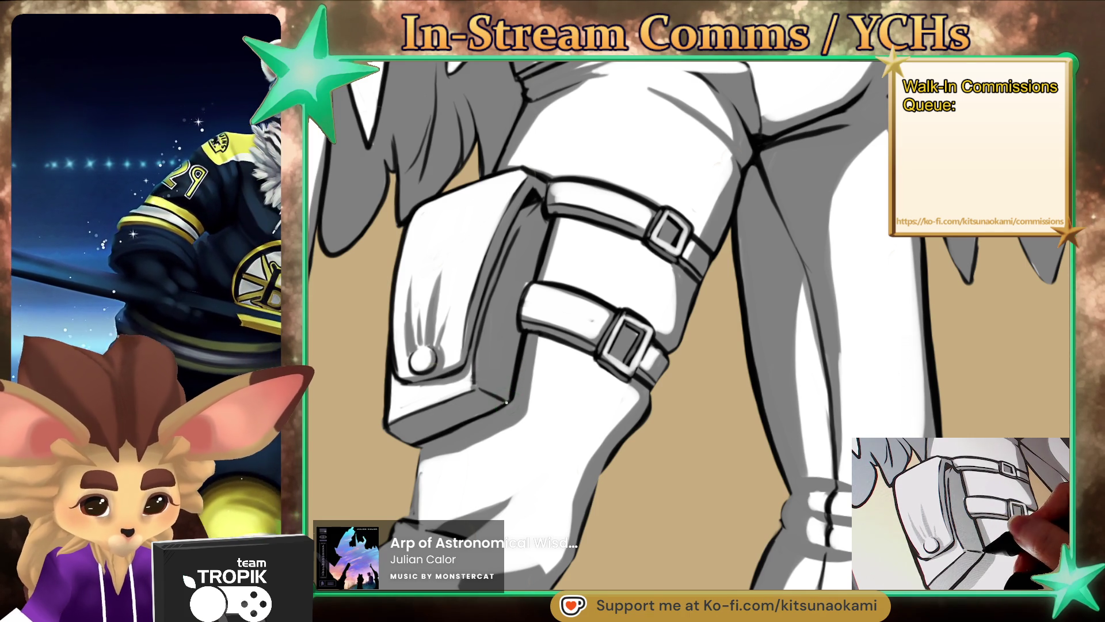
scroll(506, 402, "down", 3)
scroll(552, 305, "up", 2)
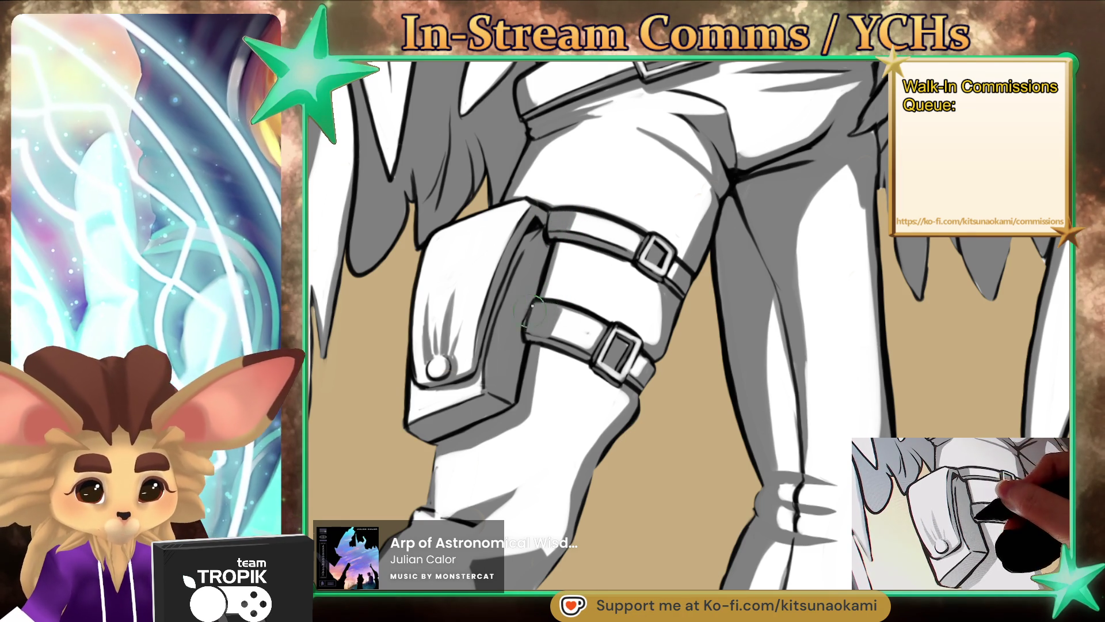
scroll(526, 306, "down", 3)
scroll(525, 306, "up", 5)
mouse_move(505, 461)
left_mouse_down()
mouse_move(771, 423)
mouse_move(773, 354)
left_mouse_up()
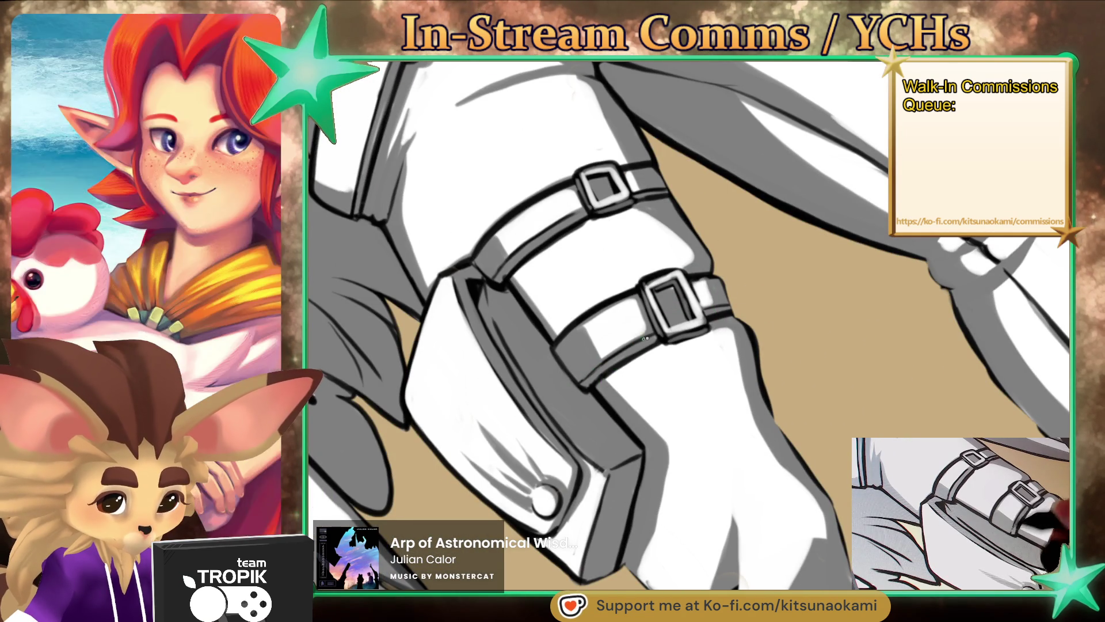
left_click_drag(614, 316, 671, 442)
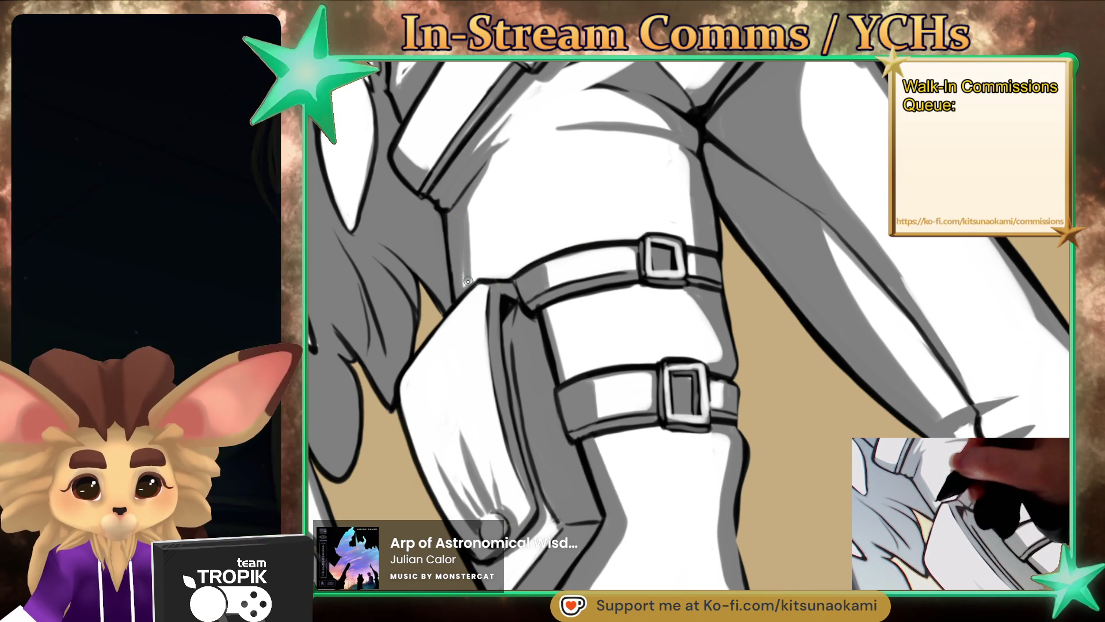
left_click_drag(465, 205, 478, 187)
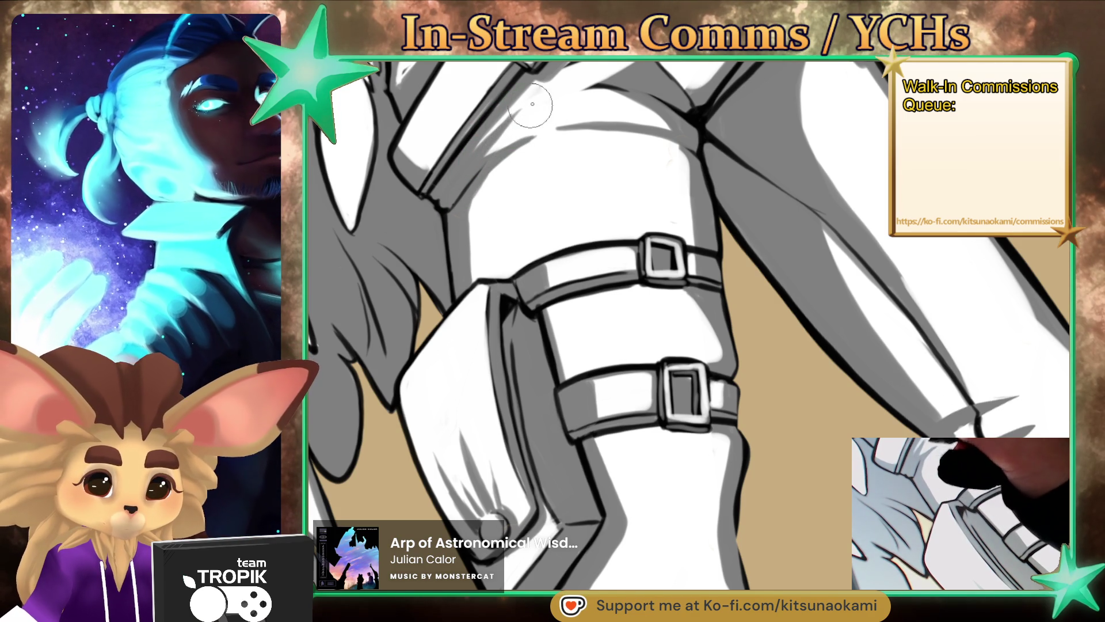
left_click_drag(537, 91, 801, 453)
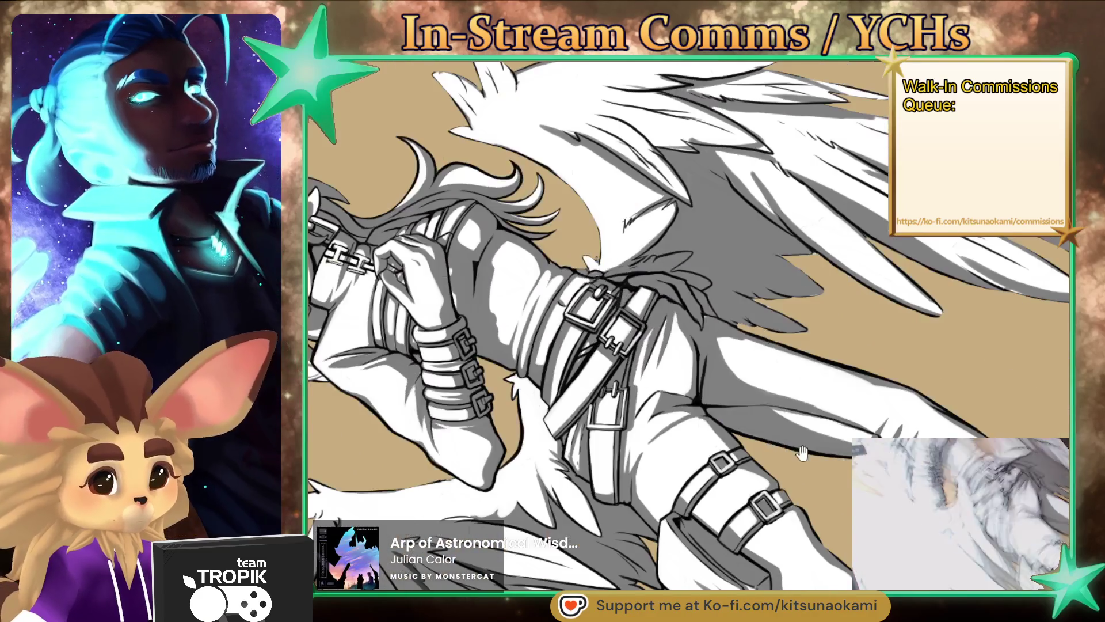
Step: Sample the shadow colour beside the belt buckle and extend the dark contour line
scroll(802, 453, "up", 5)
left_click(614, 313, "alt")
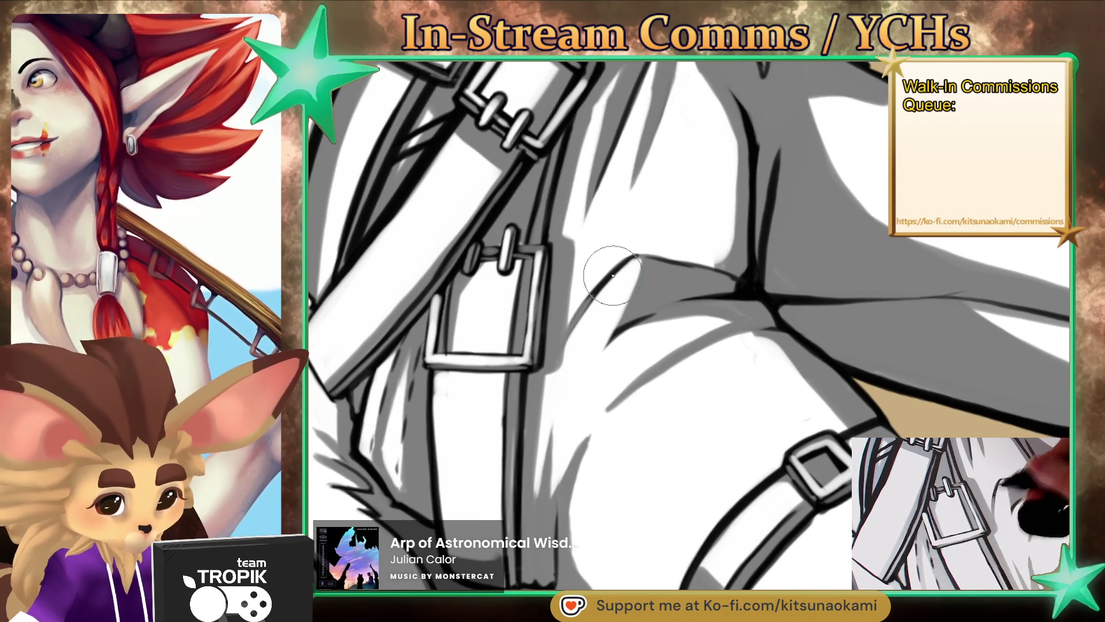
left_click_drag(662, 254, 624, 269)
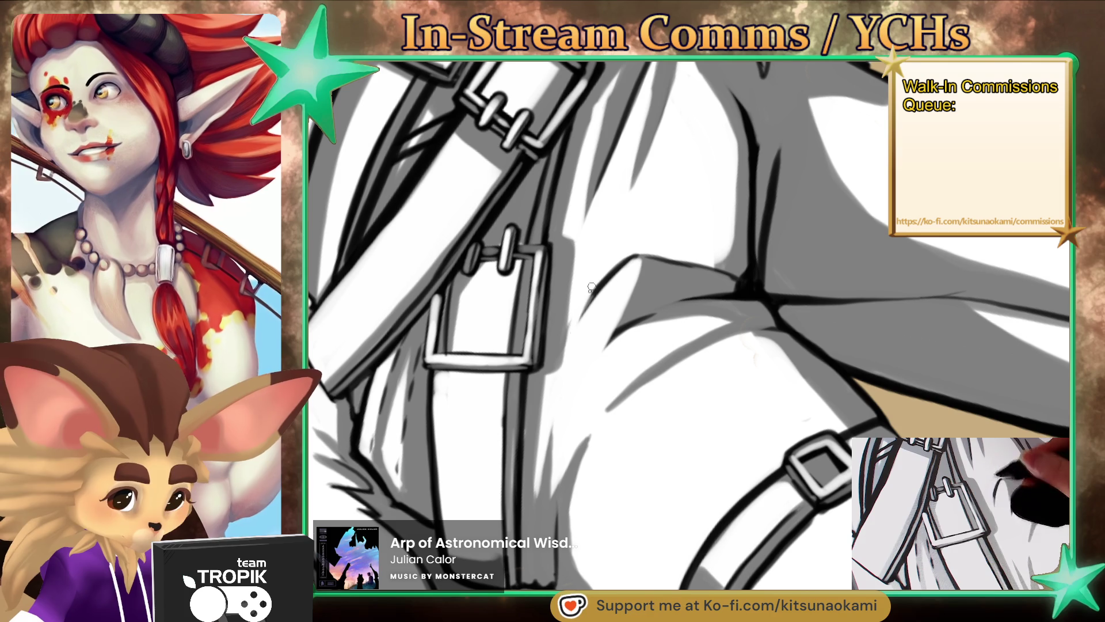
Step: Brush darker shading strokes over the hip below the belt
scroll(592, 289, "down", 5)
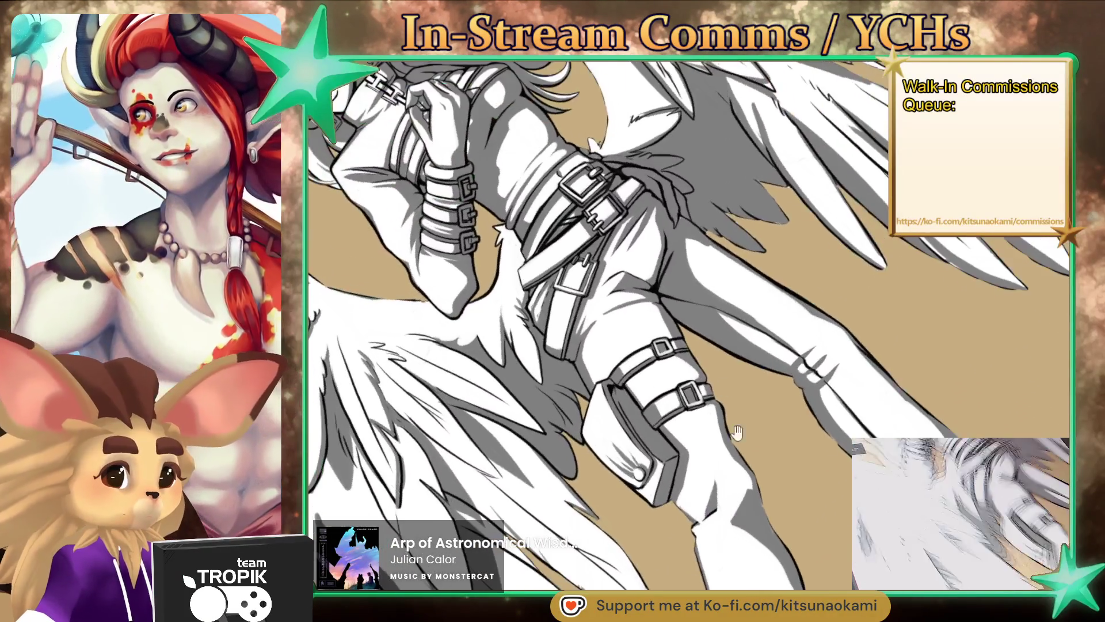
scroll(681, 186, "up", 5)
left_click_drag(667, 241, 632, 311)
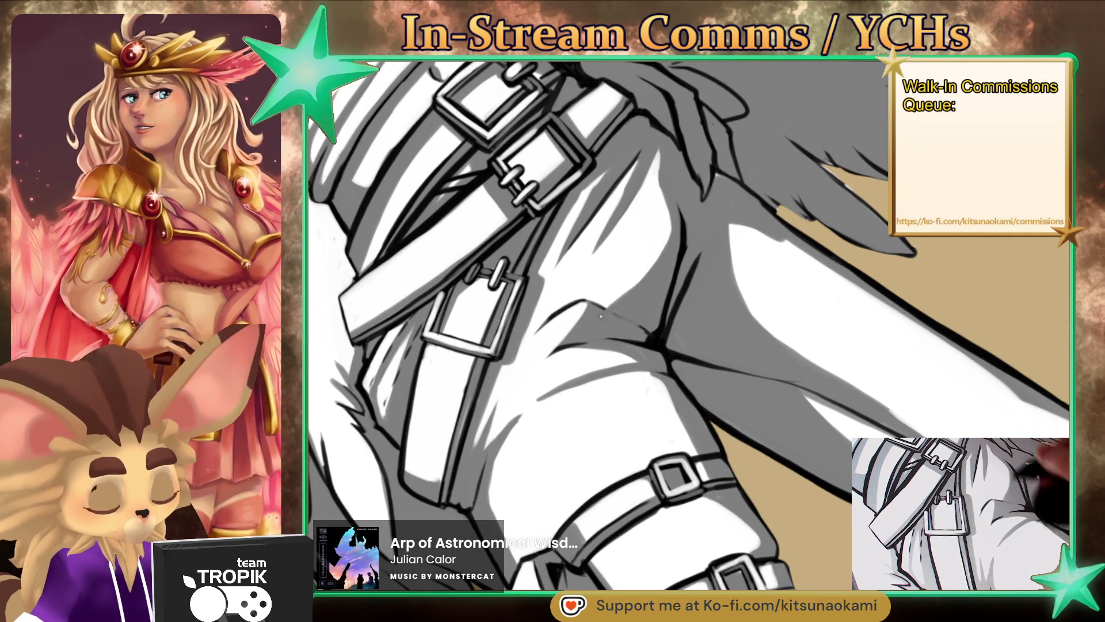
left_click_drag(660, 177, 654, 312)
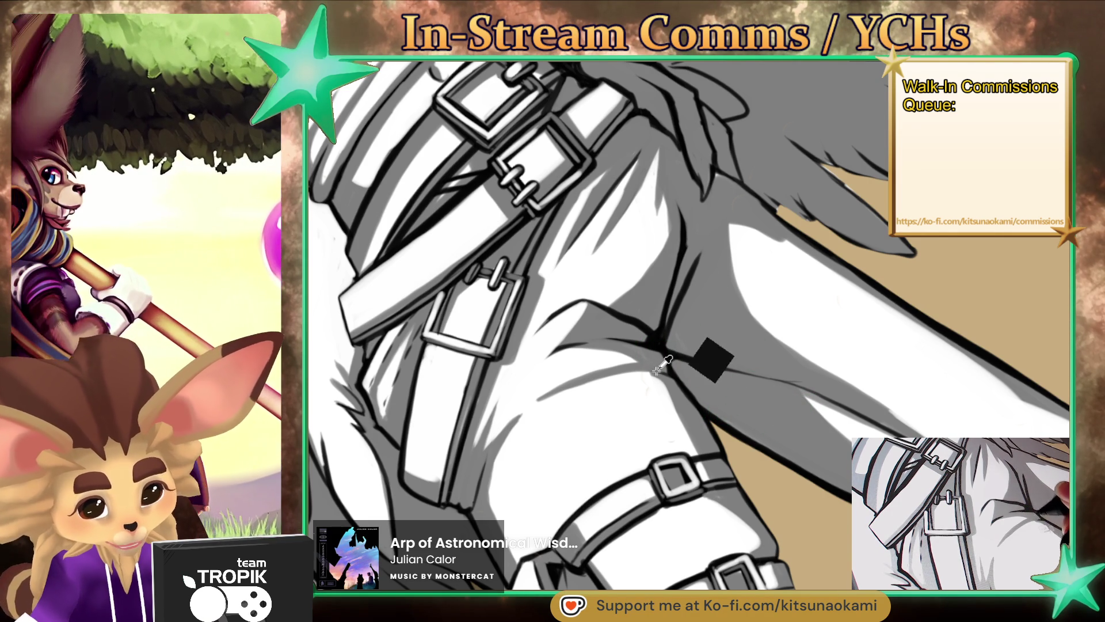
left_click_drag(666, 370, 695, 402)
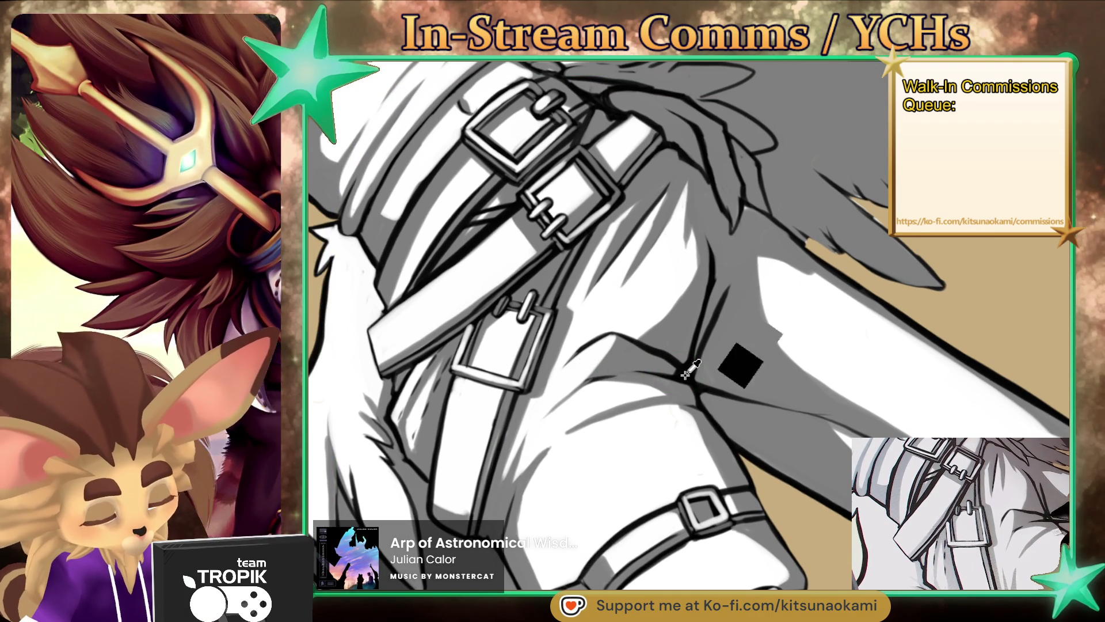
scroll(595, 378, "down", 3)
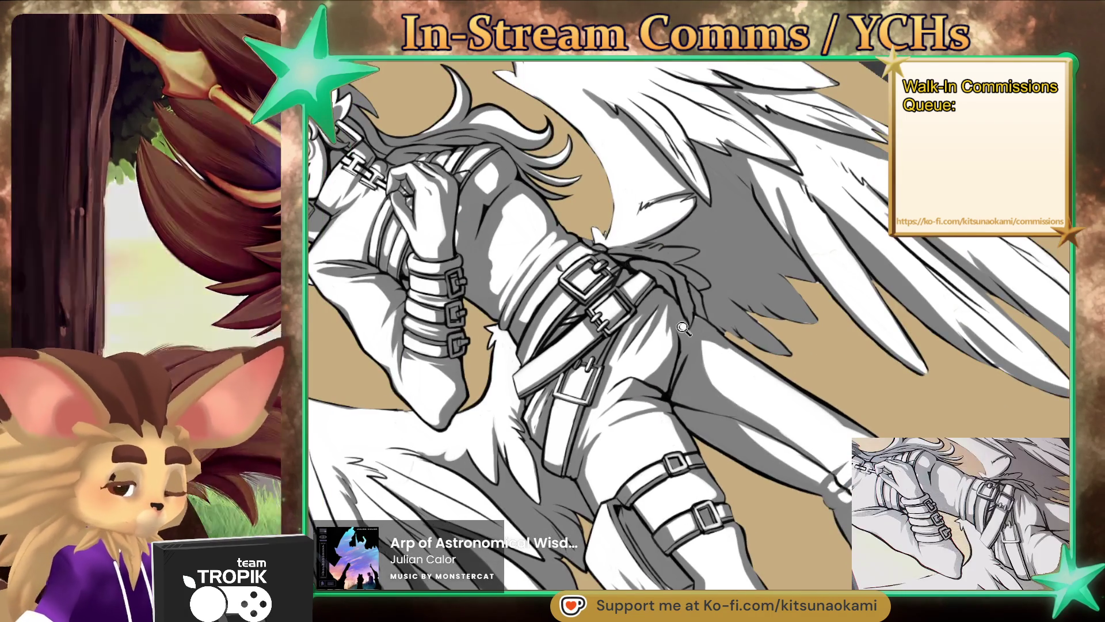
Step: Paint a grey shadow stroke down the white leg beside the thigh straps
scroll(645, 248, "up", 3)
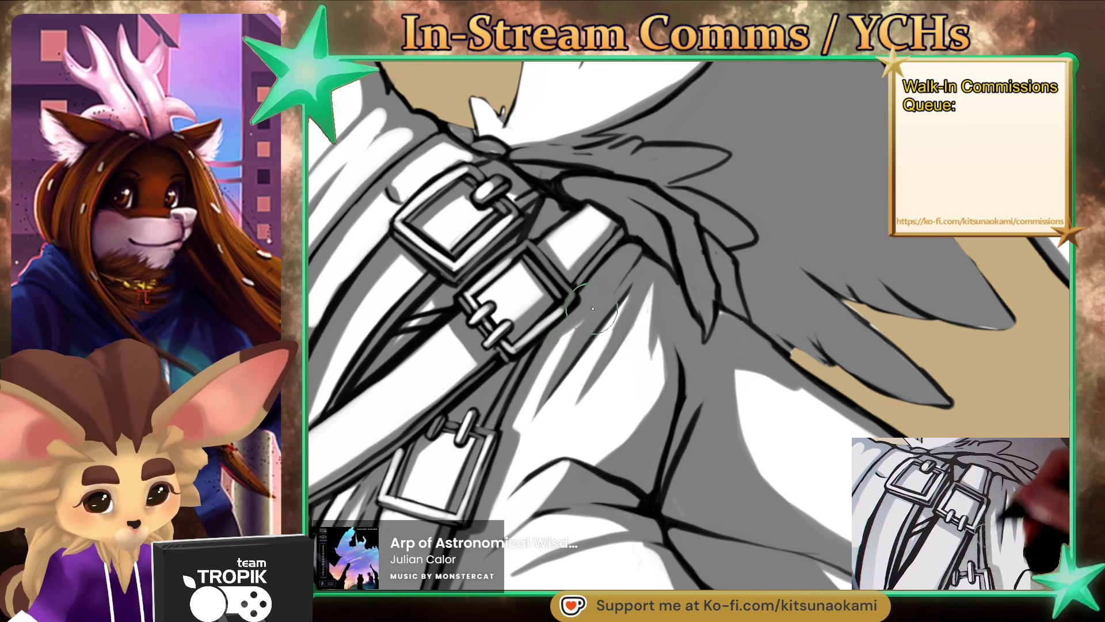
scroll(579, 327, "down", 3)
scroll(717, 286, "up", 3)
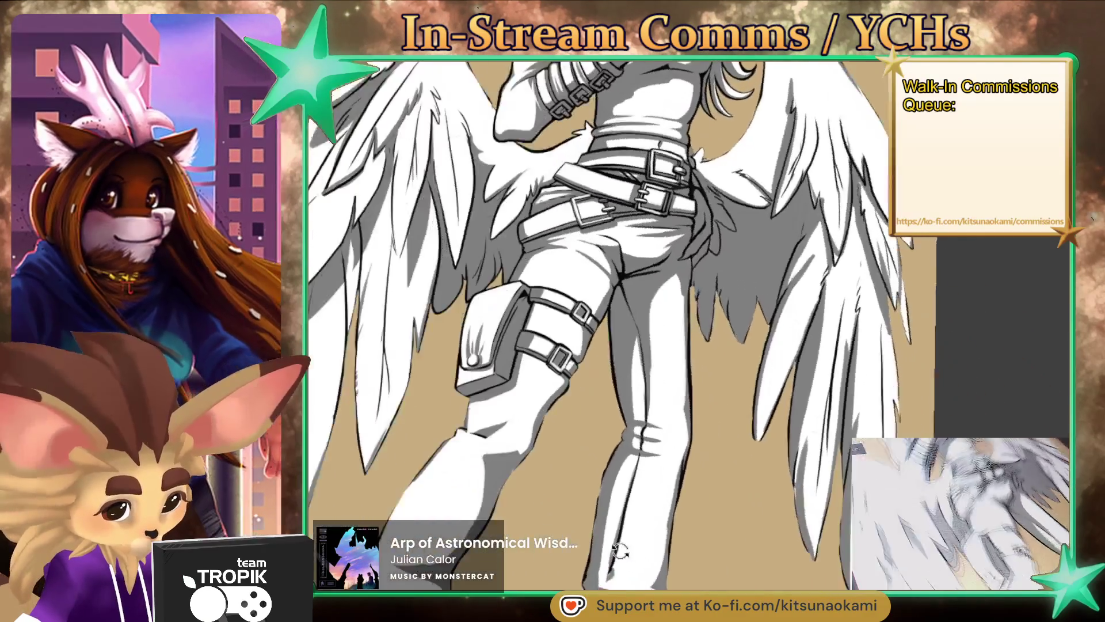
scroll(718, 286, "up", 1)
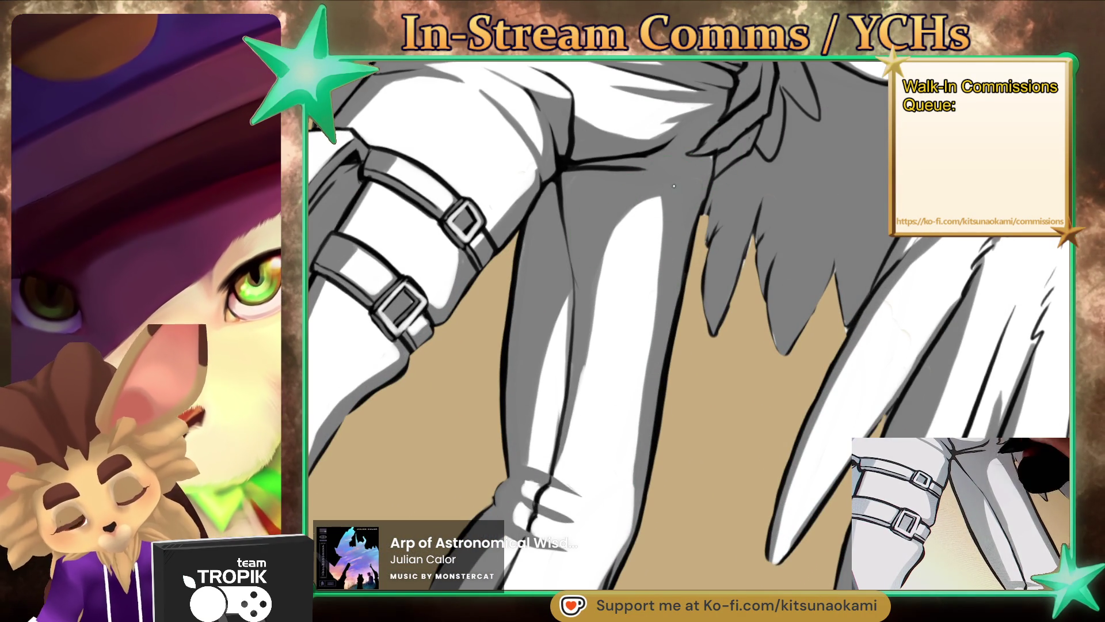
left_click_drag(673, 186, 577, 398)
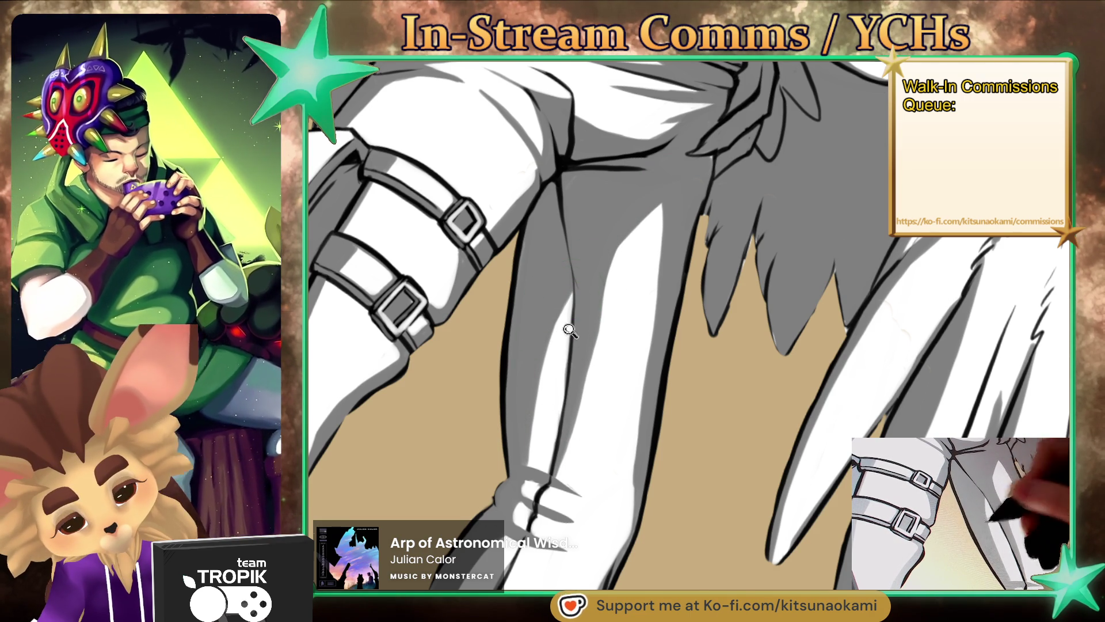
Step: Review the belt, thigh pouch, knees and wing feathers, then fit the whole drawing
scroll(538, 347, "down", 5)
scroll(702, 222, "up", 5)
left_click_drag(702, 222, 739, 539)
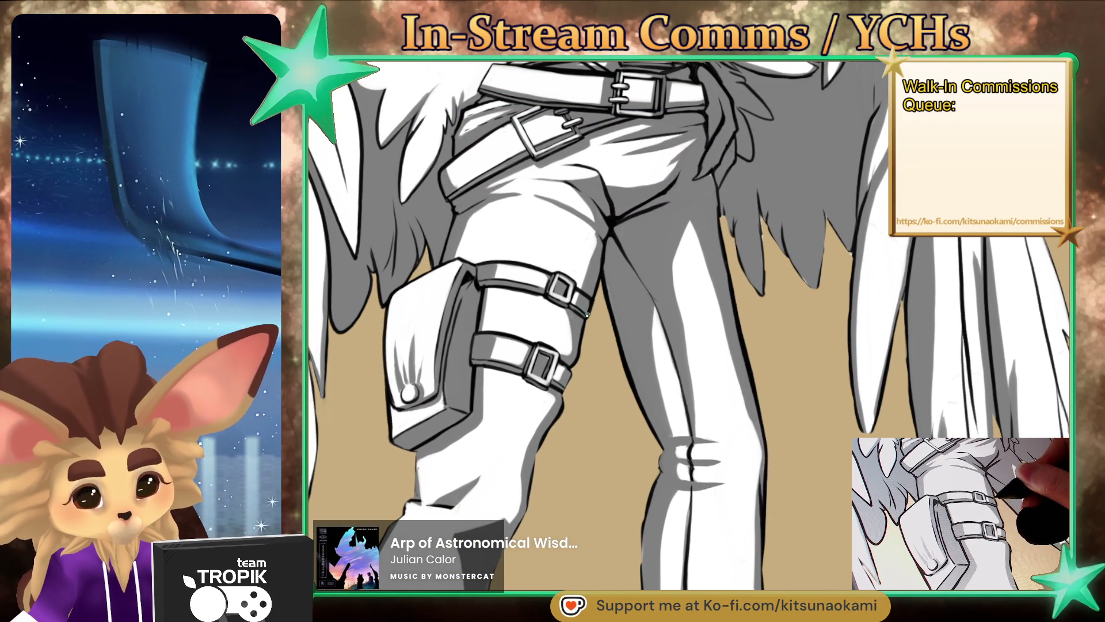
left_click_drag(563, 418, 611, 285)
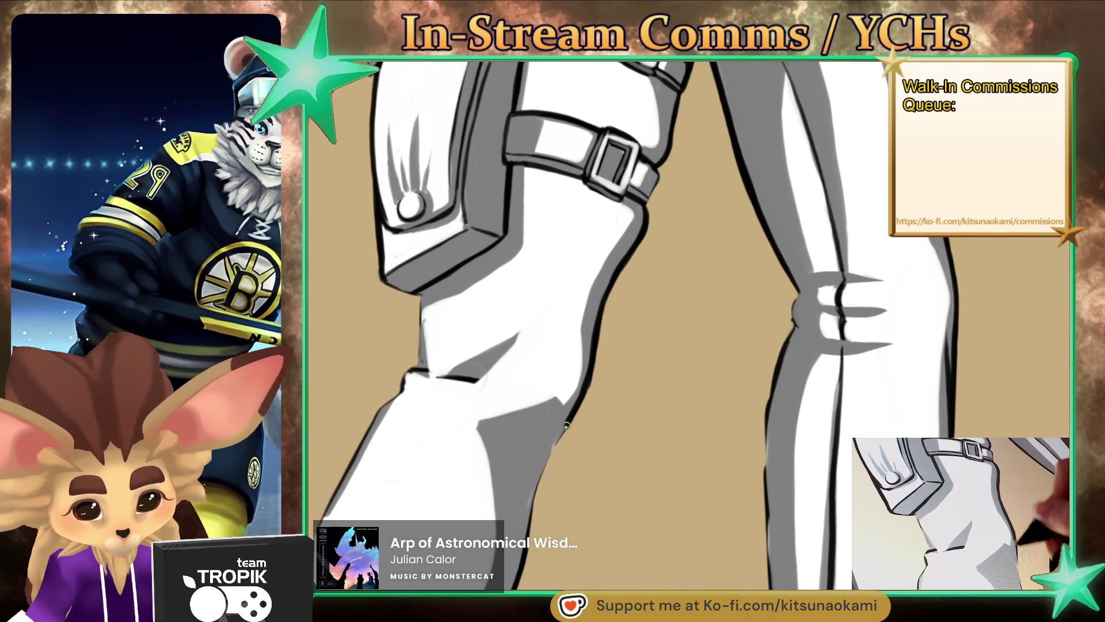
scroll(533, 523, "down", 2)
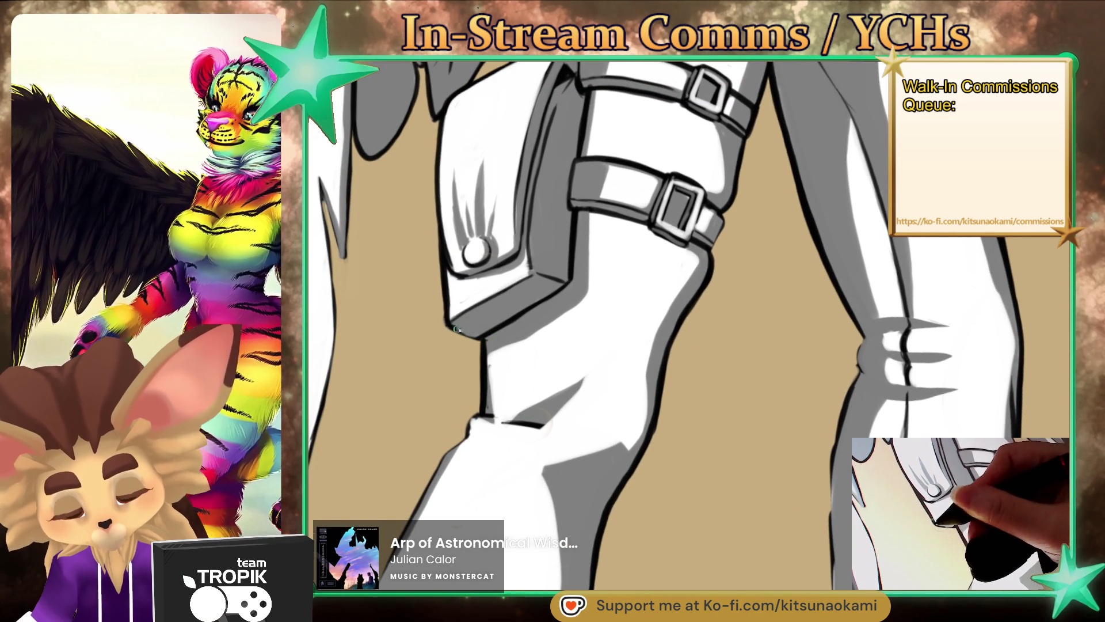
scroll(471, 334, "up", 5)
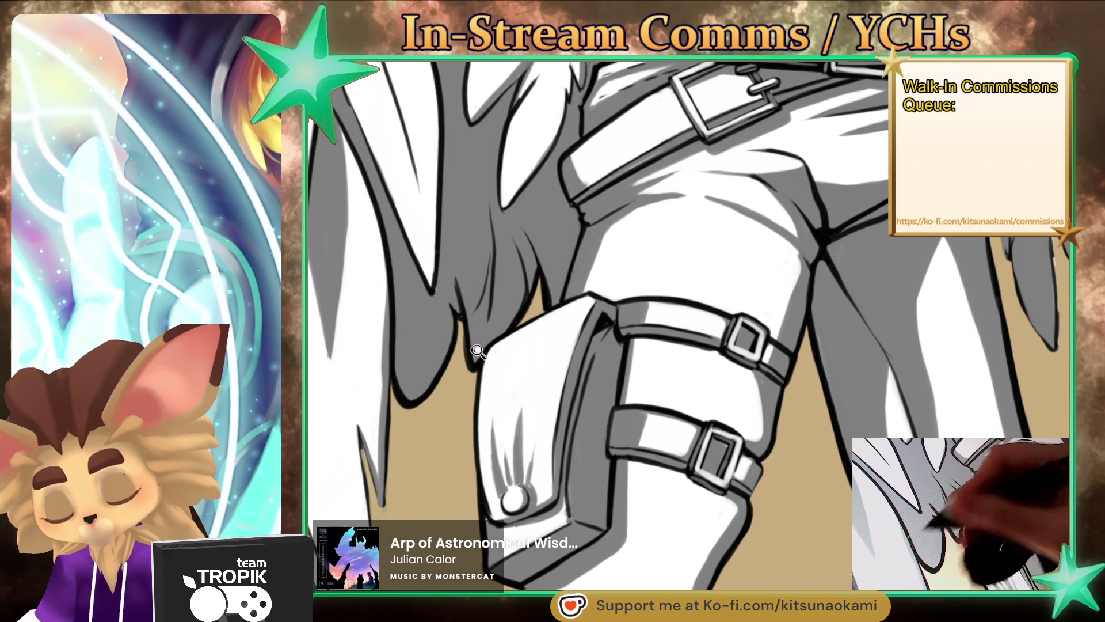
key("ctrl+0")
left_click_drag(501, 525, 495, 223)
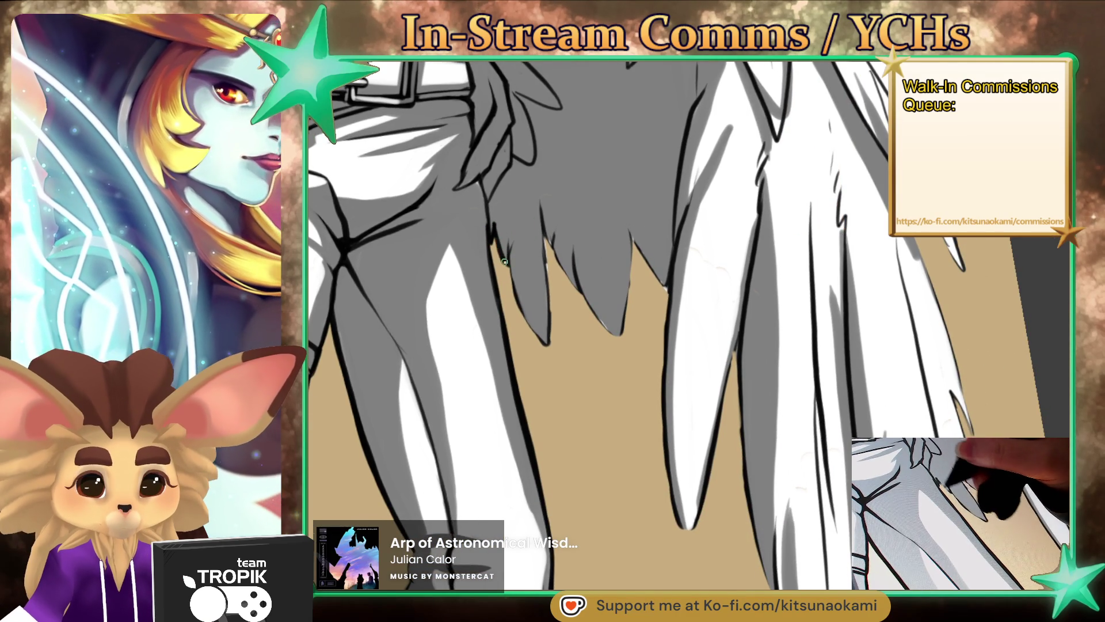
Step: Darken the lower wing feather outlines down toward their tips with the pen brush
mouse_move(545, 343)
left_mouse_down()
mouse_move(548, 264)
mouse_move(614, 333)
left_mouse_up()
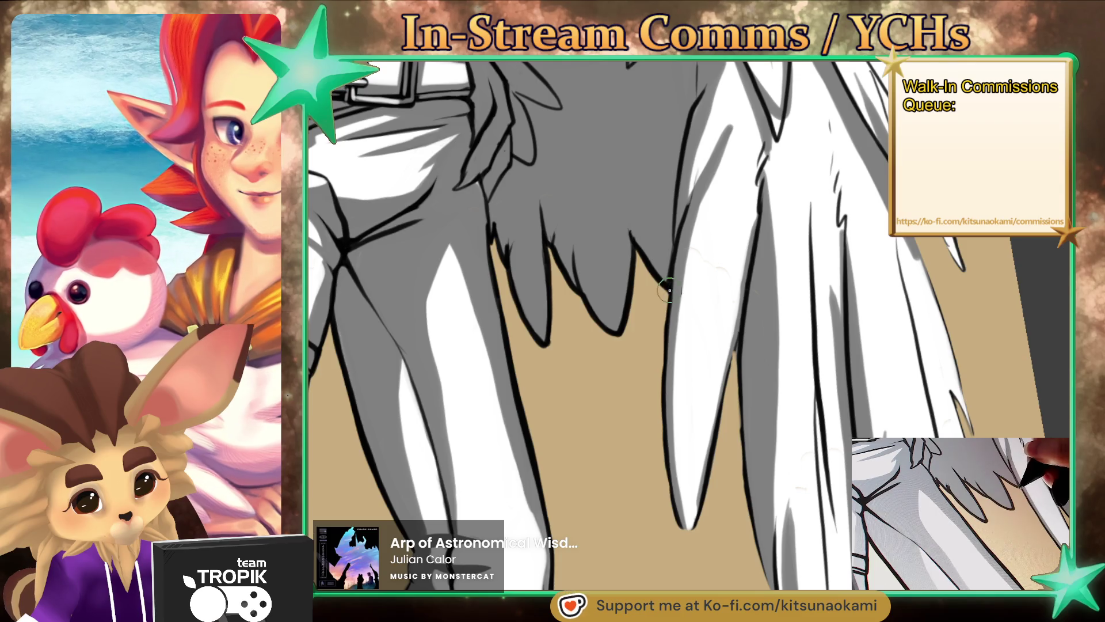
scroll(712, 296, "down", 3)
scroll(712, 295, "down", 2)
scroll(712, 296, "up", 5)
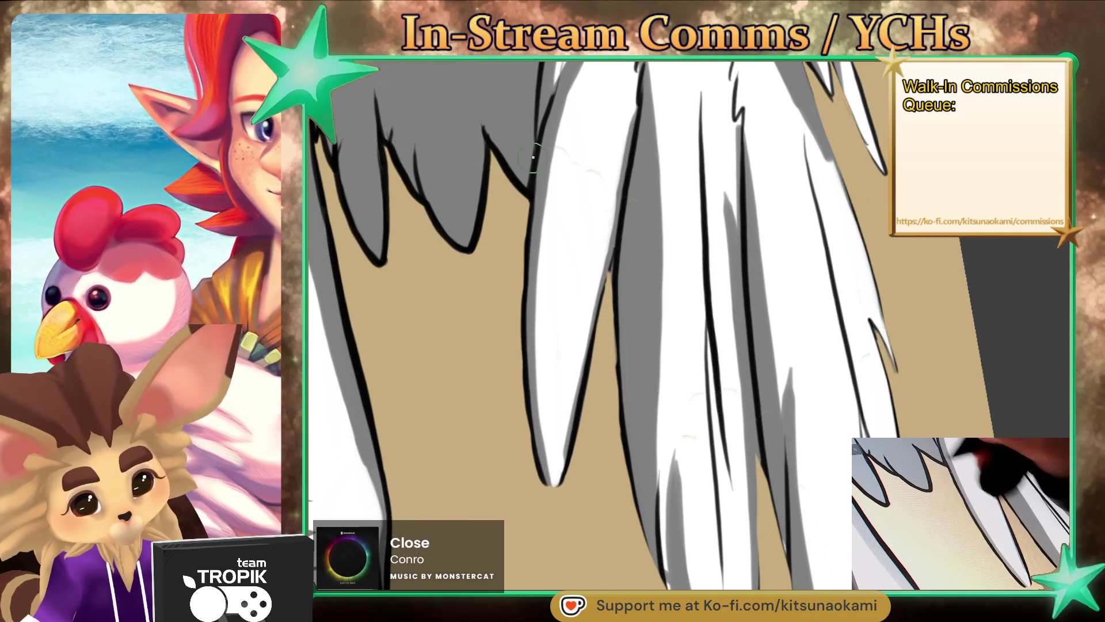
mouse_move(530, 217)
left_mouse_down()
mouse_move(566, 471)
mouse_move(609, 273)
left_mouse_up()
left_click_drag(670, 290, 536, 146)
mouse_move(545, 254)
left_mouse_down()
mouse_move(572, 414)
mouse_move(545, 311)
mouse_move(554, 369)
mouse_move(593, 449)
mouse_move(630, 492)
mouse_move(636, 225)
left_mouse_up()
Step: Undo the bad feather stroke and redraw the left and right outlines down to the tip
key("ctrl+z")
left_click_drag(550, 332, 625, 488)
mouse_move(642, 312)
left_mouse_down()
mouse_move(644, 200)
mouse_move(676, 357)
left_mouse_up()
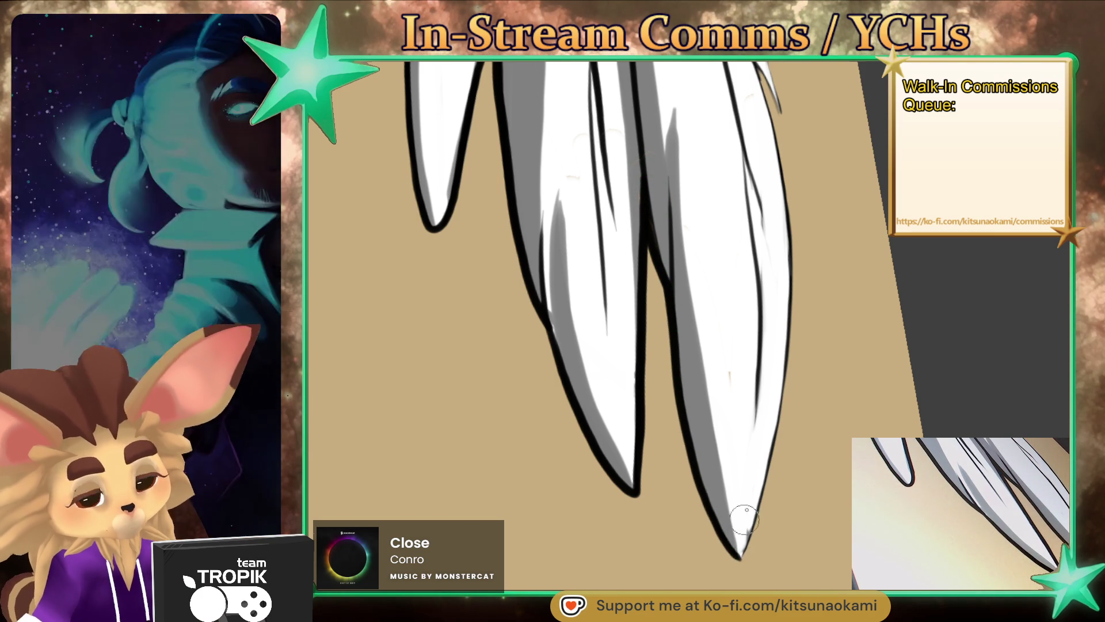
scroll(741, 535, "down", 5)
scroll(808, 486, "up", 5)
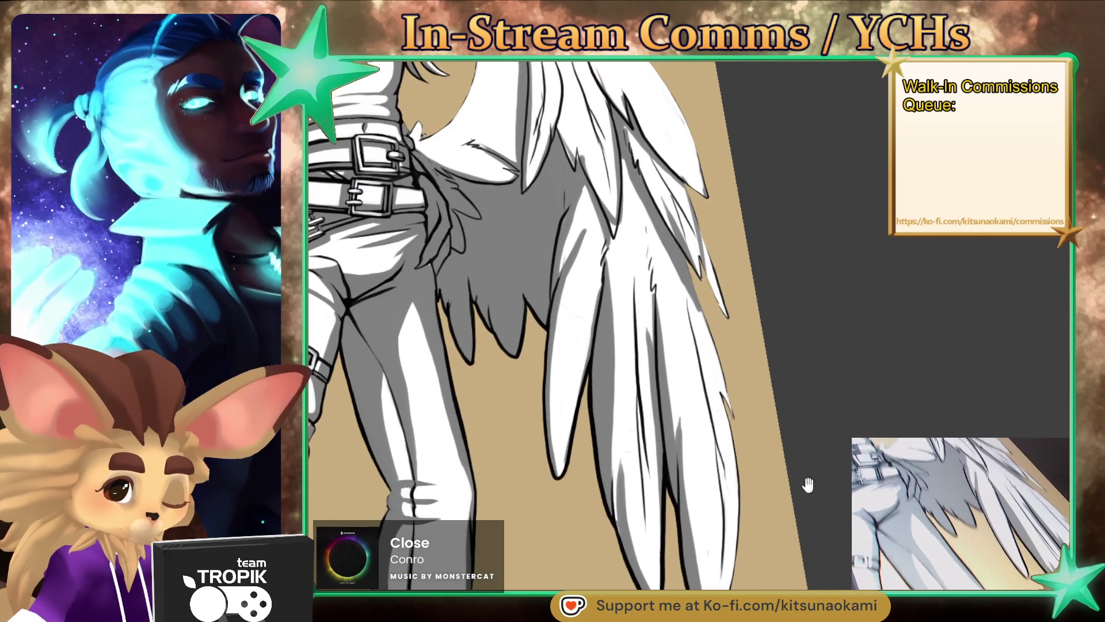
Step: Pick white with the eyedropper and paint over the stray dark line atop the wing feather
left_click_drag(808, 486, 794, 498)
scroll(795, 498, "up", 2)
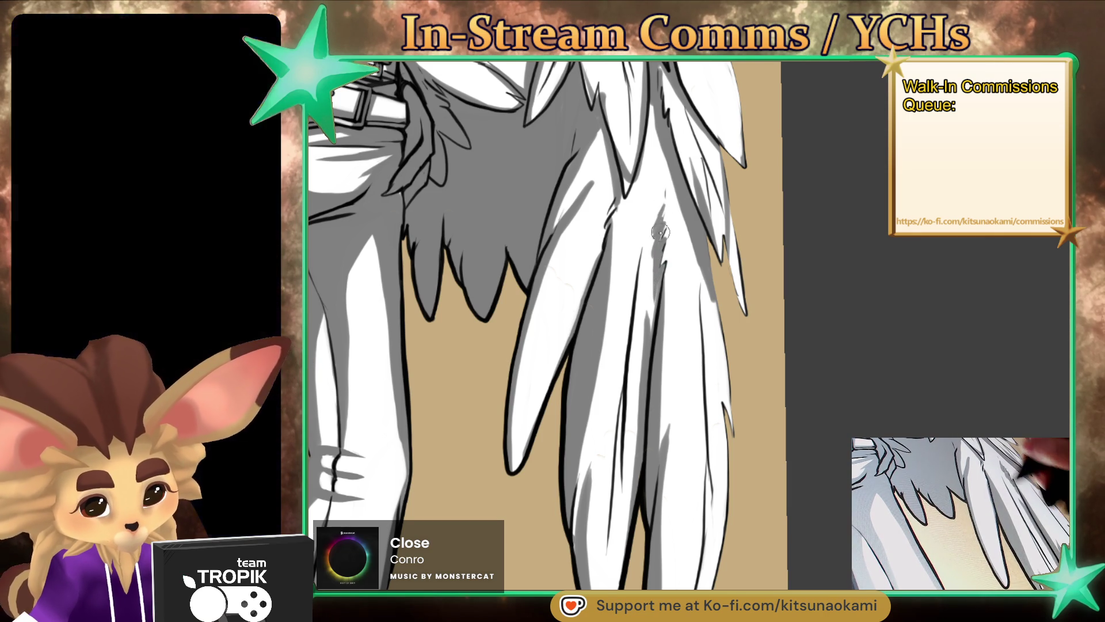
left_click_drag(660, 193, 681, 281)
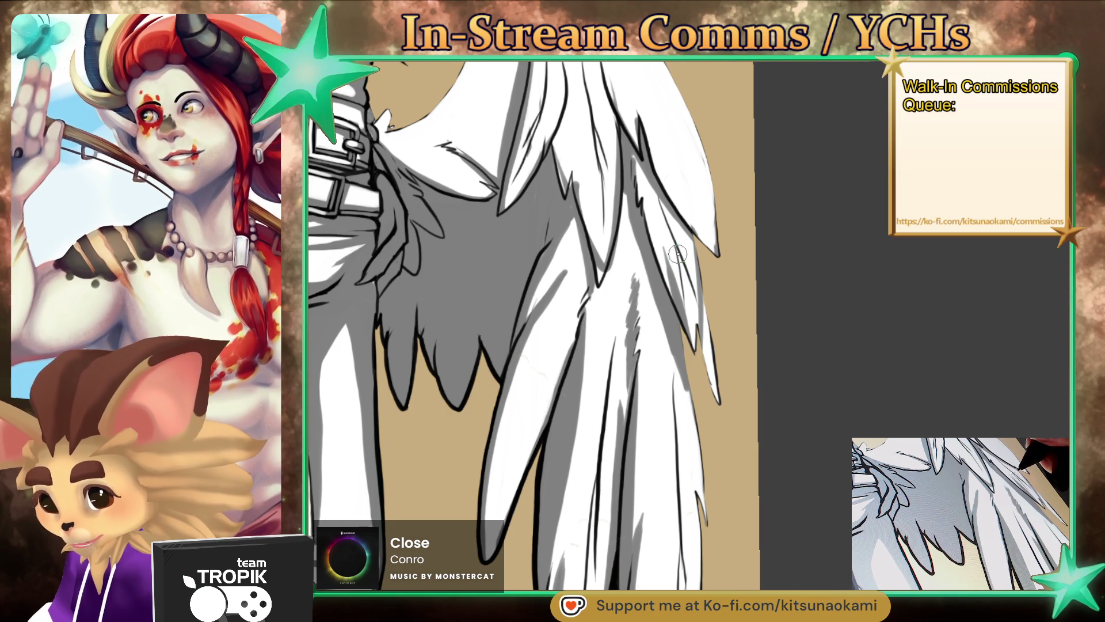
left_click_drag(674, 233, 678, 245)
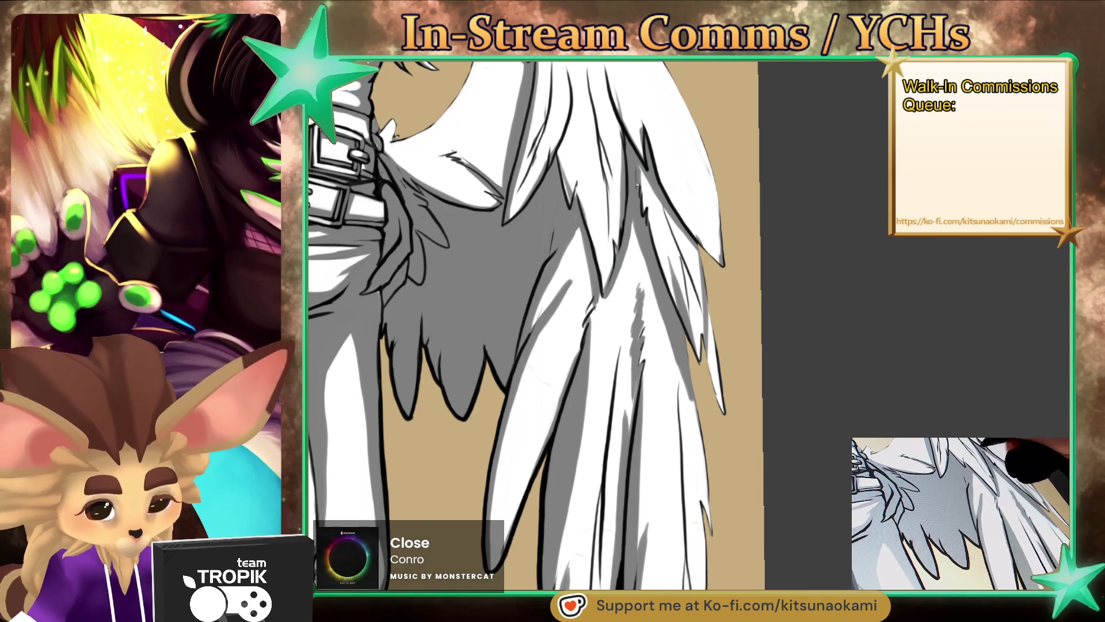
left_click(572, 161, "ctrl")
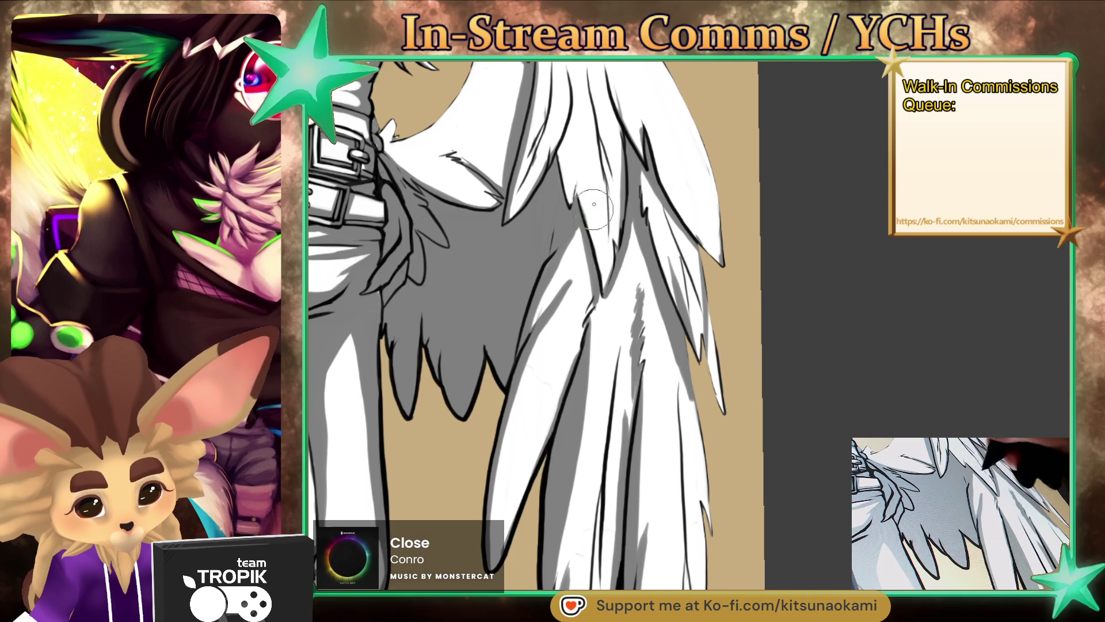
scroll(593, 213, "up", 3)
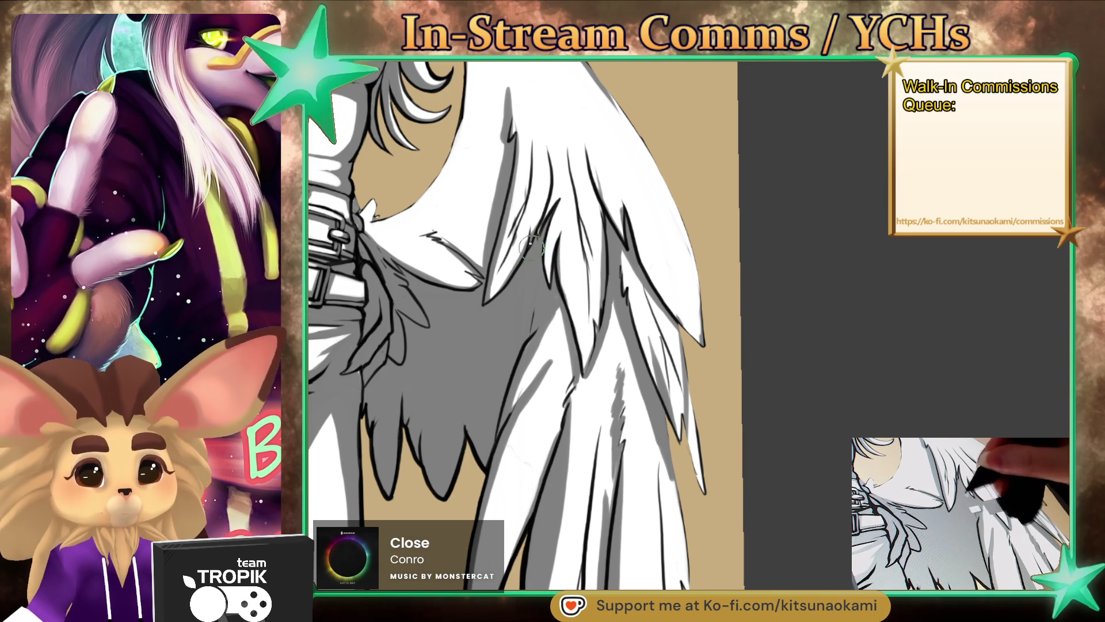
left_click_drag(506, 92, 513, 138)
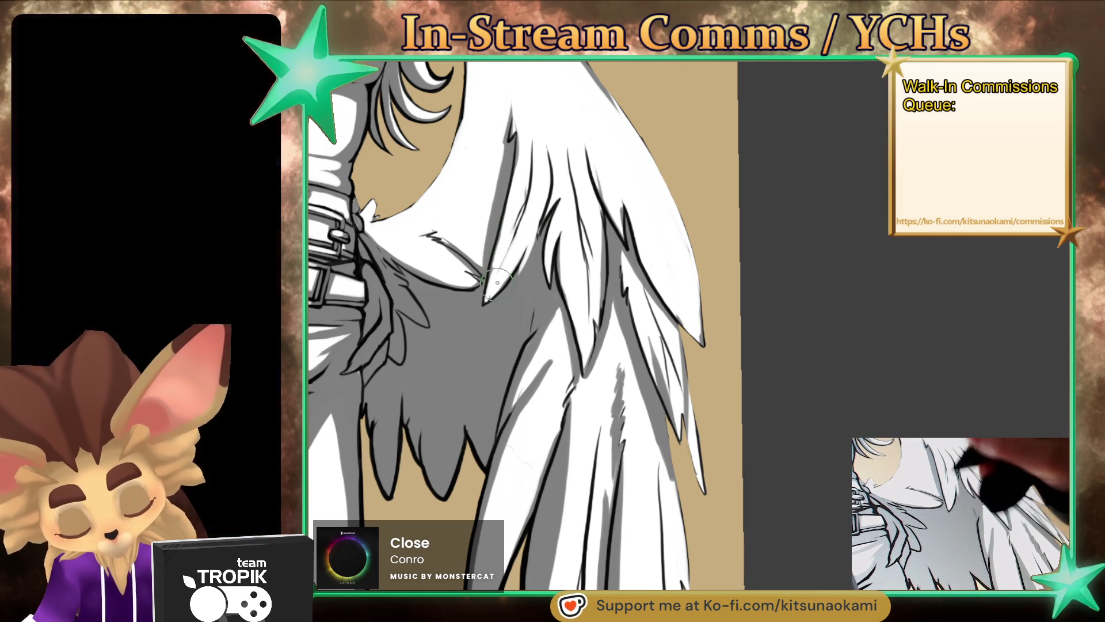
left_click(516, 291, "alt")
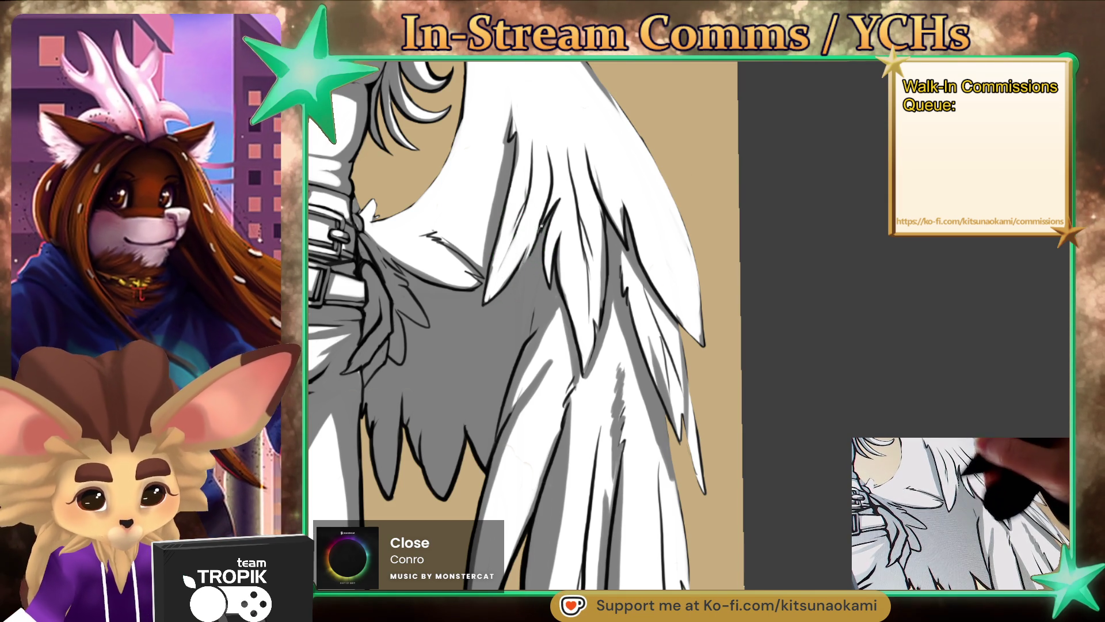
left_click(502, 266, "alt")
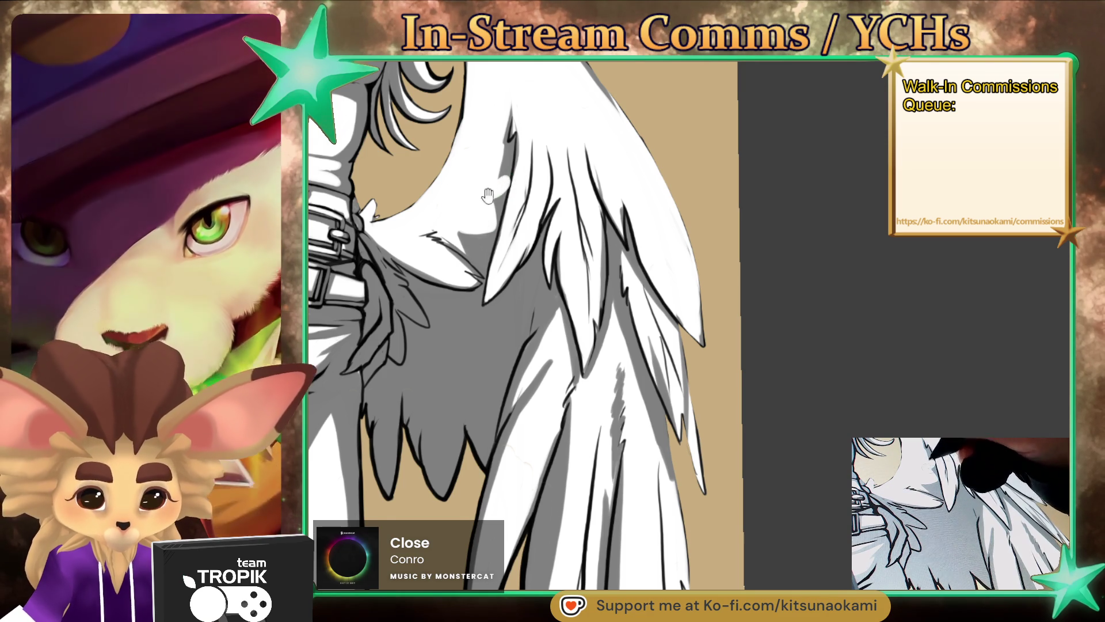
scroll(490, 194, "down", 2)
left_click_drag(490, 194, 496, 310)
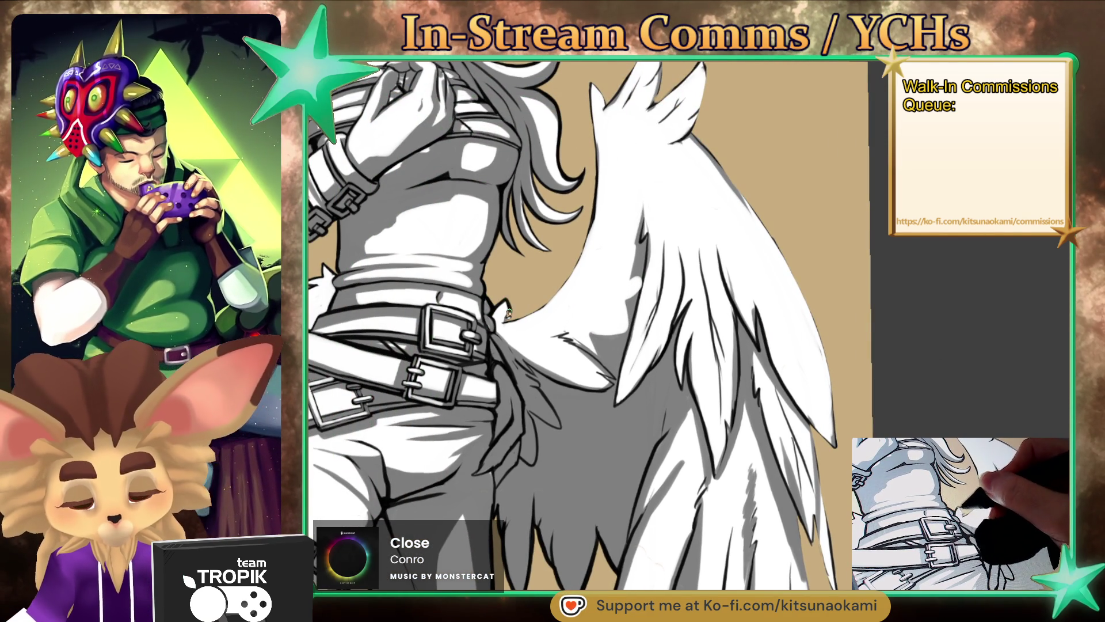
Step: Ink a bold black line along the wing's left edge up to its top
left_click_drag(512, 320, 590, 94)
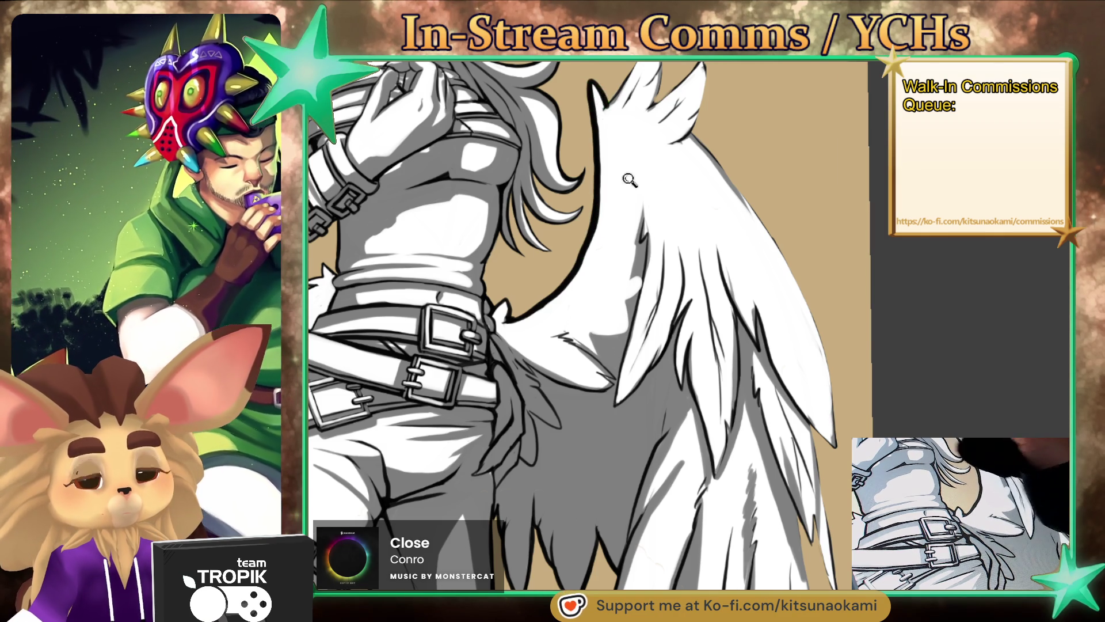
scroll(626, 162, "down", 5)
scroll(626, 161, "up", 5)
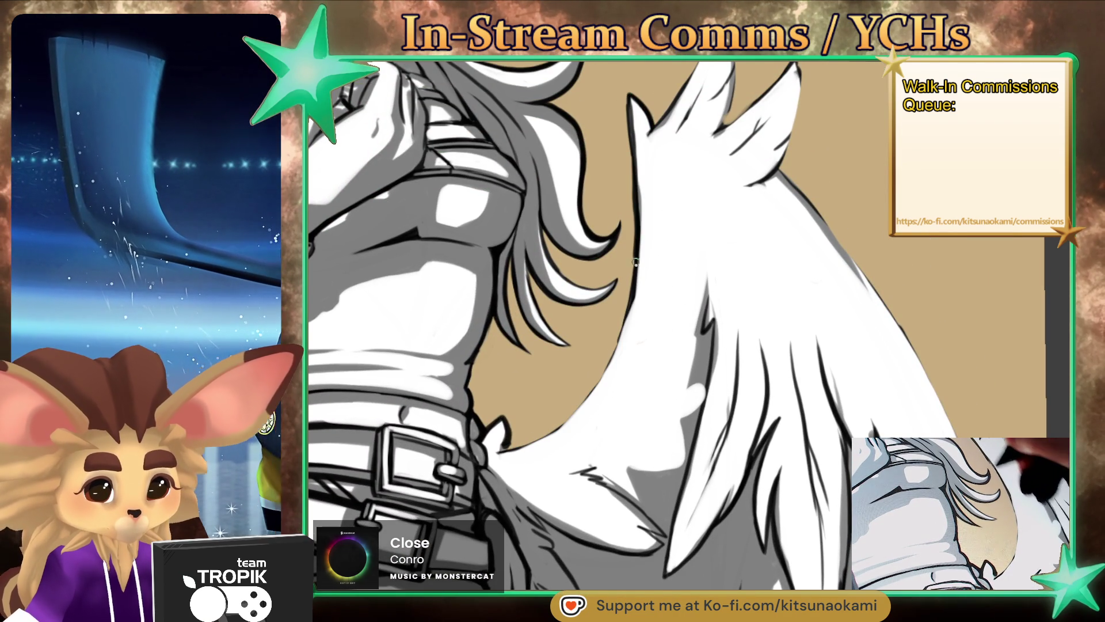
left_click_drag(613, 357, 560, 426)
scroll(504, 450, "down", 5)
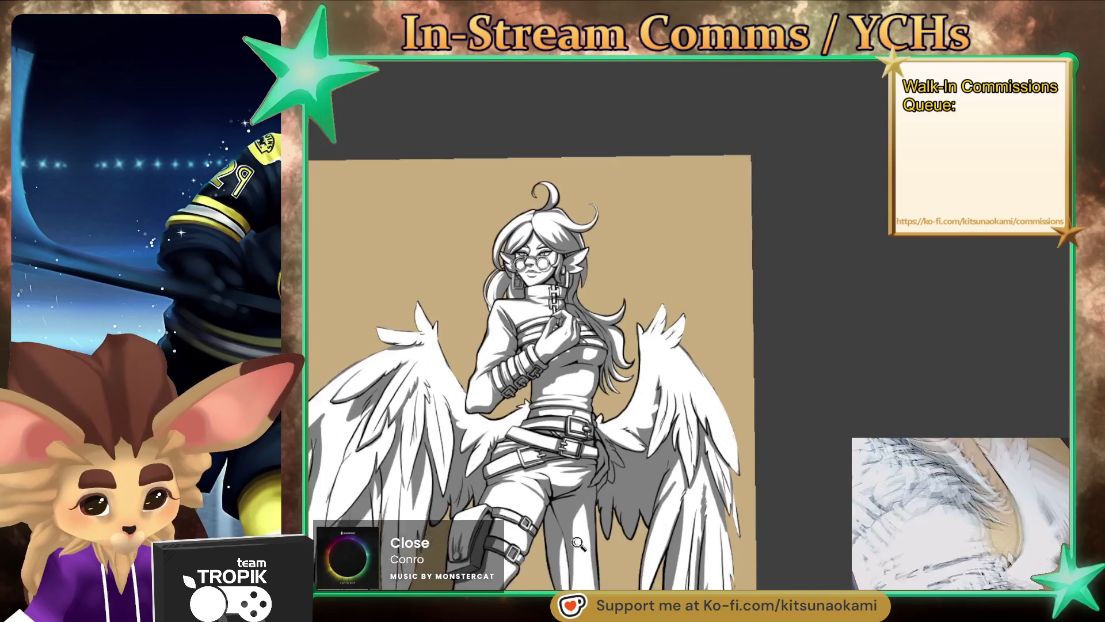
scroll(389, 258, "up", 5)
Step: Thicken the pointed ear's left outline, then fit the whole winged figure on screen
left_click_drag(389, 259, 453, 295)
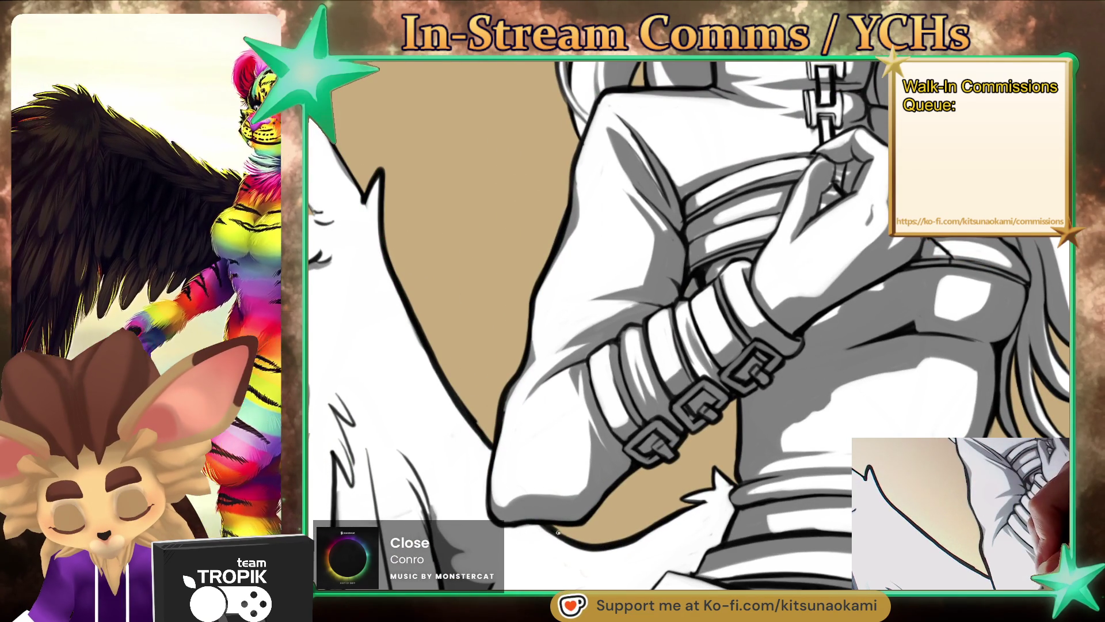
mouse_move(650, 486)
left_mouse_down()
mouse_move(726, 479)
mouse_move(734, 490)
left_mouse_up()
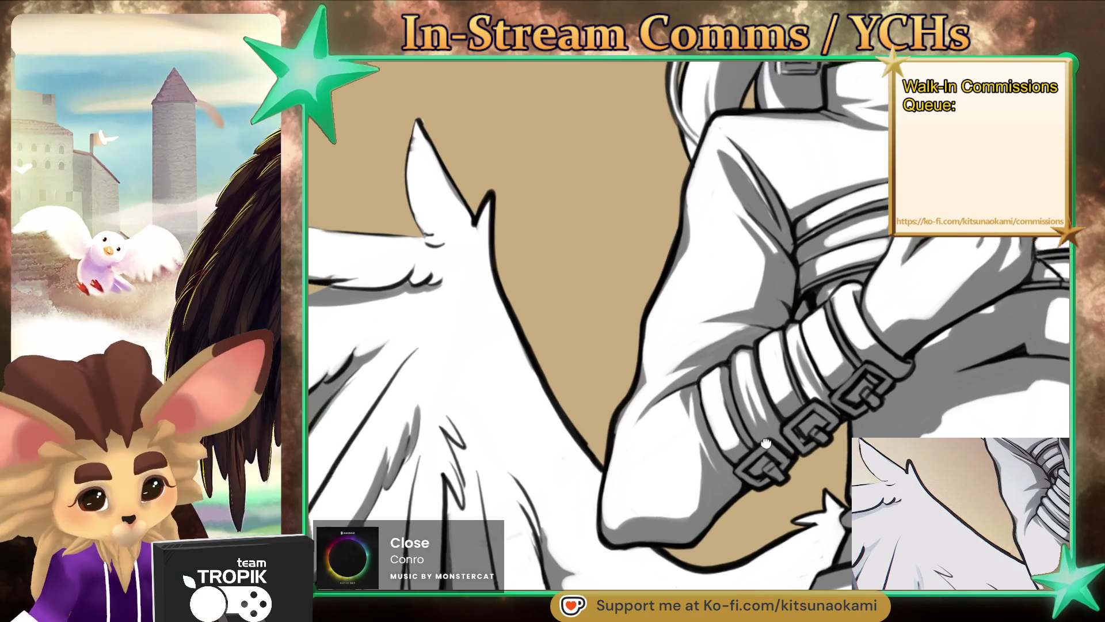
left_click_drag(735, 415, 795, 476)
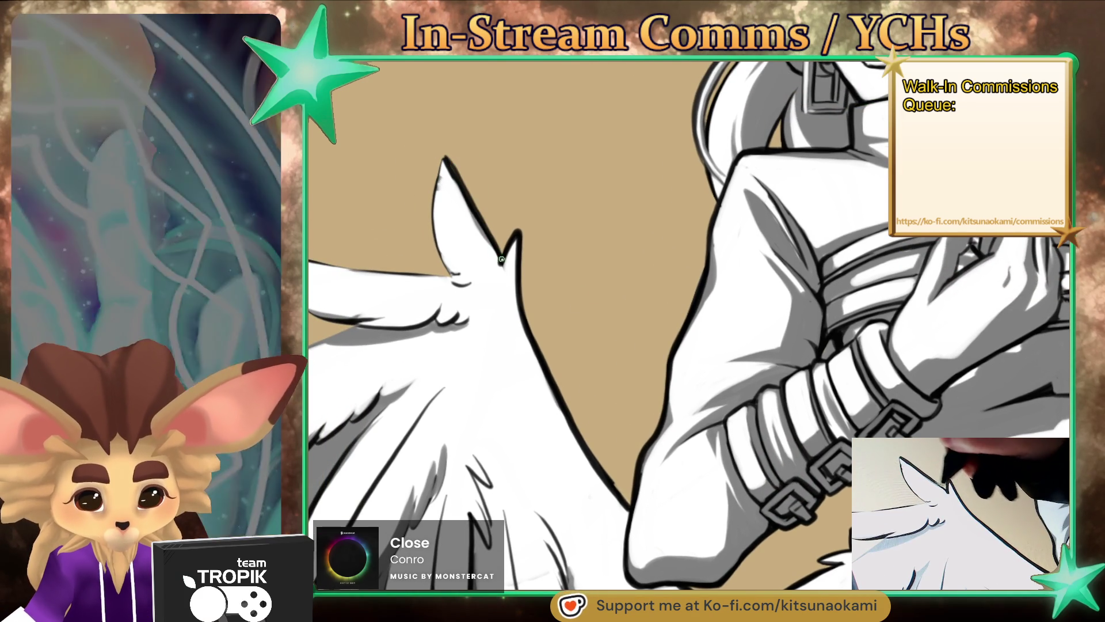
left_click_drag(444, 160, 449, 270)
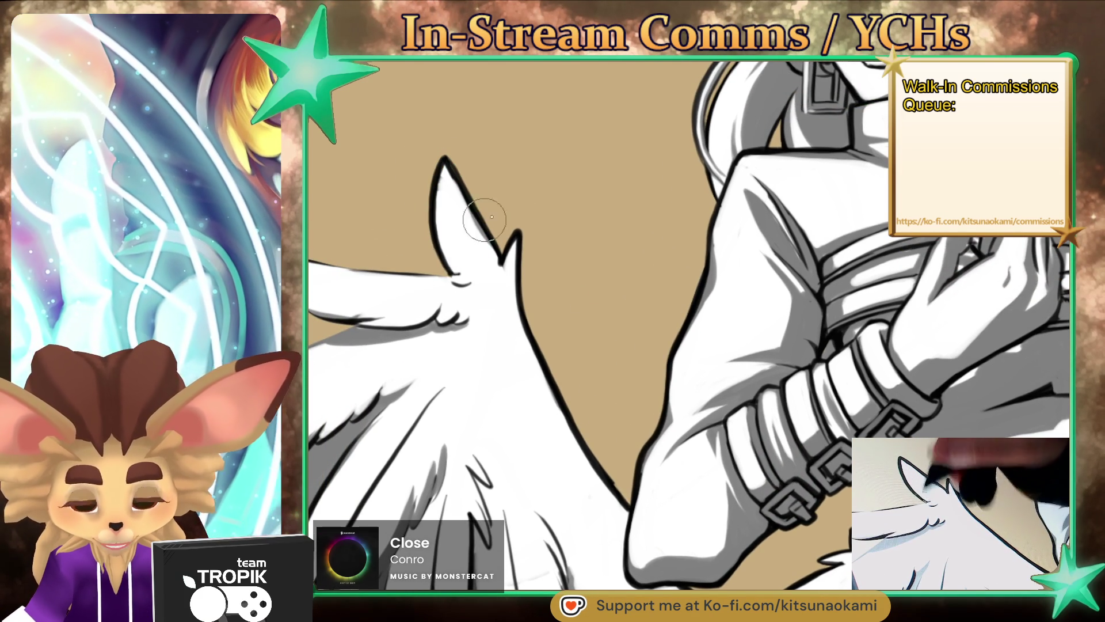
key("ctrl+0")
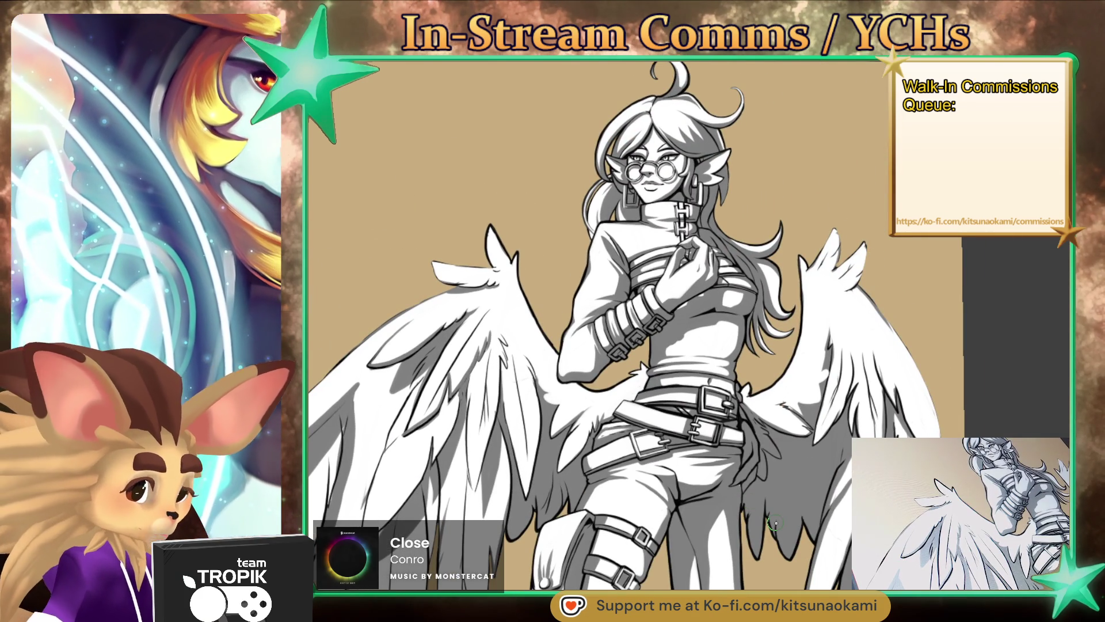
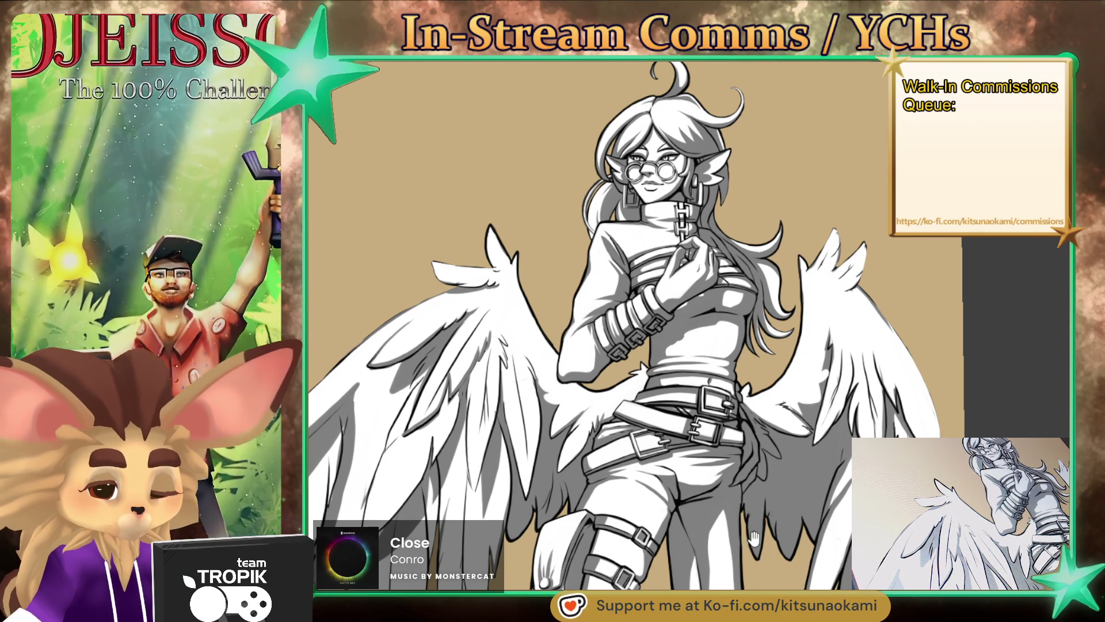
Step: Lighten the grey shading along a wing feather's left edge
left_click_drag(753, 539, 770, 497)
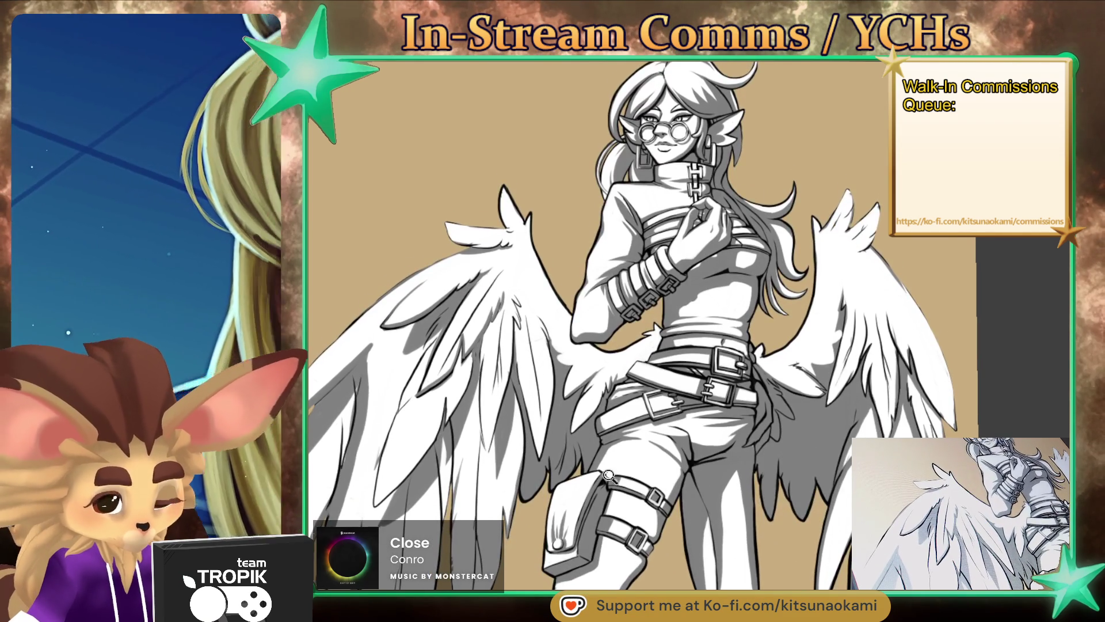
left_click_drag(614, 483, 569, 364)
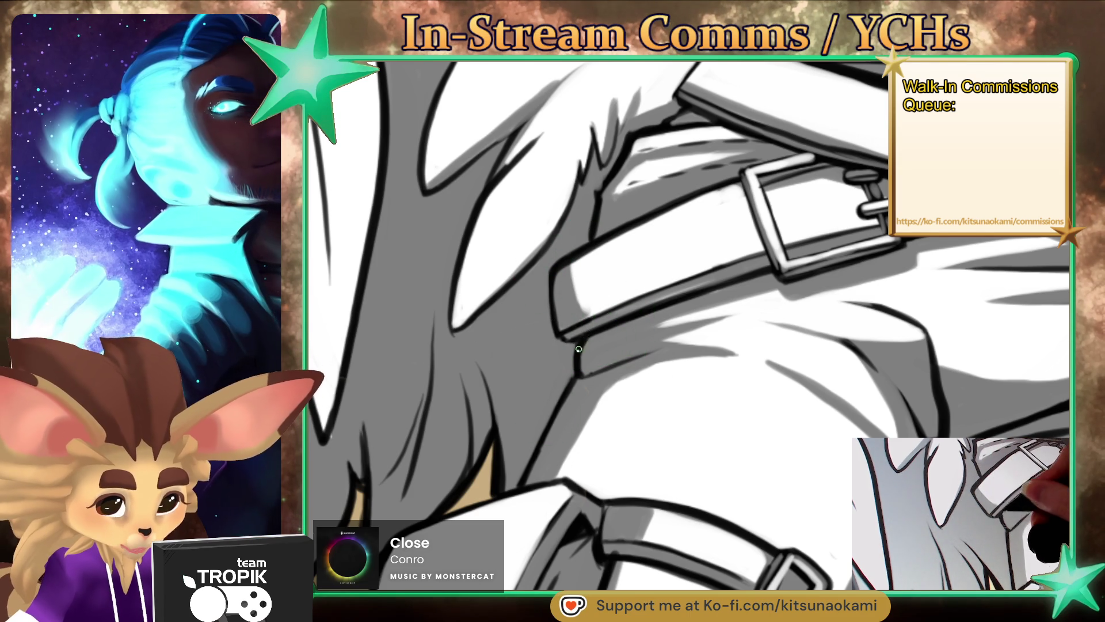
scroll(581, 345, "down", 5)
scroll(619, 219, "up", 5)
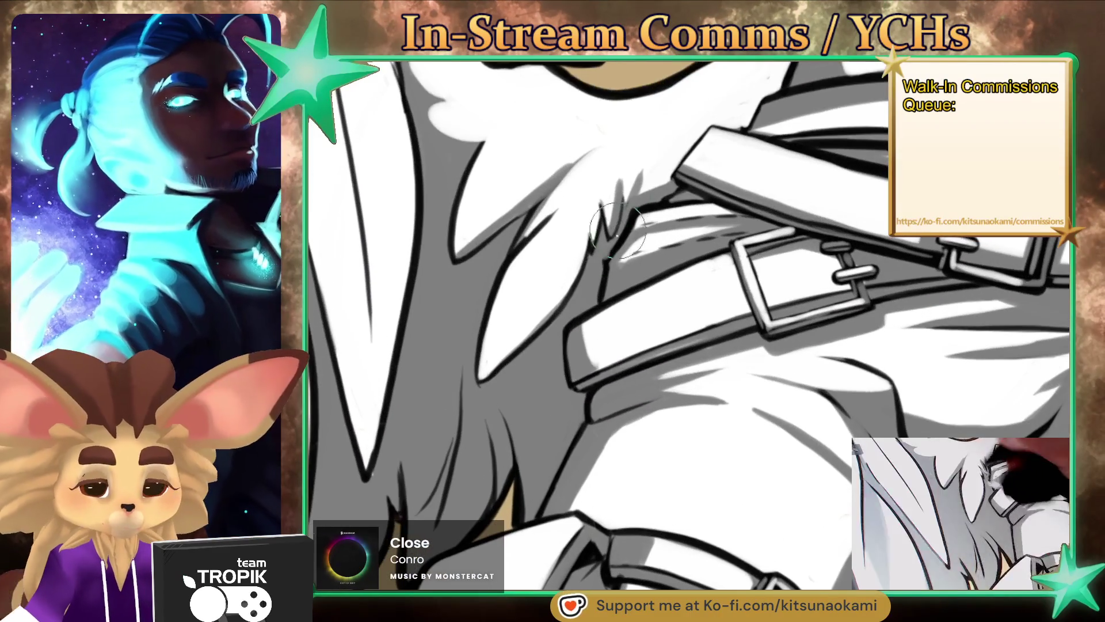
scroll(619, 219, "down", 5)
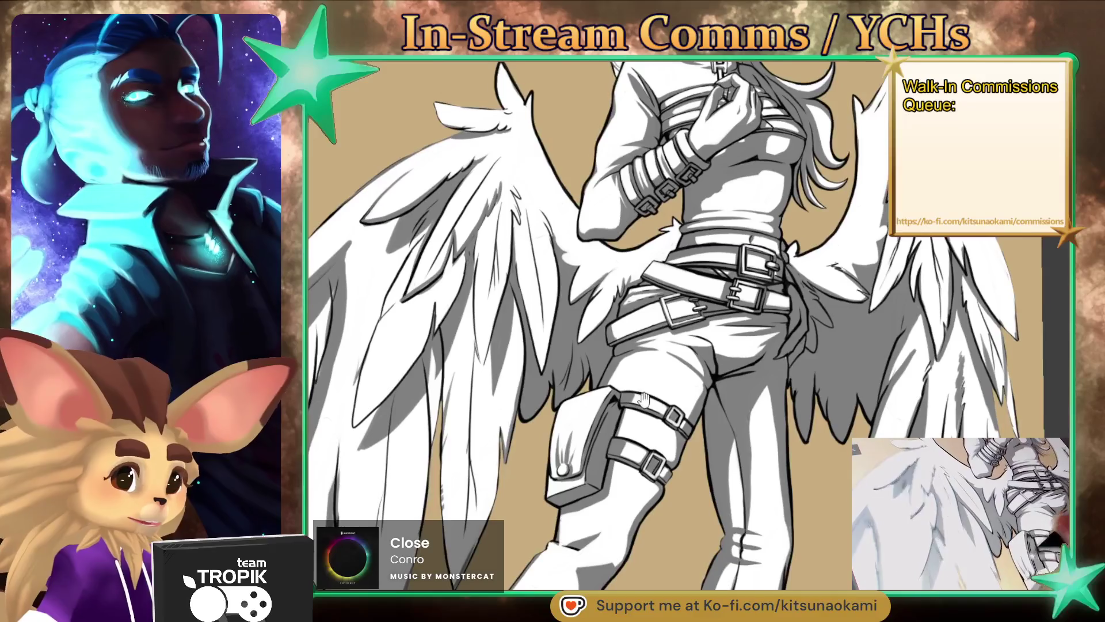
left_click_drag(631, 403, 616, 425)
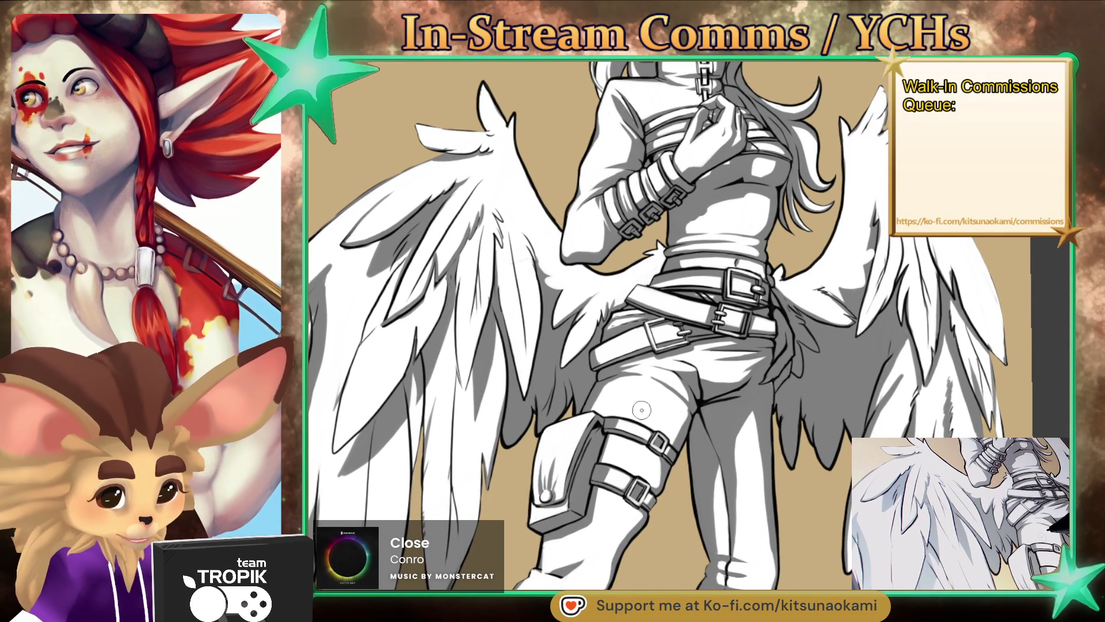
scroll(784, 300, "up", 5)
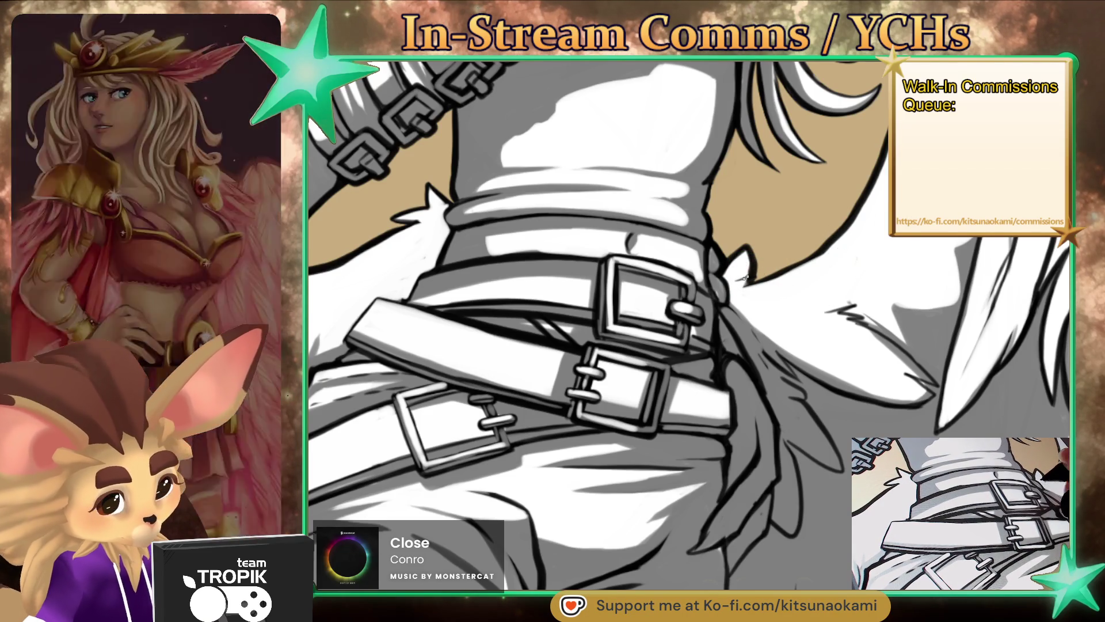
scroll(743, 279, "down", 3)
scroll(472, 224, "up", 3)
scroll(472, 224, "up", 1)
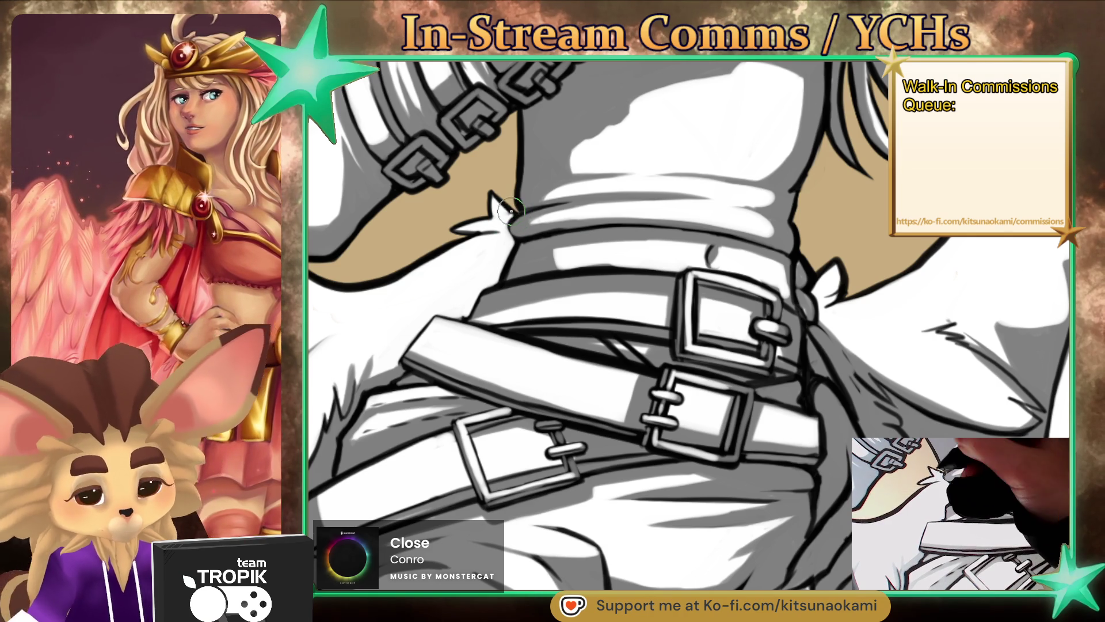
key("ctrl+0")
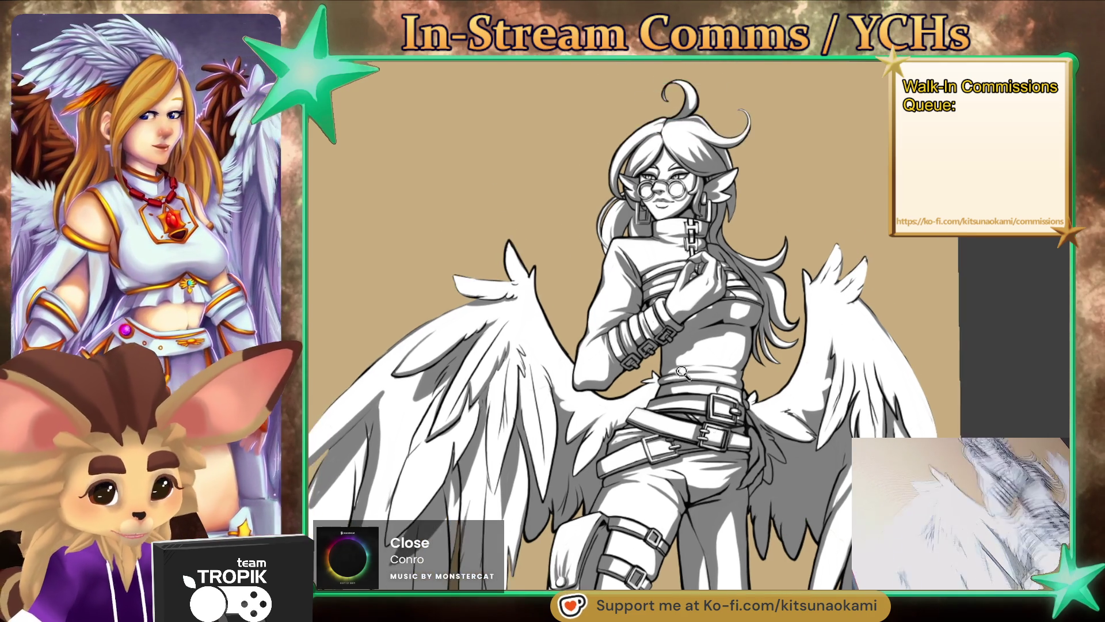
mouse_move(752, 455)
left_mouse_down()
mouse_move(533, 187)
mouse_move(638, 304)
left_mouse_up()
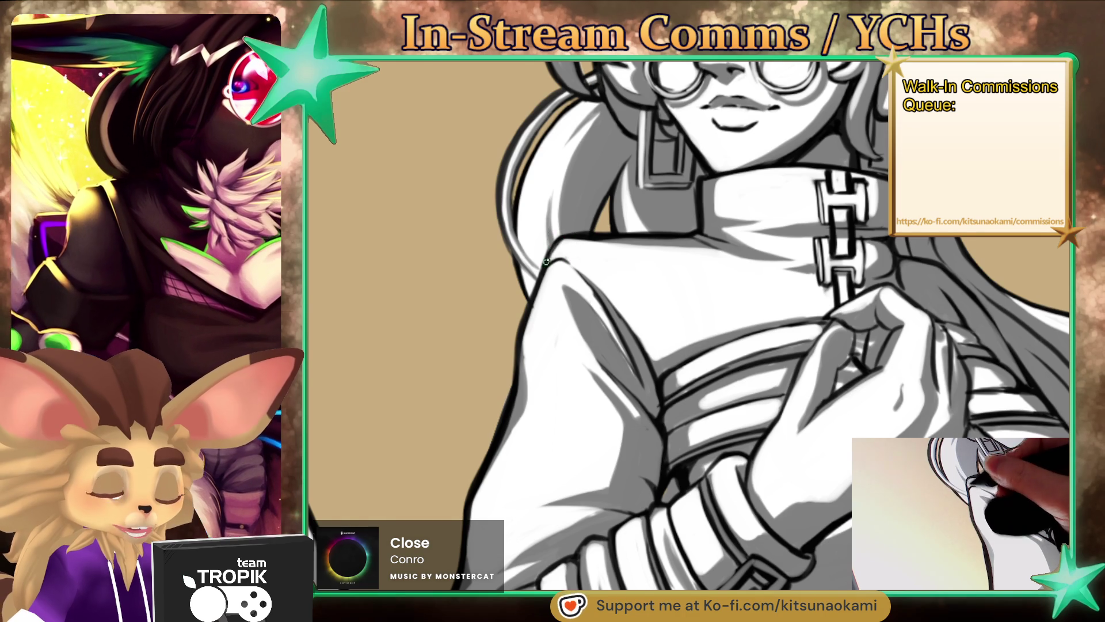
scroll(550, 294, "down", 5)
left_click_drag(571, 478, 706, 399)
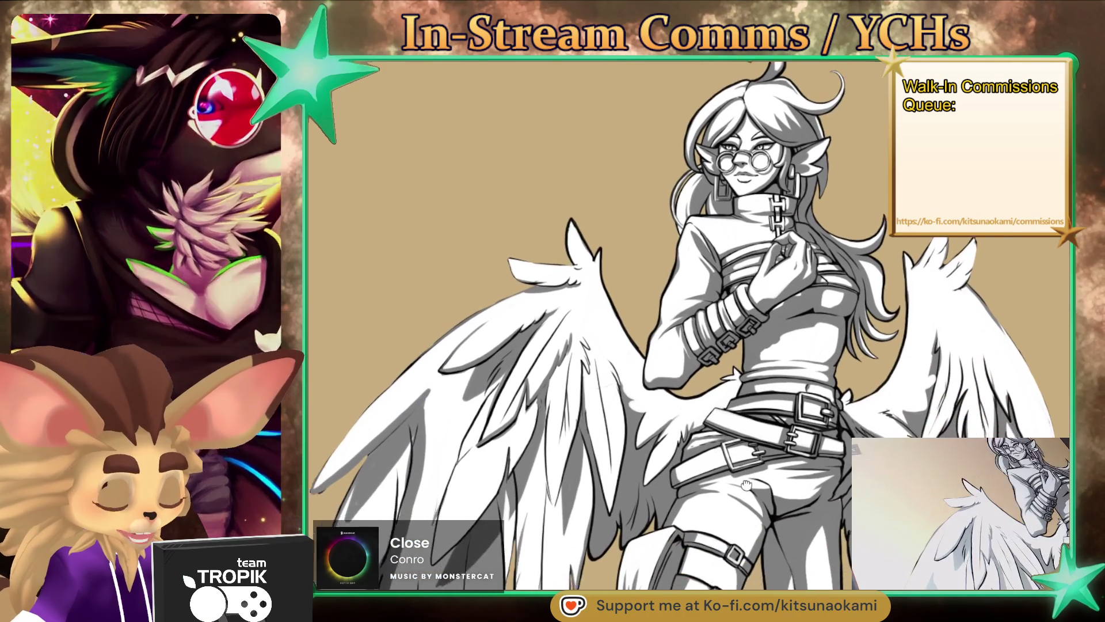
scroll(706, 399, "up", 5)
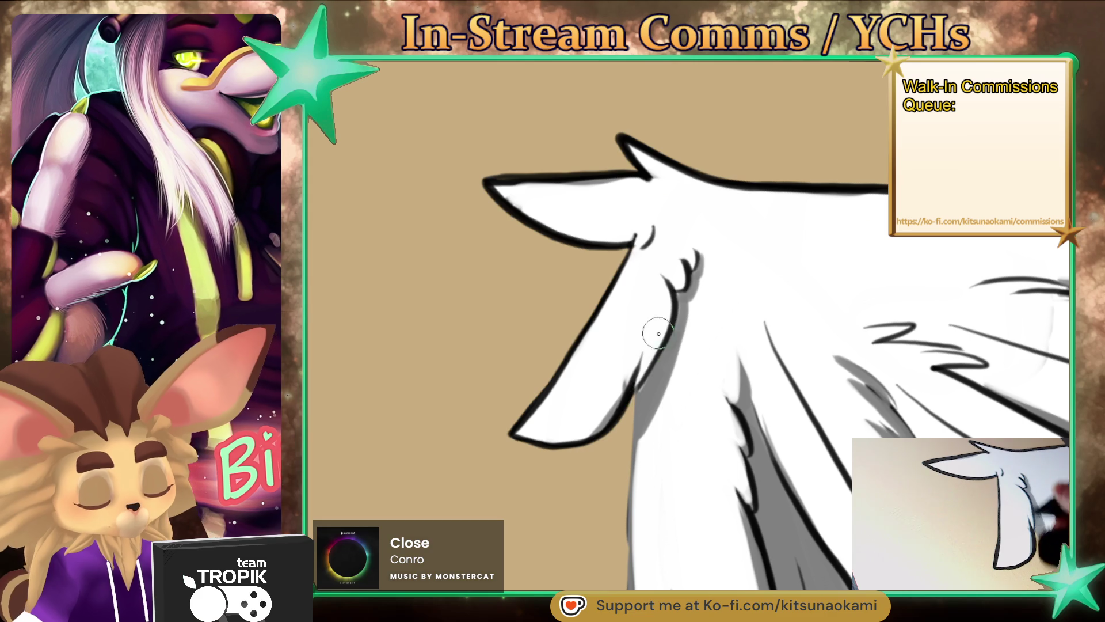
scroll(656, 264, "down", 3)
scroll(556, 121, "down", 3)
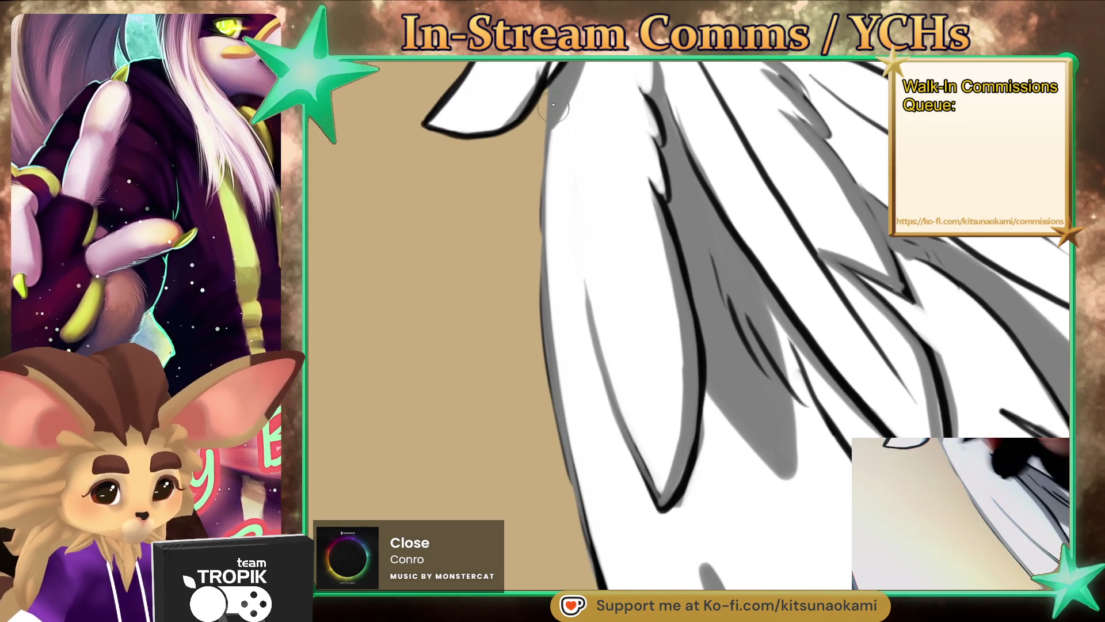
left_click_drag(555, 413, 556, 80)
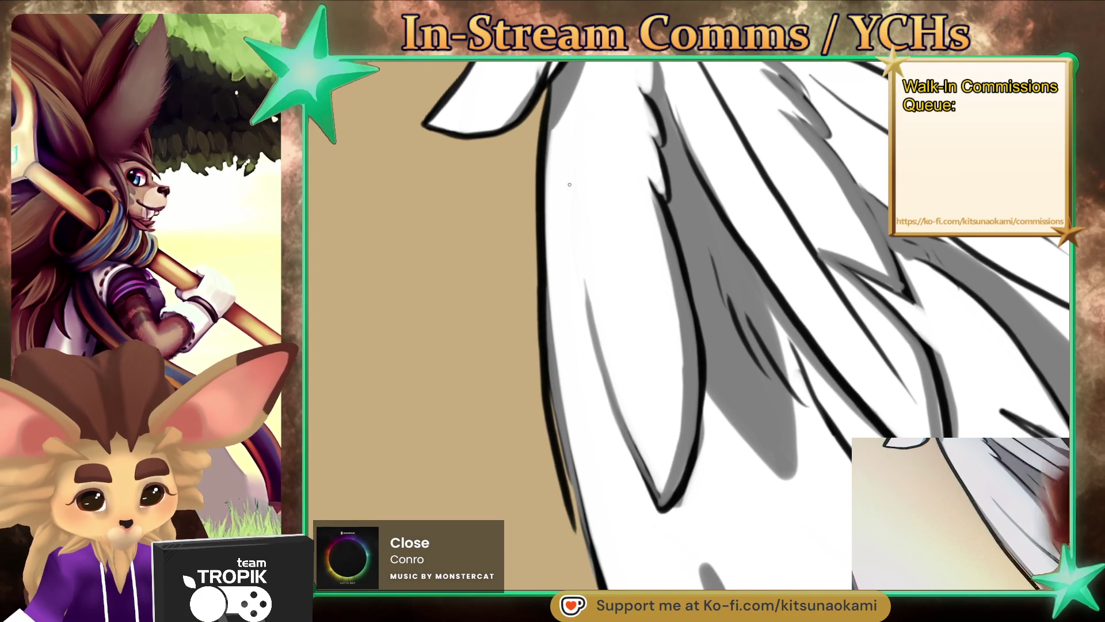
left_click_drag(556, 518, 551, 82)
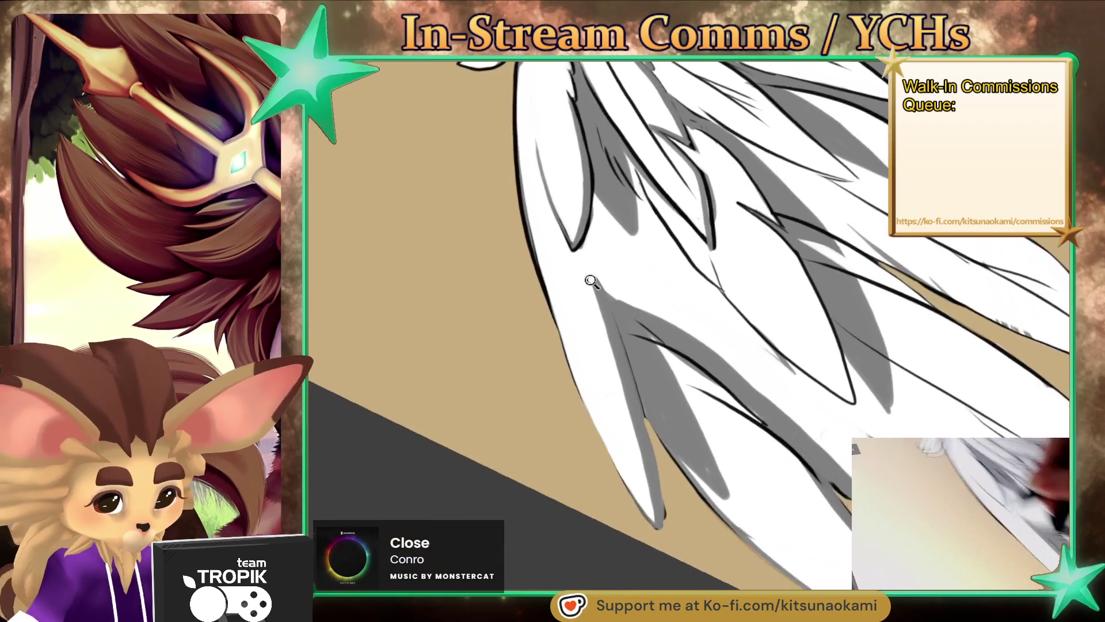
Step: Redraw the feather's black outline along its upper-left and lower edges to the tip
left_click_drag(592, 278, 470, 154)
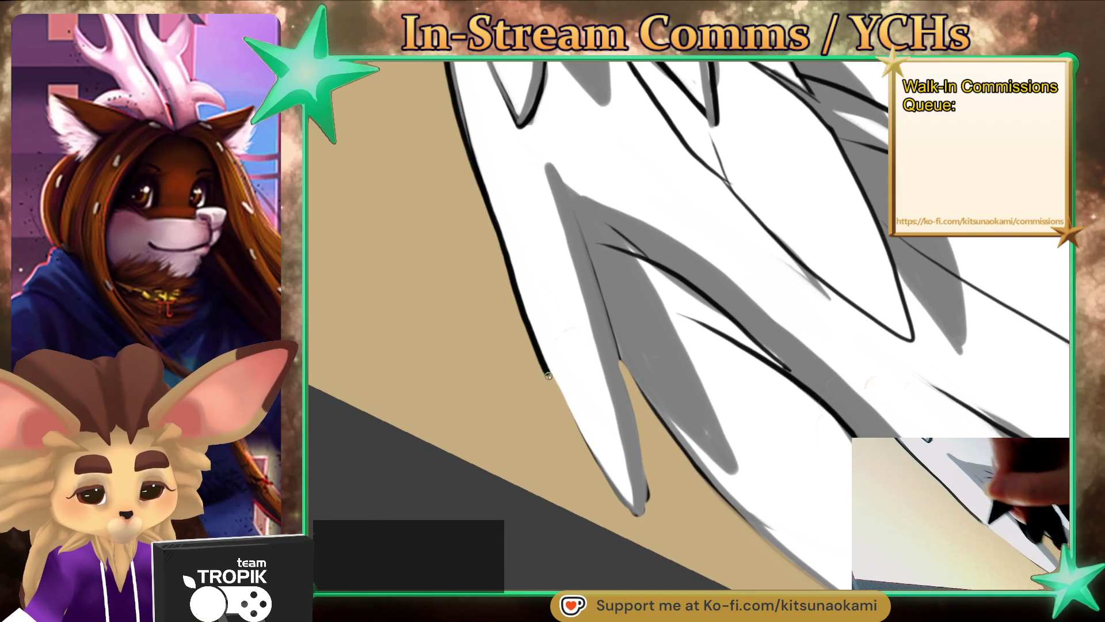
left_click_drag(631, 512, 505, 244)
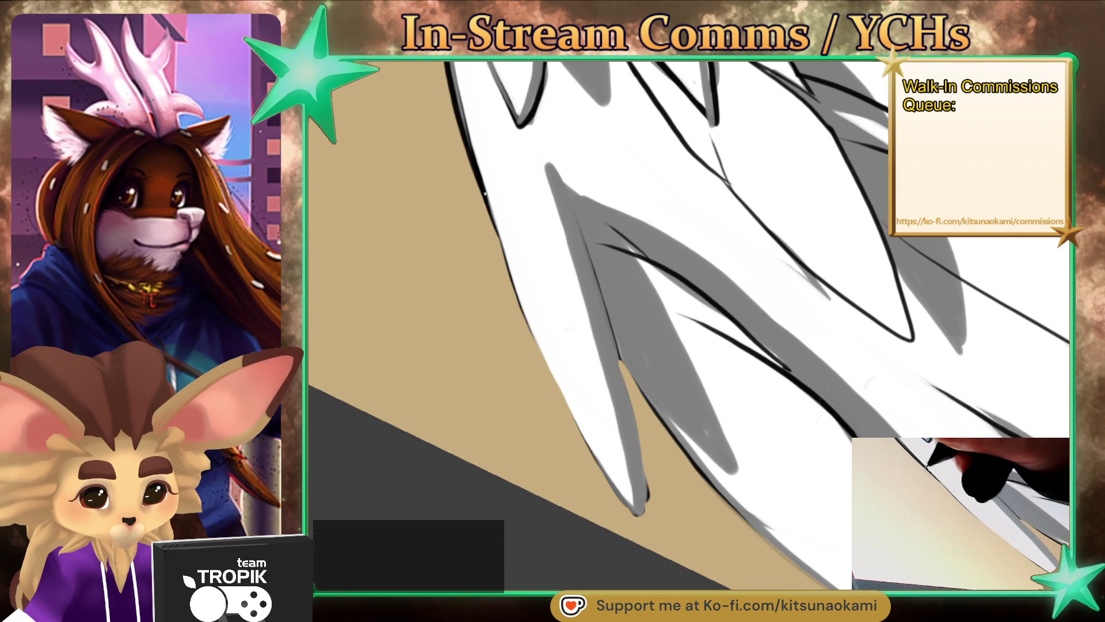
mouse_move(485, 193)
left_mouse_down()
mouse_move(629, 509)
mouse_move(647, 478)
left_mouse_up()
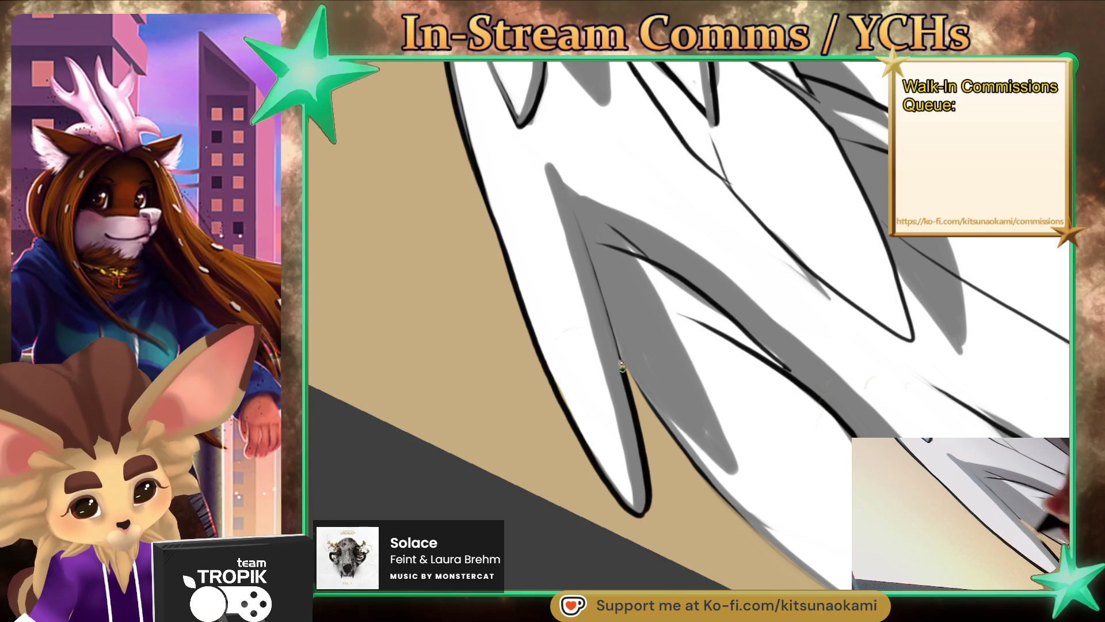
left_click_drag(535, 451, 648, 316)
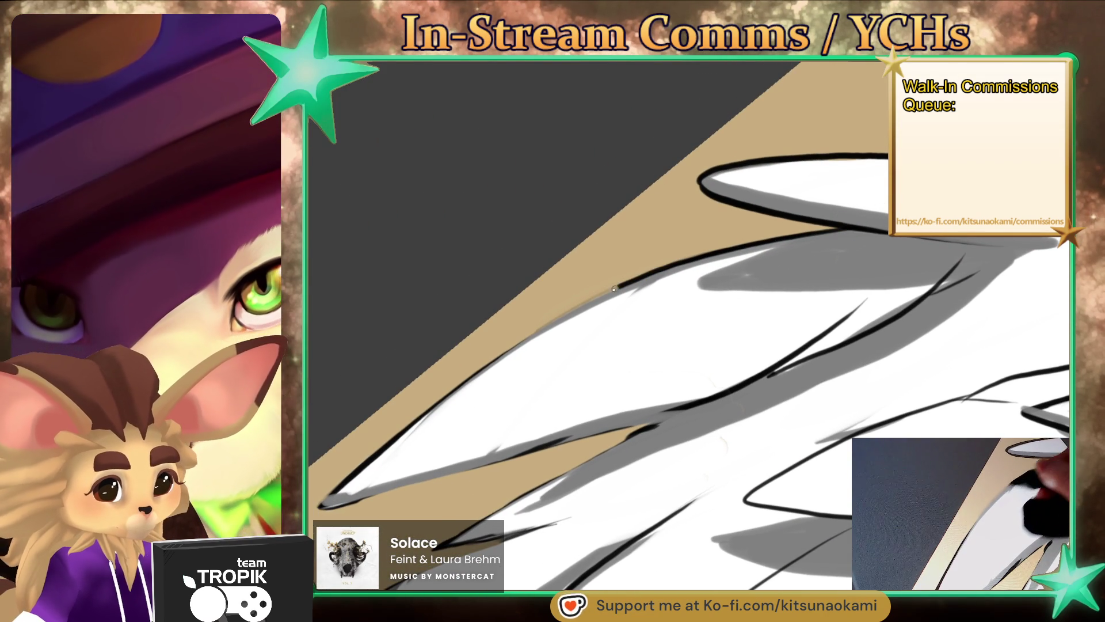
left_click_drag(623, 284, 323, 502)
left_click_drag(538, 391, 585, 280)
left_click_drag(400, 384, 711, 302)
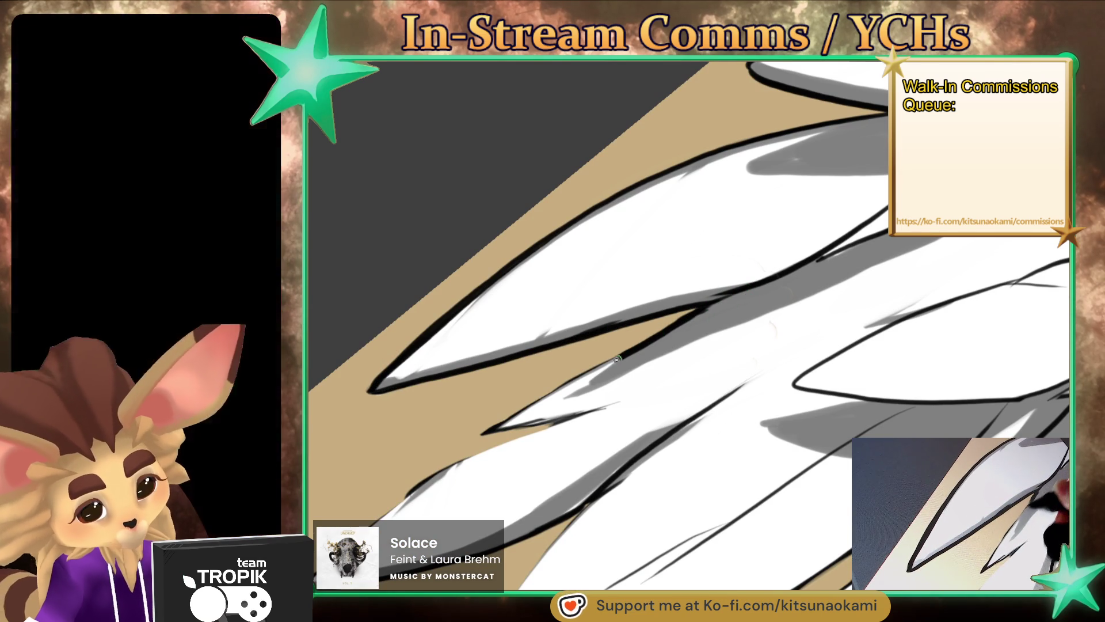
left_click_drag(631, 352, 561, 392)
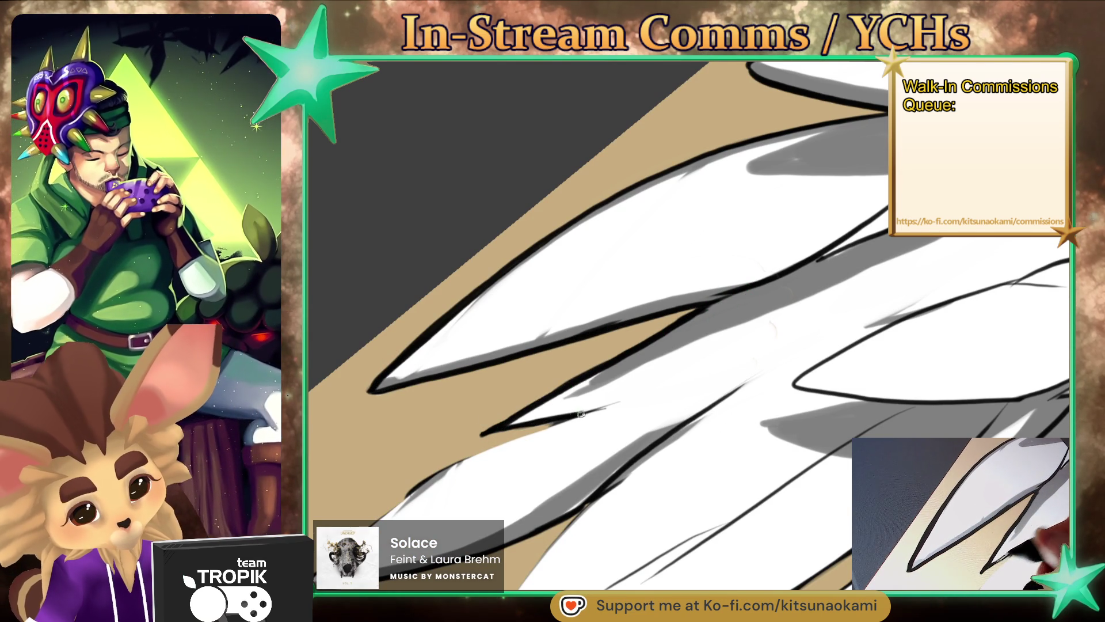
Step: Darken the lower feather spike's edge, brighten its grey shading, and ink another feather edge
mouse_move(341, 591)
left_mouse_down()
mouse_move(443, 508)
mouse_move(632, 451)
left_mouse_up()
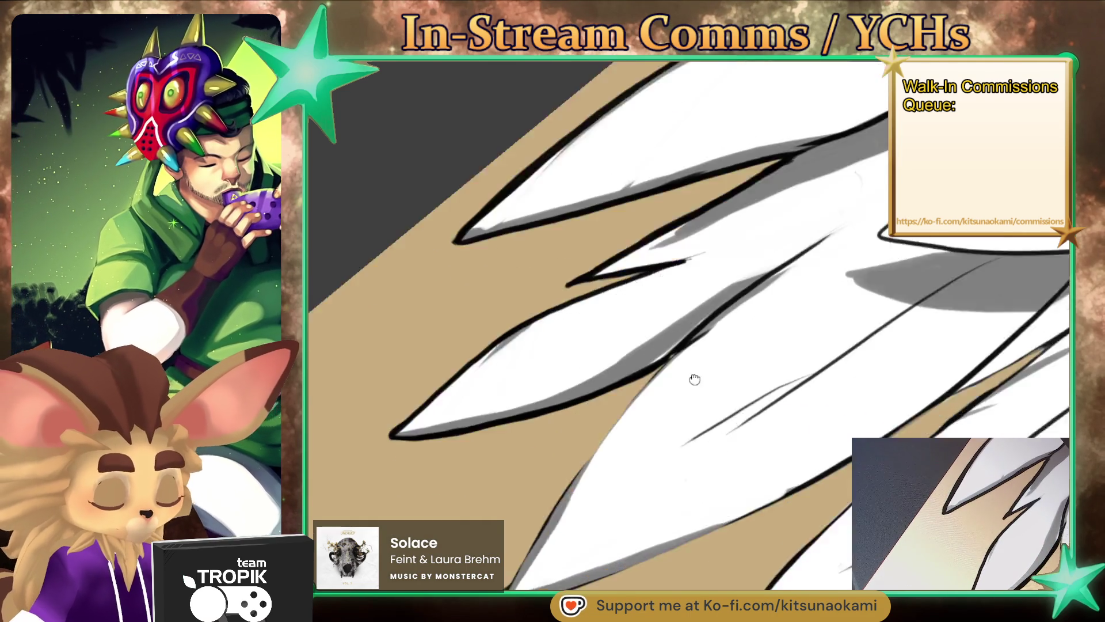
mouse_move(693, 377)
left_mouse_down()
mouse_move(712, 511)
mouse_move(526, 320)
mouse_move(526, 350)
left_mouse_up()
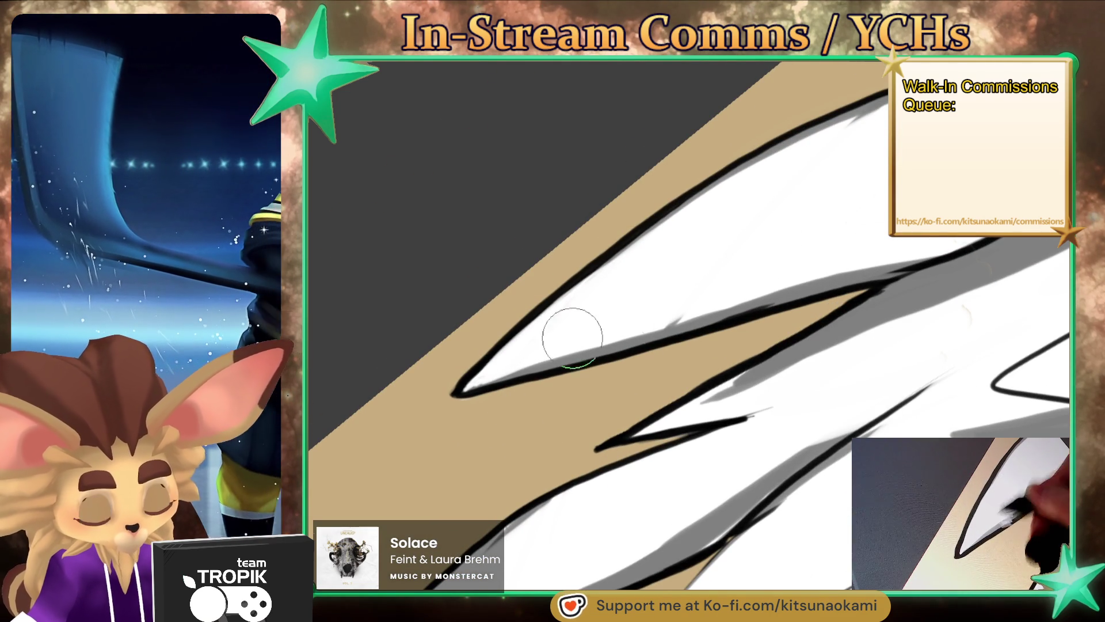
left_click_drag(610, 339, 708, 309)
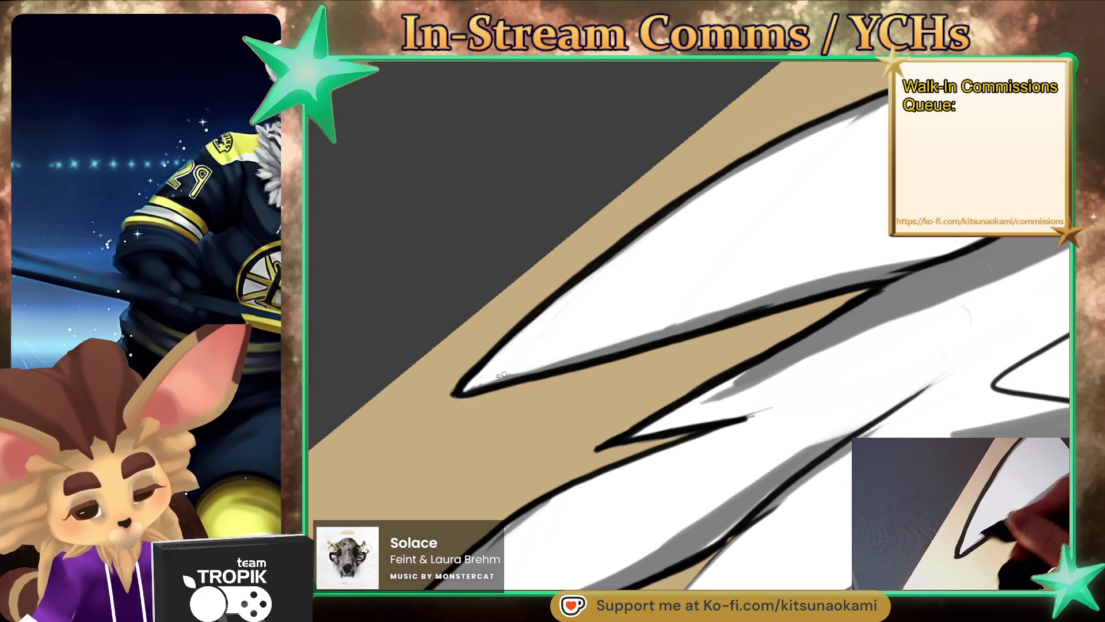
scroll(576, 331, "down", 5)
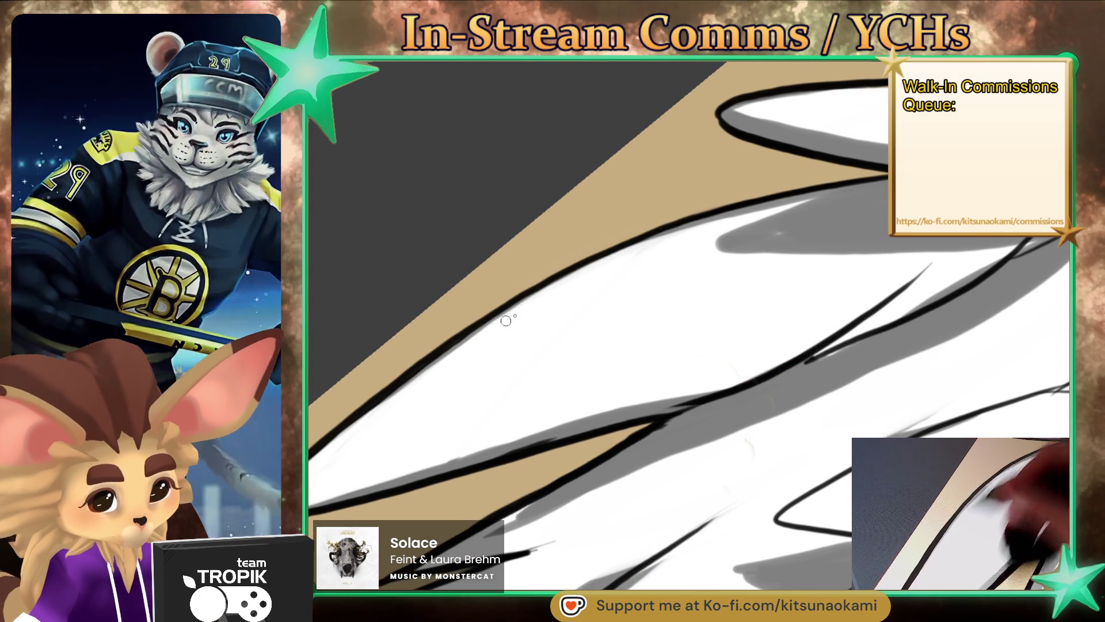
scroll(678, 323, "up", 3)
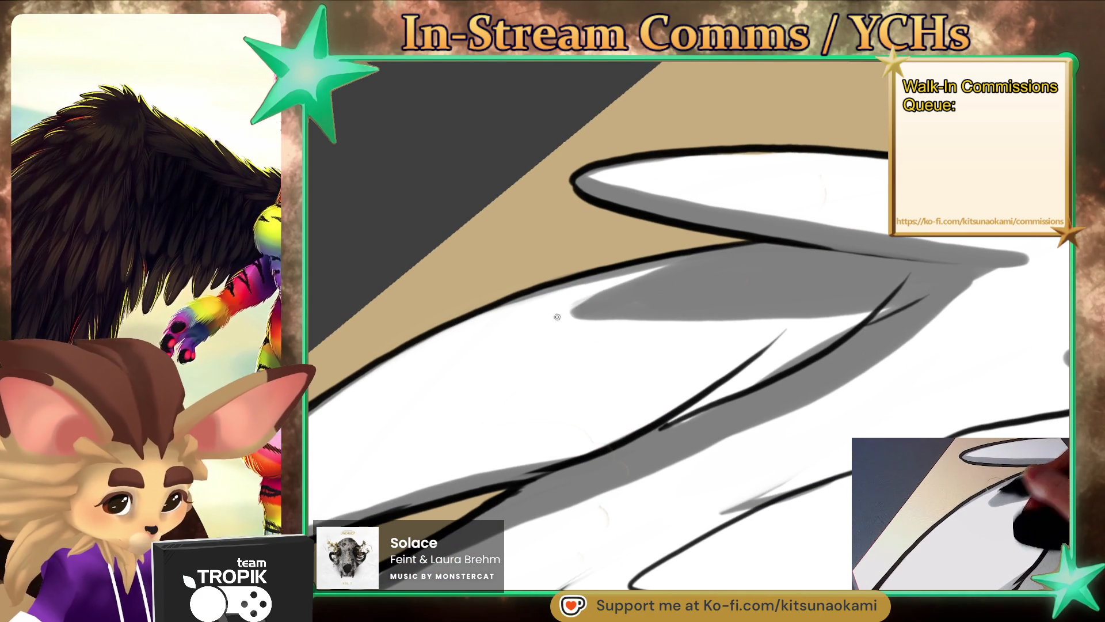
scroll(649, 440, "down", 3)
scroll(672, 383, "up", 3)
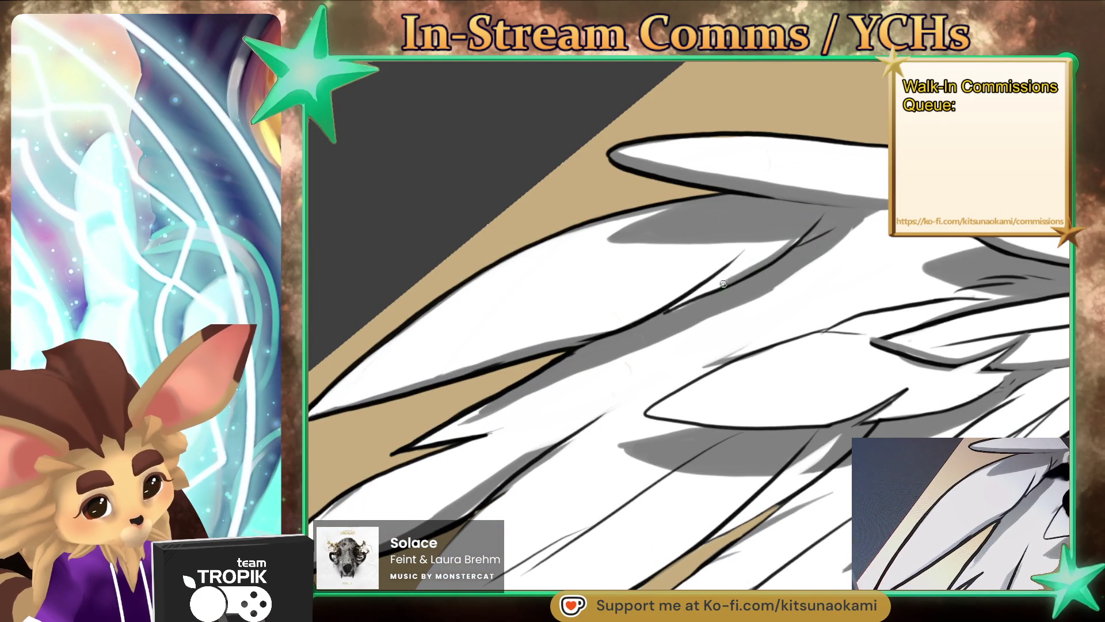
left_click_drag(663, 301, 750, 241)
Step: Lighten the grey shading on a lower wing feather with white
left_click_drag(647, 318, 719, 223)
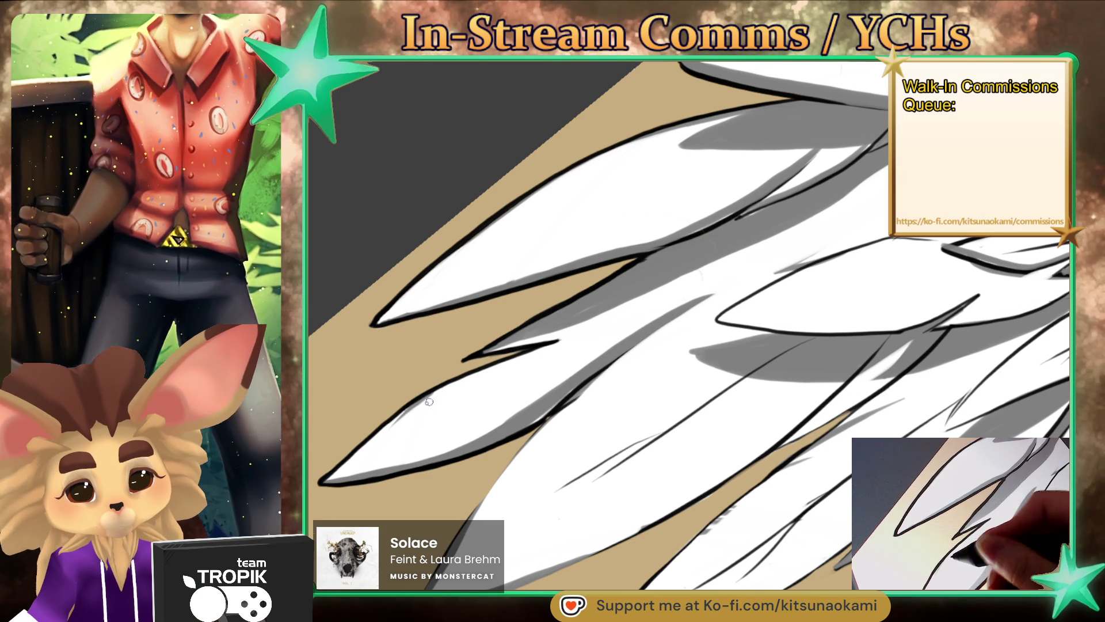
scroll(524, 395, "right", 3)
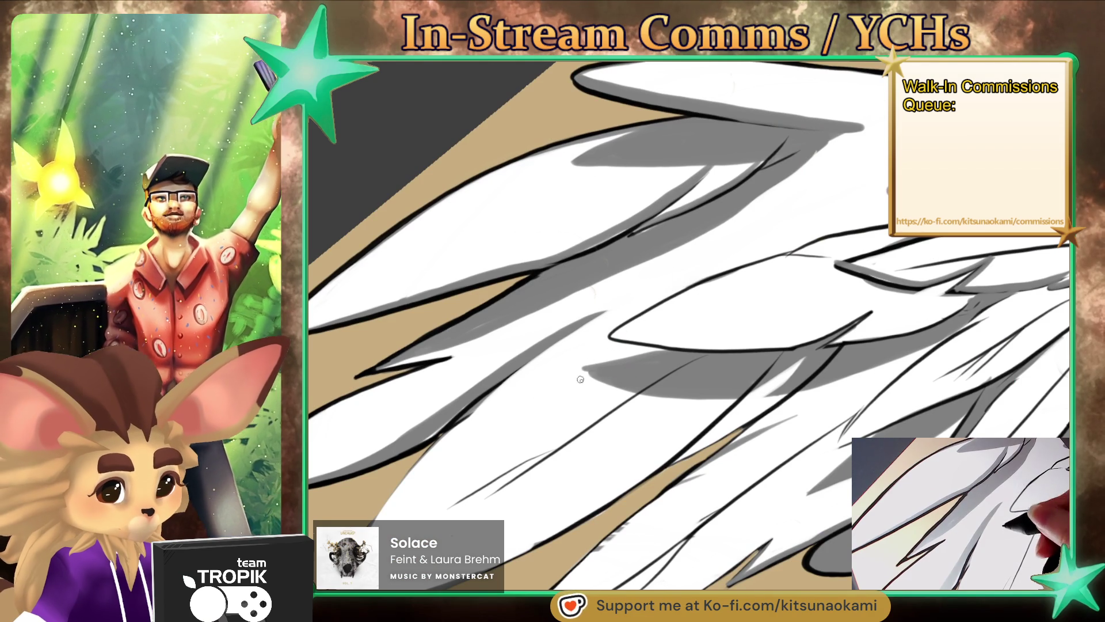
left_click_drag(578, 417, 678, 345)
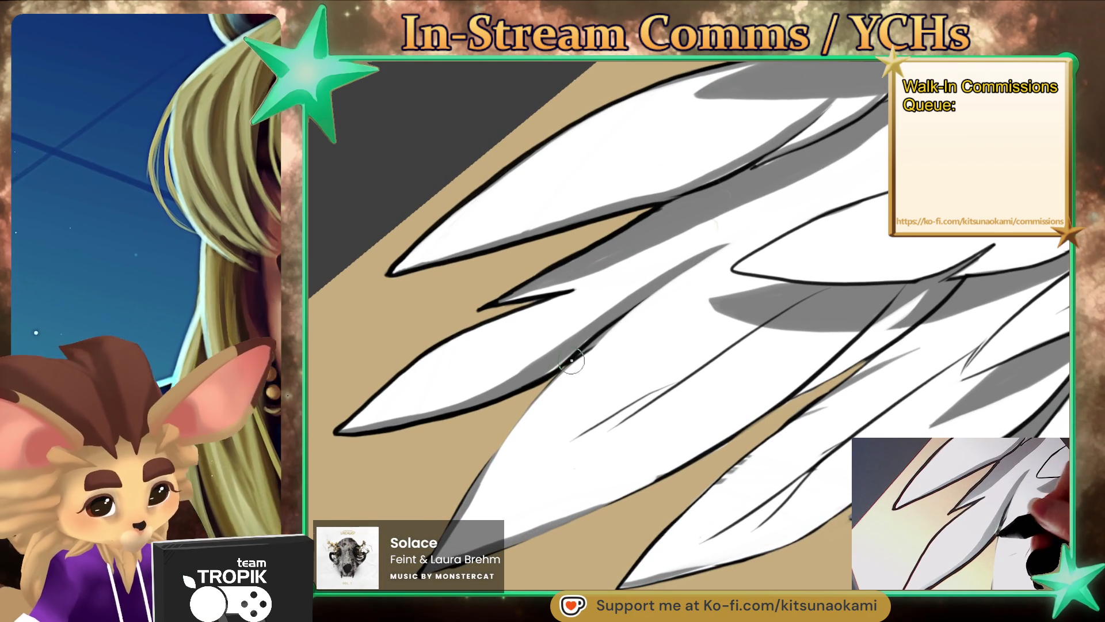
mouse_move(478, 550)
left_mouse_down()
mouse_move(496, 453)
mouse_move(582, 428)
left_mouse_up()
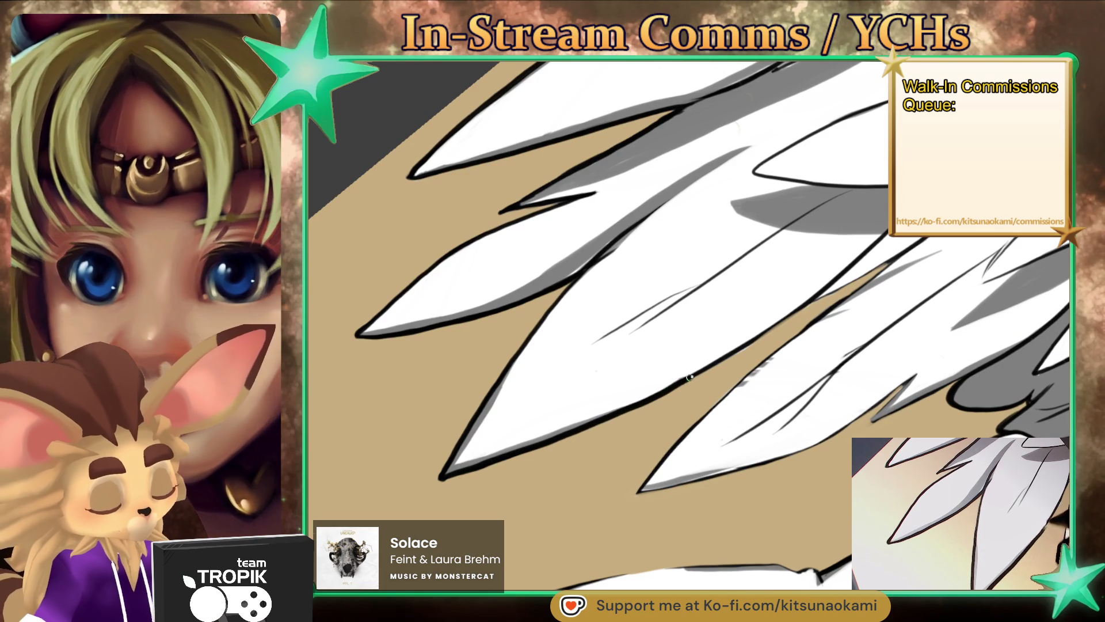
scroll(684, 380, "up", 2)
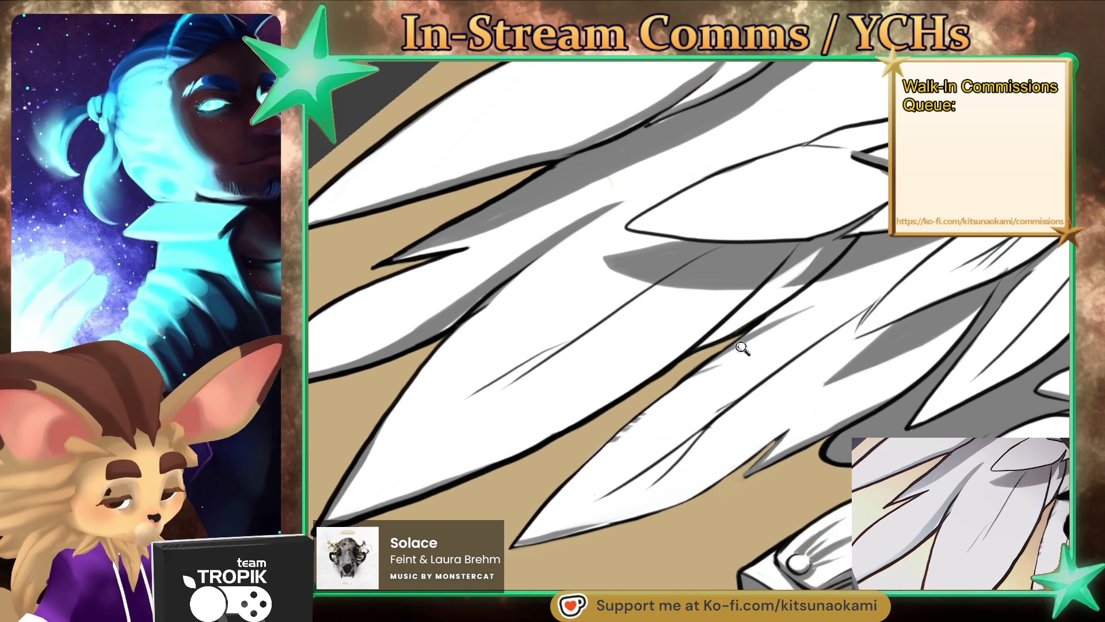
scroll(740, 340, "down", 3)
scroll(600, 316, "up", 3)
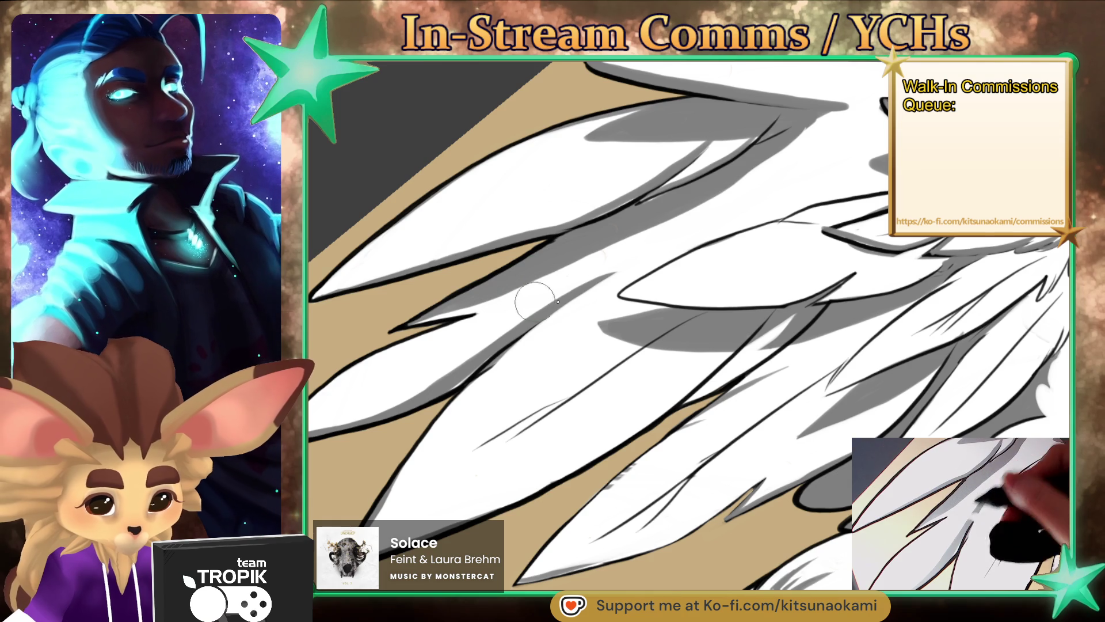
left_click_drag(623, 263, 620, 269)
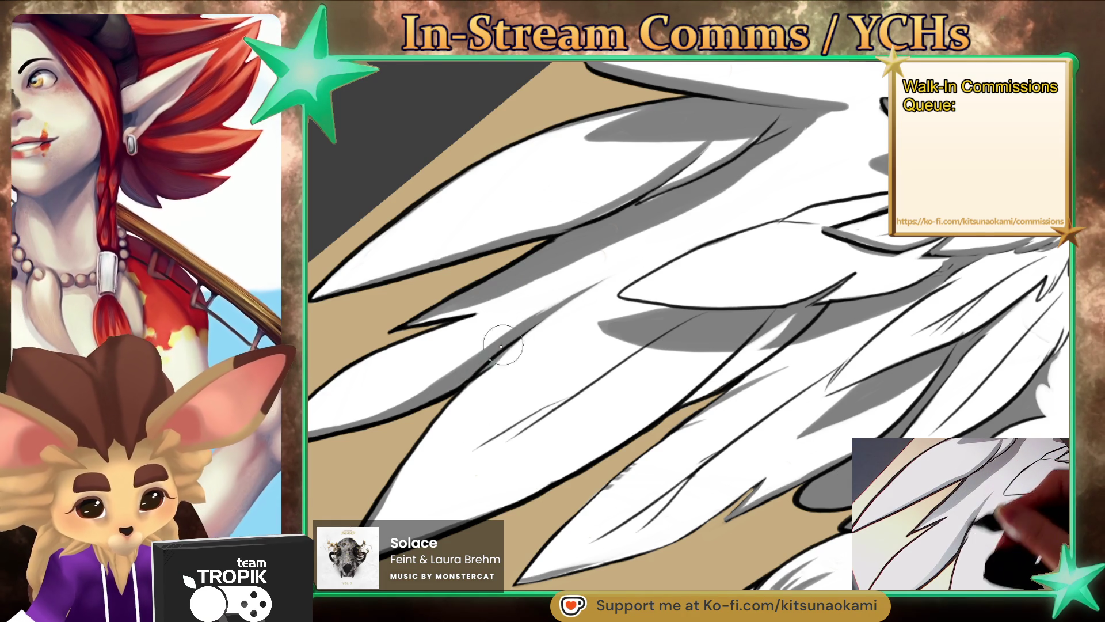
key("ctrl+0")
left_click_drag(691, 472, 757, 523)
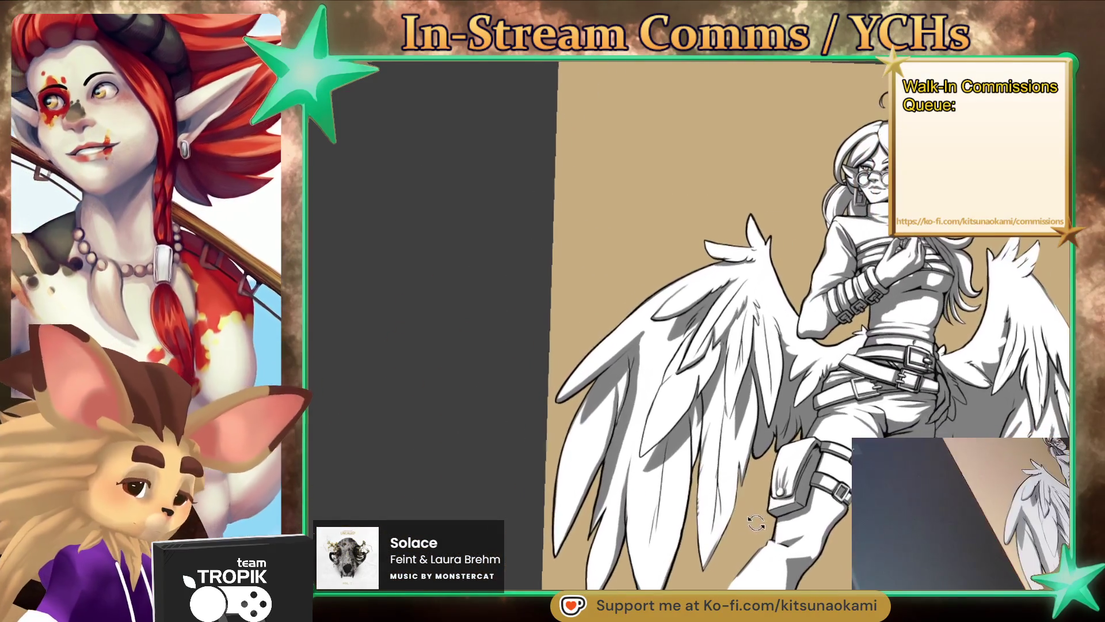
scroll(756, 522, "up", 2)
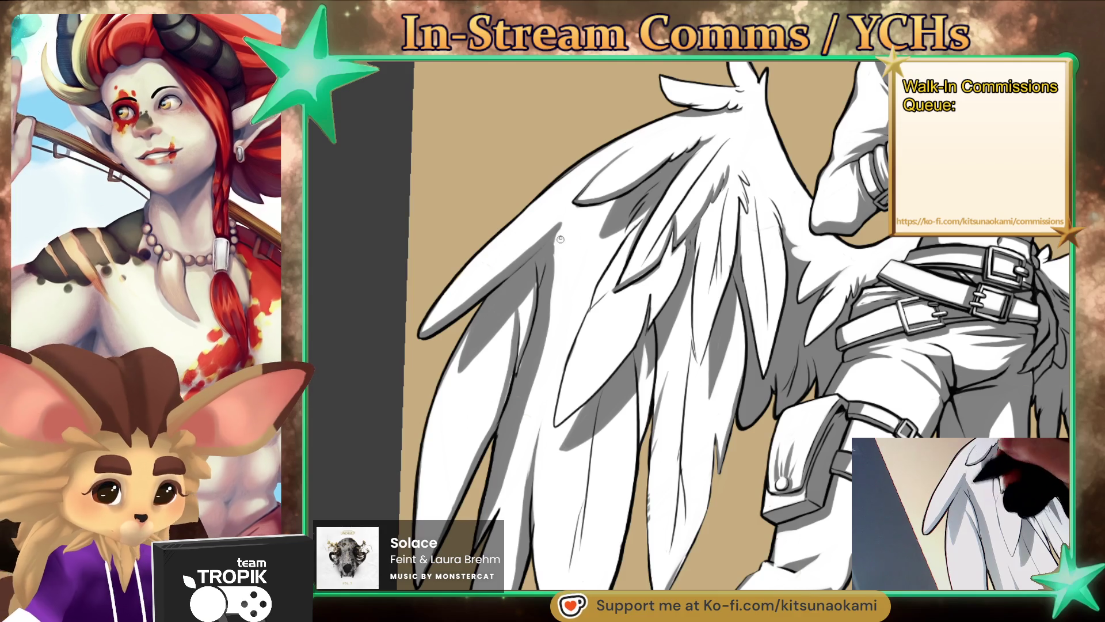
scroll(558, 246, "down", 3)
scroll(748, 403, "up", 3)
left_click_drag(754, 443, 804, 470)
scroll(795, 471, "down", 3)
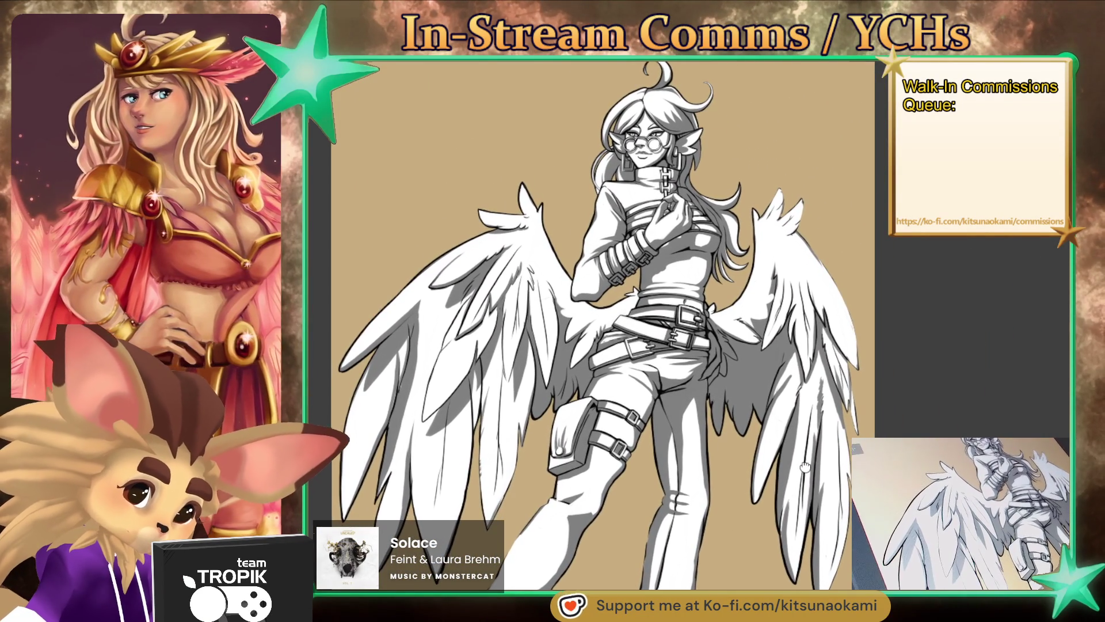
scroll(696, 244, "up", 5)
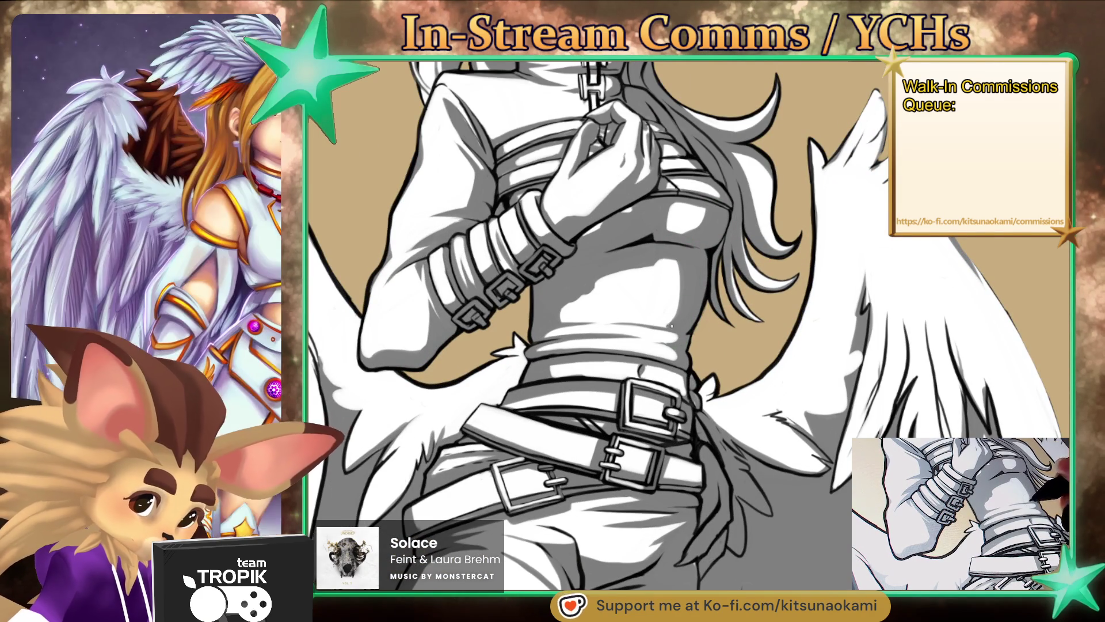
scroll(678, 254, "down", 5)
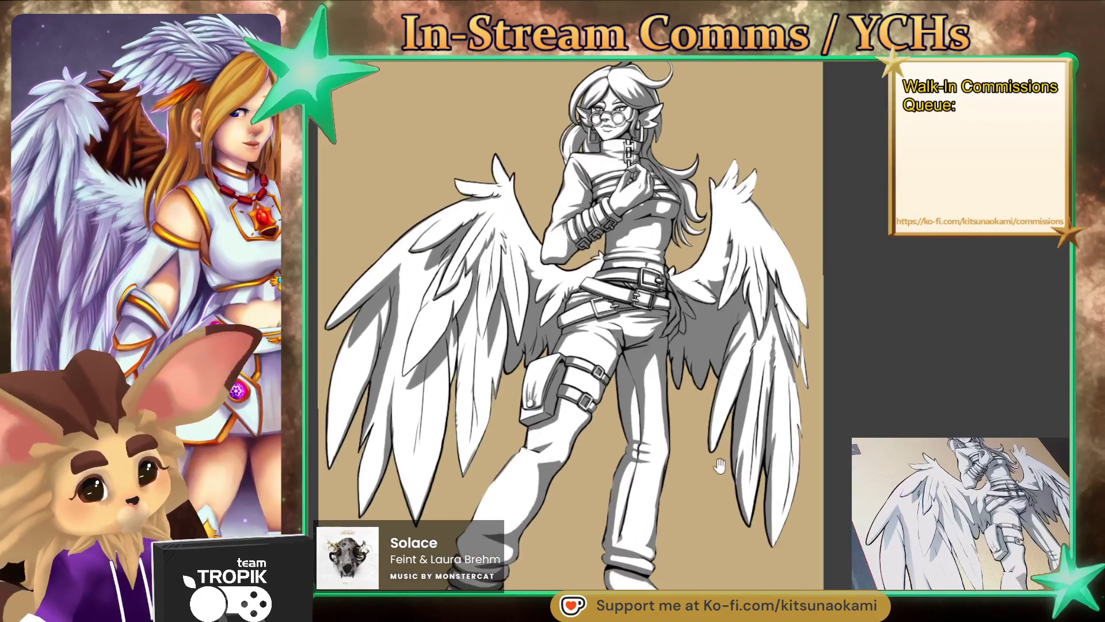
scroll(738, 466, "down", 2)
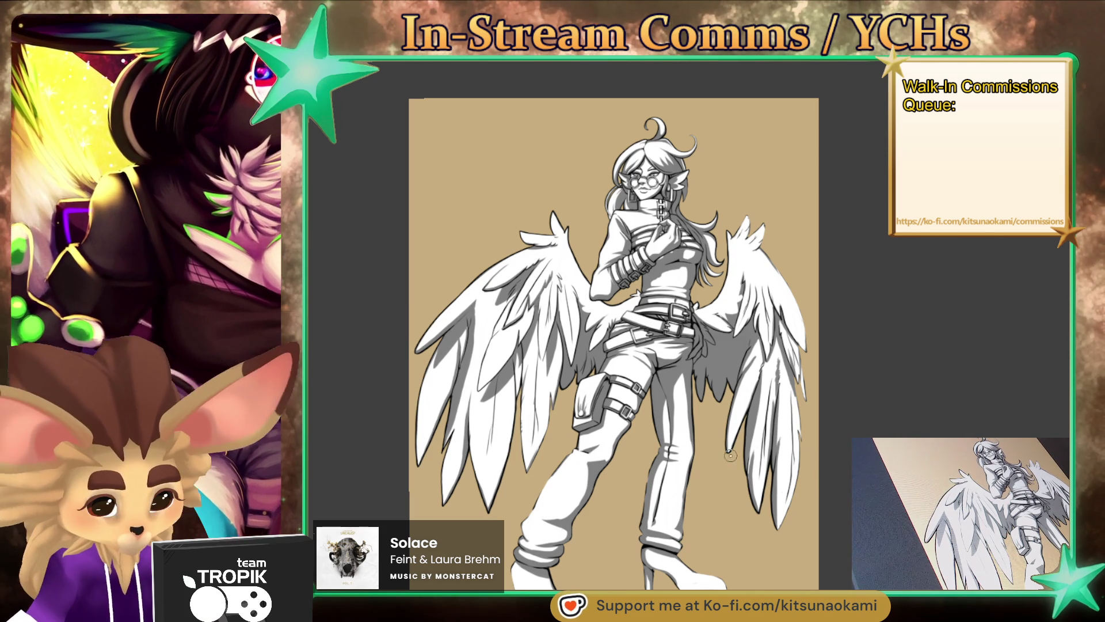
scroll(574, 306, "up", 5)
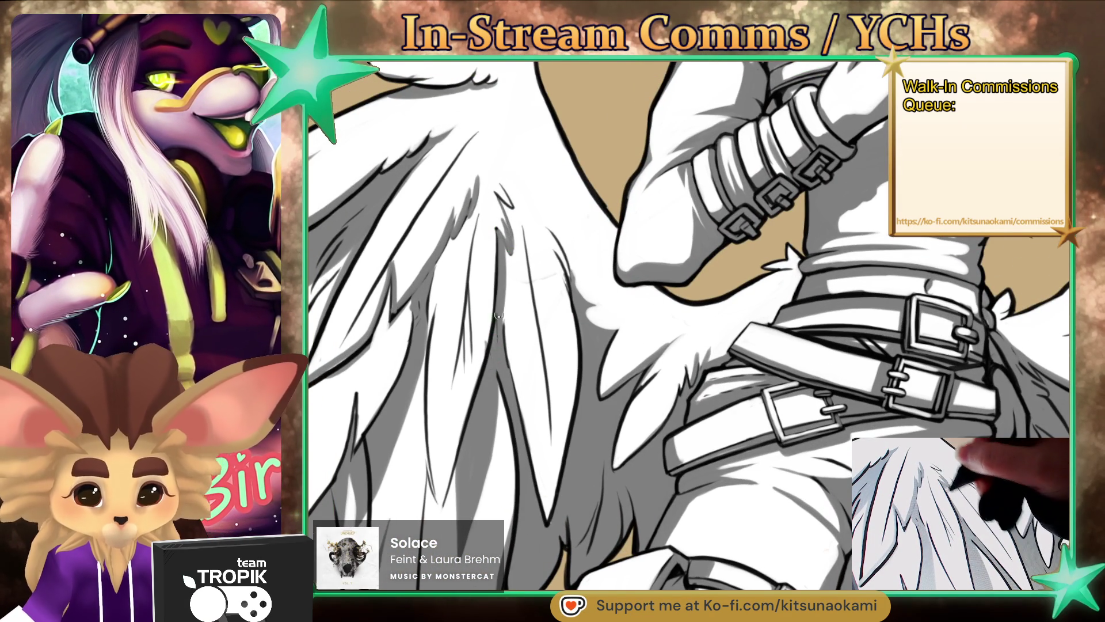
Step: Shade the knee below the thigh pouch grey, then lighten it with white strokes
mouse_move(677, 490)
left_mouse_down()
mouse_move(633, 387)
mouse_move(659, 449)
left_mouse_up()
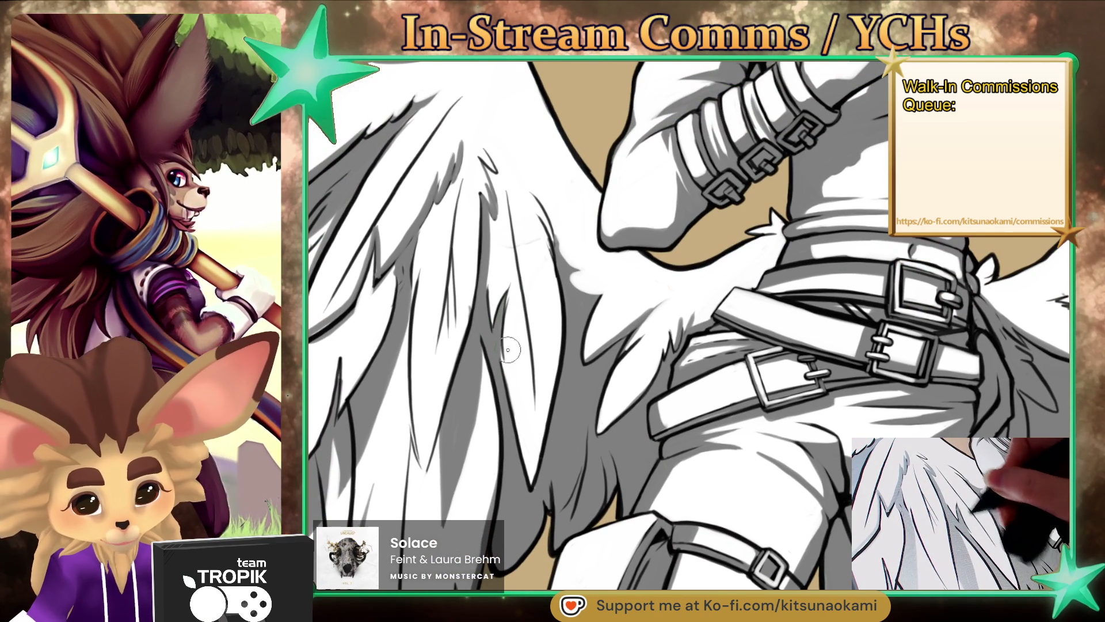
scroll(512, 291, "down", 5)
scroll(576, 334, "up", 2)
scroll(592, 351, "up", 2)
scroll(609, 365, "up", 2)
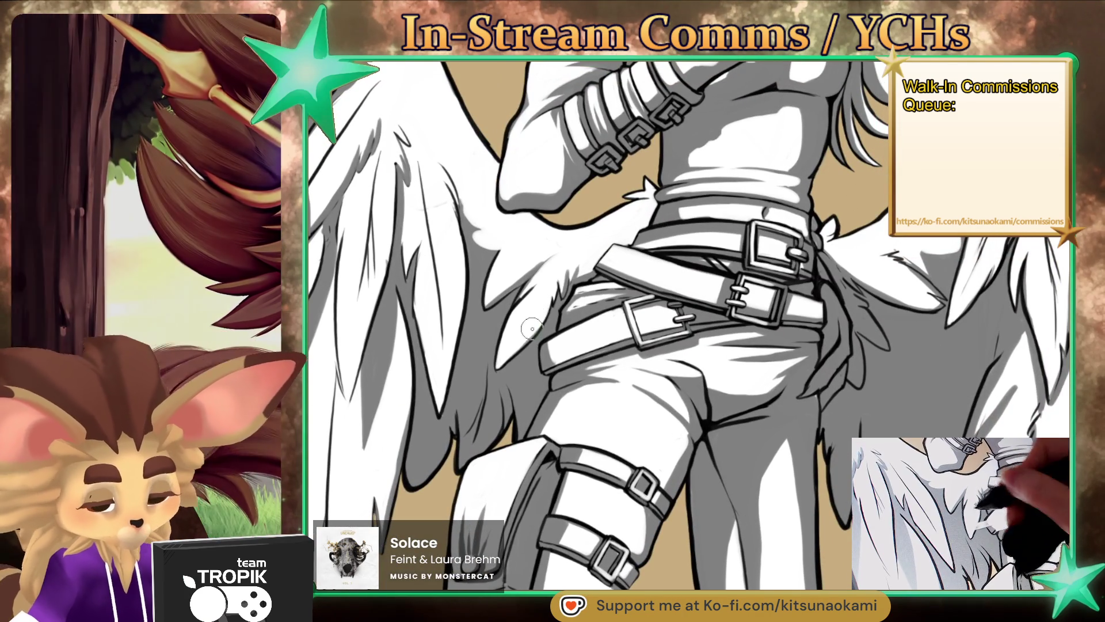
left_click_drag(533, 332, 466, 397)
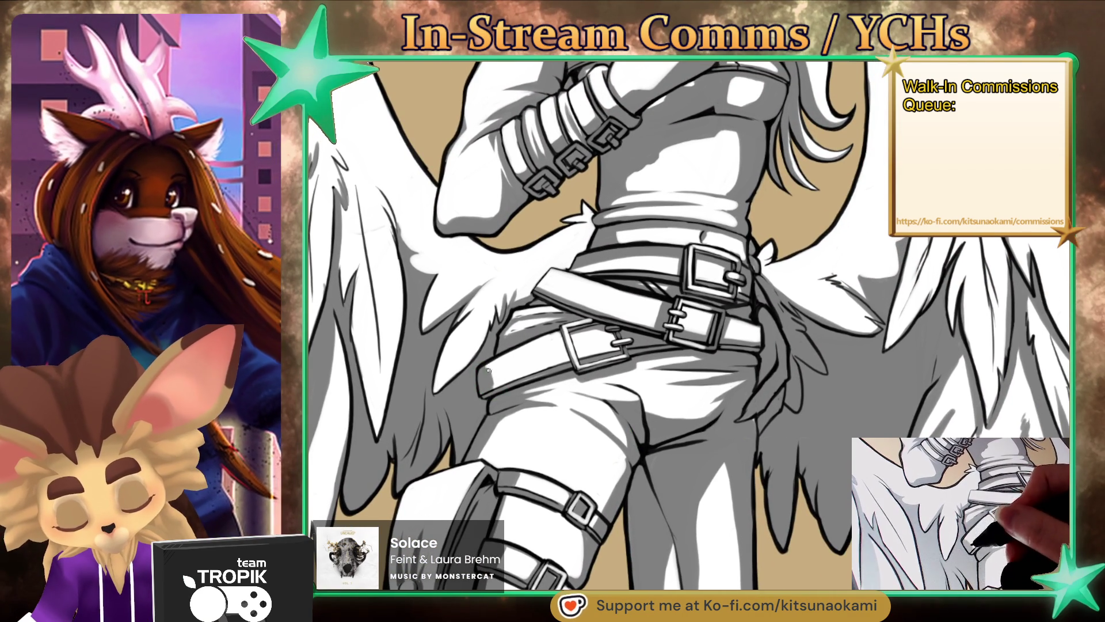
left_click_drag(759, 556, 799, 423)
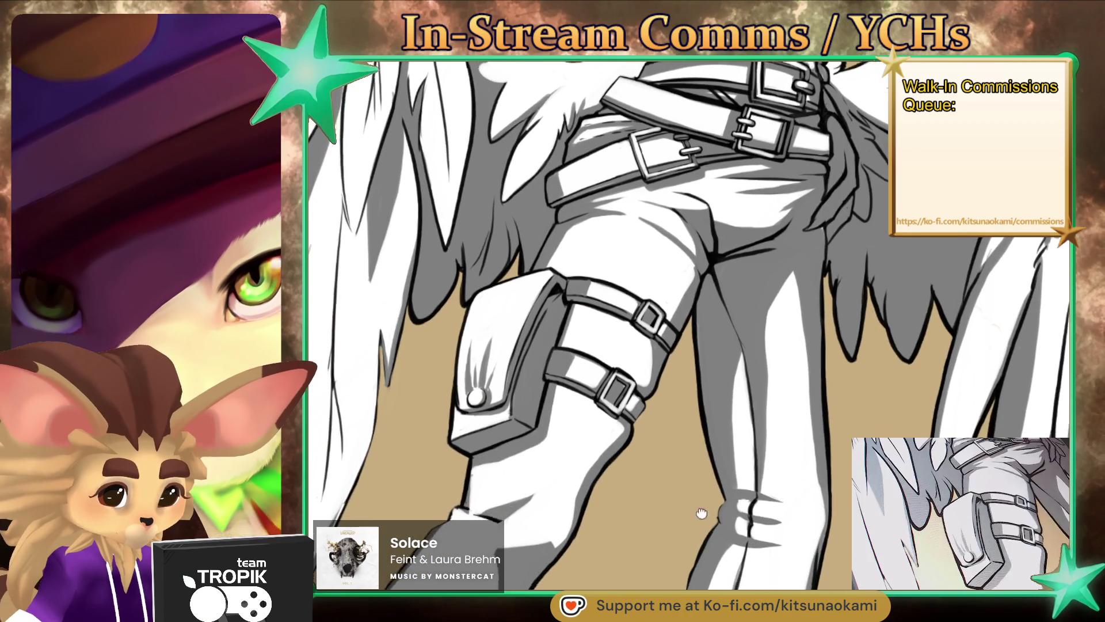
left_click_drag(697, 576, 726, 357)
mouse_move(507, 358)
left_mouse_down()
mouse_move(564, 331)
mouse_move(576, 380)
mouse_move(518, 397)
mouse_move(552, 408)
mouse_move(487, 366)
left_mouse_up()
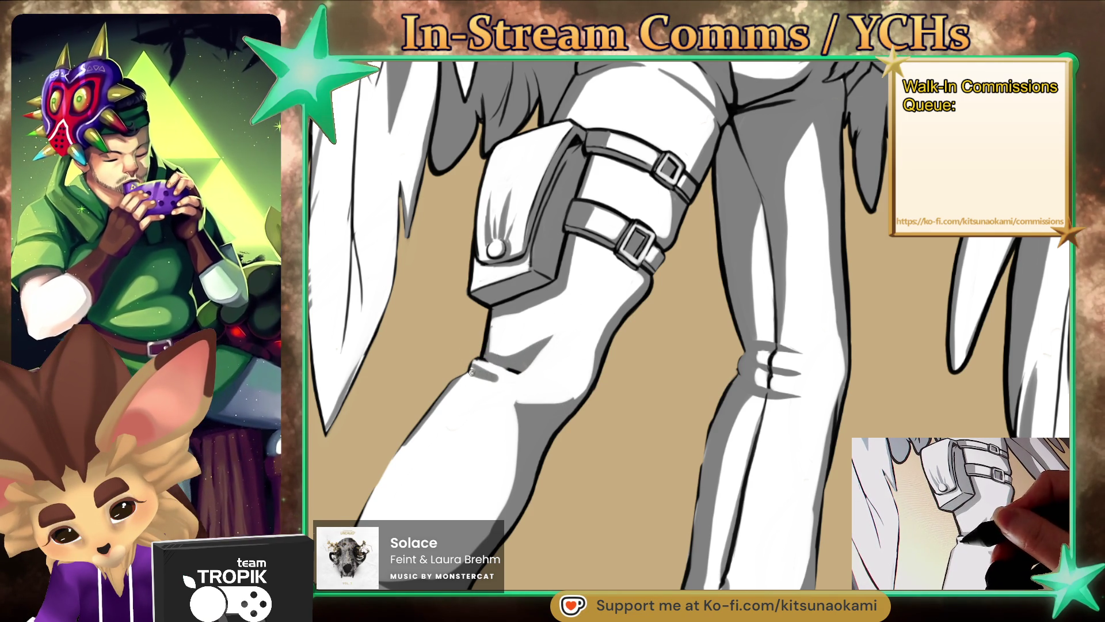
mouse_move(501, 346)
left_mouse_down()
mouse_move(495, 372)
mouse_move(465, 384)
mouse_move(518, 403)
left_mouse_up()
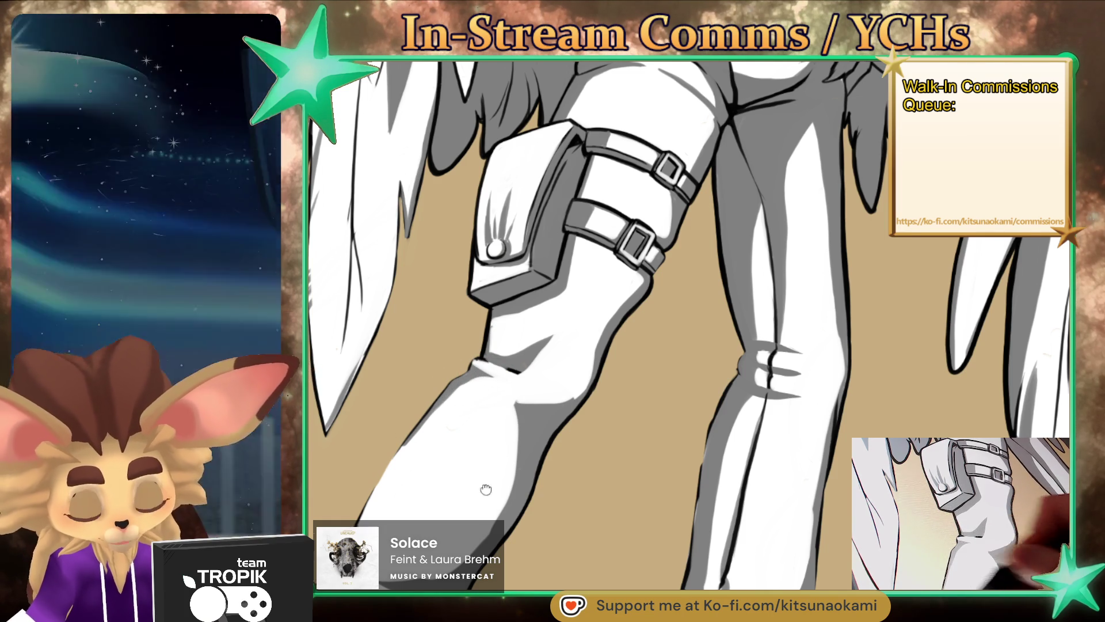
left_click_drag(486, 491, 564, 358)
Step: Sample a grey from the canvas and shade the shin's left edge with it
left_click(630, 269)
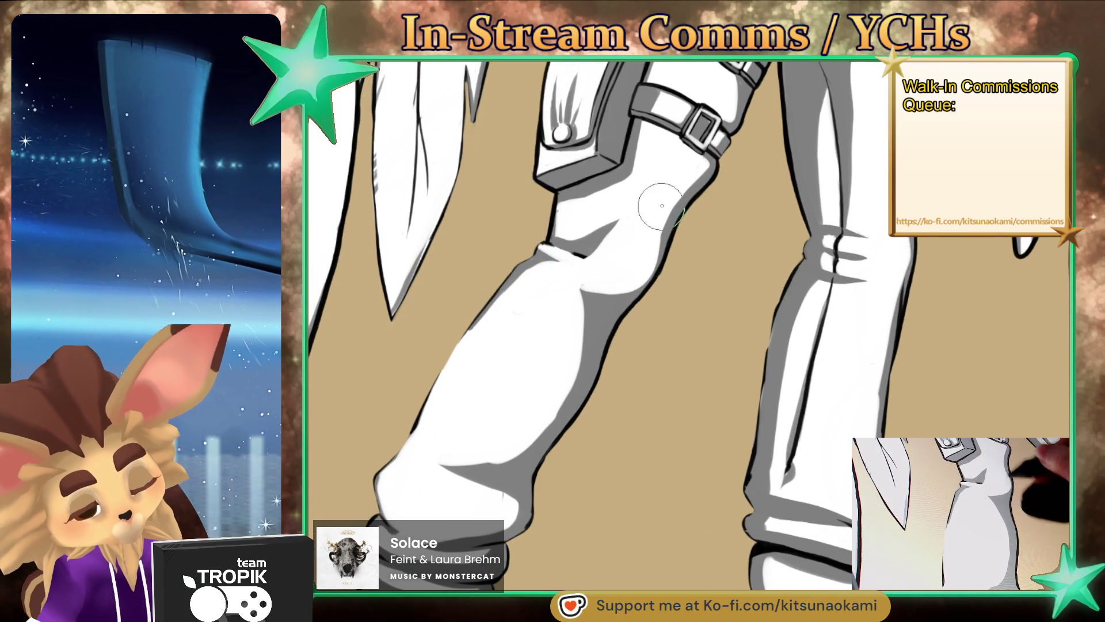
left_click_drag(525, 444, 543, 394)
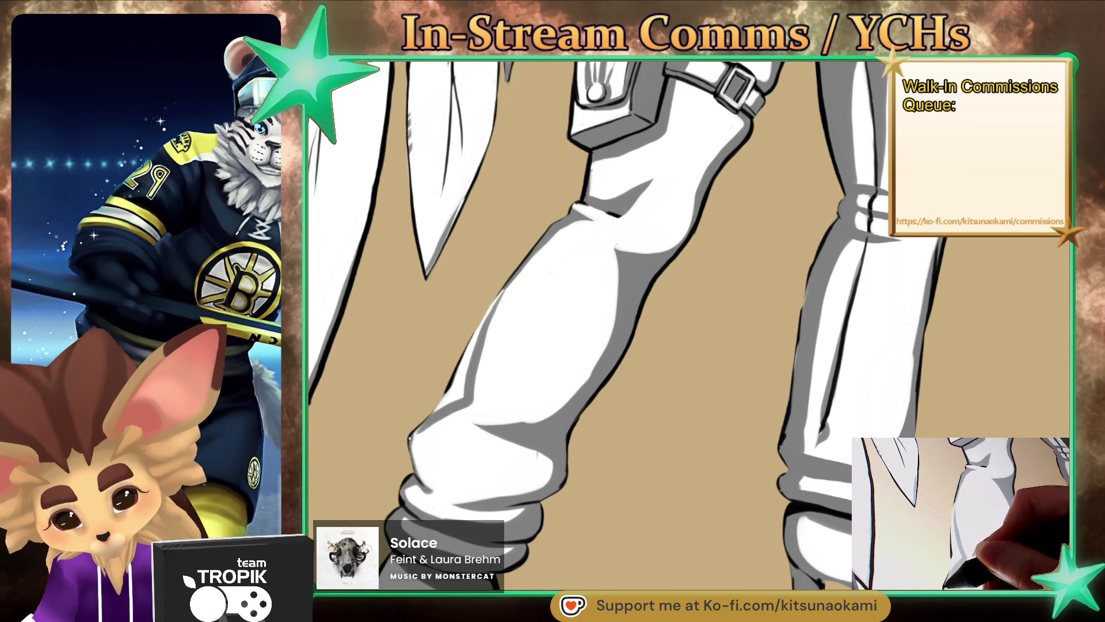
left_click_drag(475, 344, 483, 321)
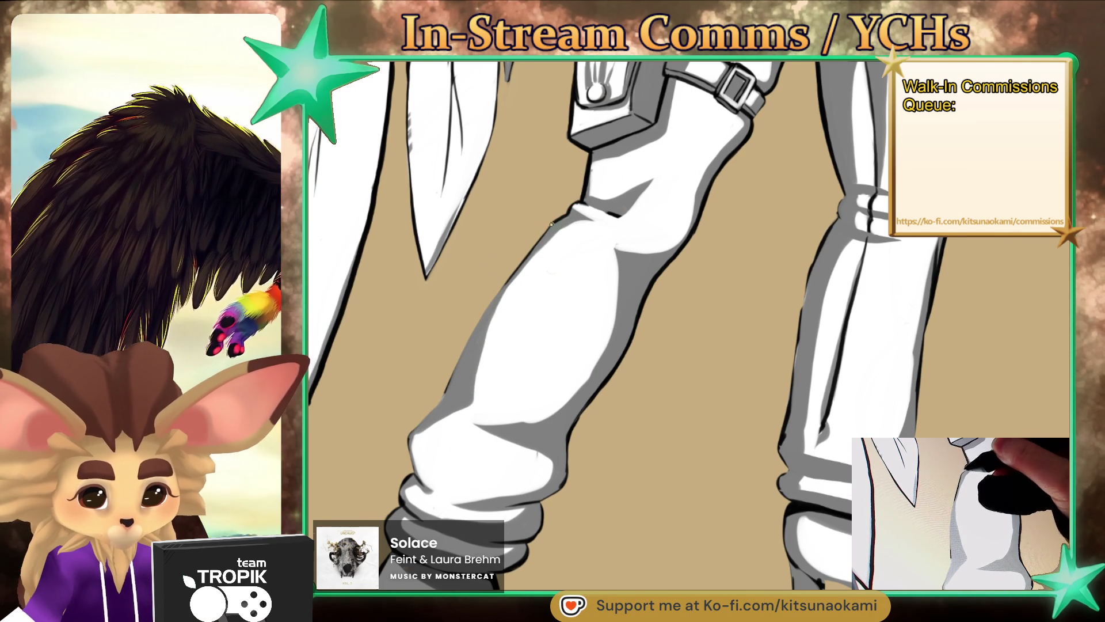
left_click_drag(484, 311, 460, 352)
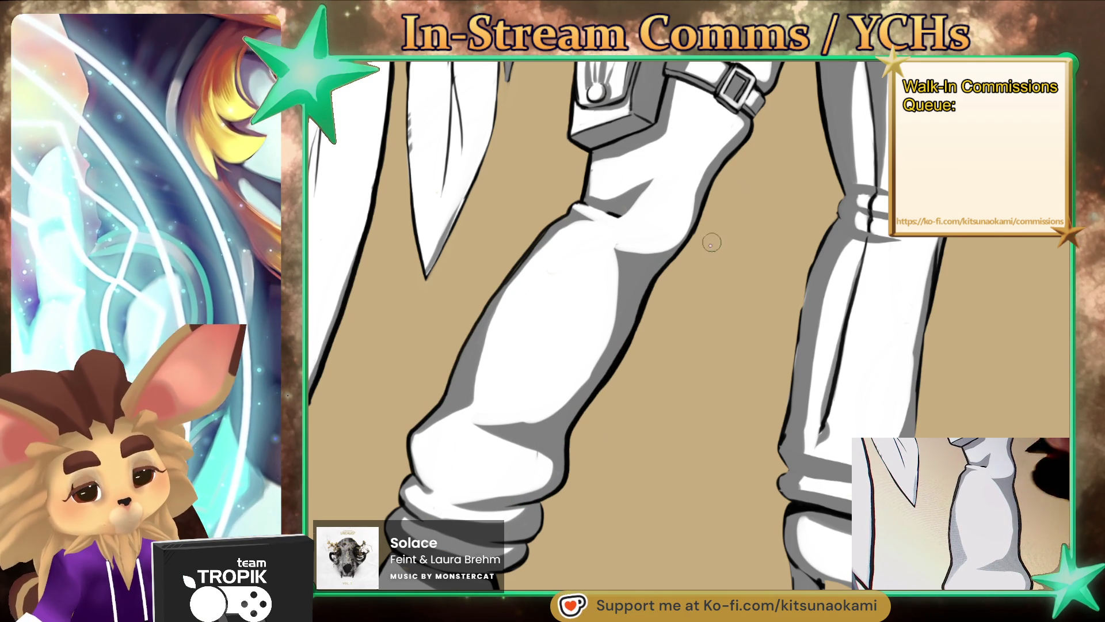
scroll(720, 222, "down", 3)
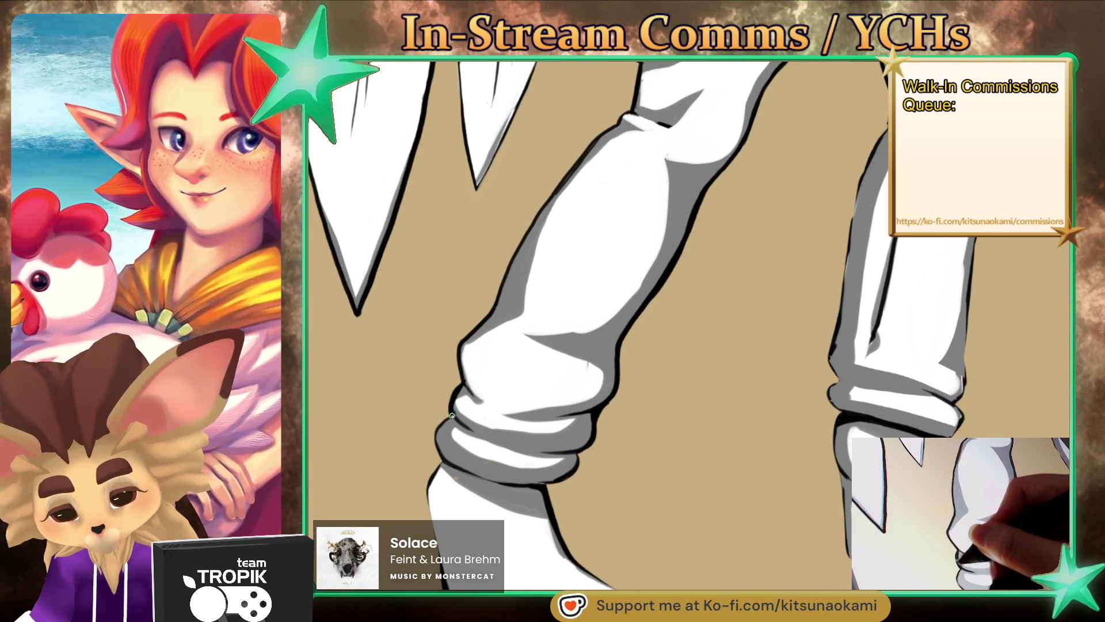
Step: Shade the bunched cuff above the left boot dark grey along its top edge and lower band
left_click_drag(440, 452, 472, 470)
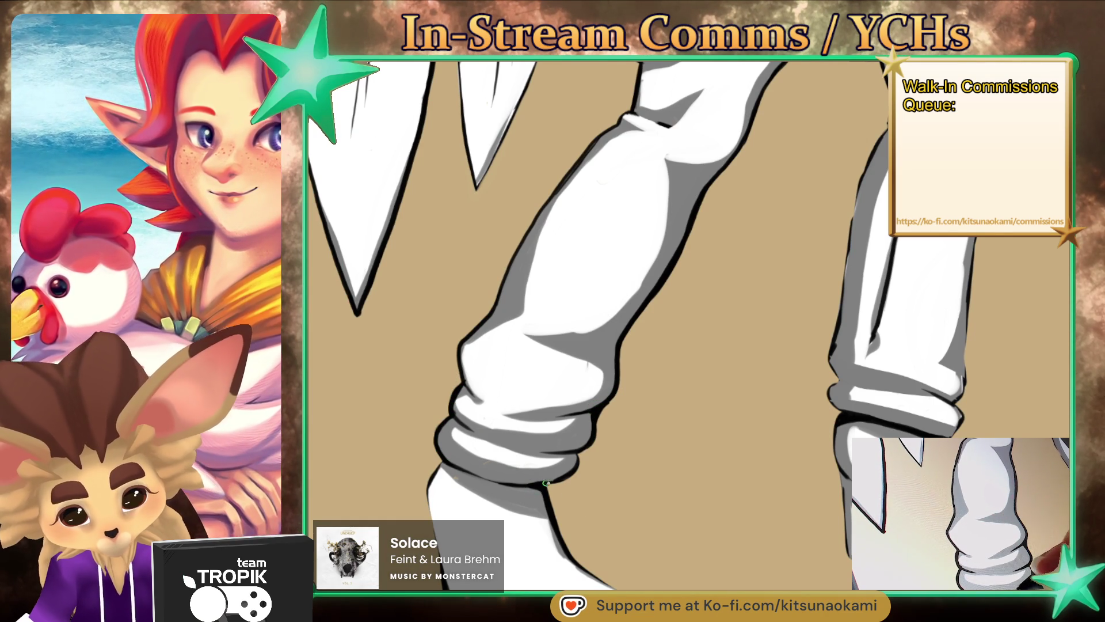
left_click_drag(616, 435, 579, 483)
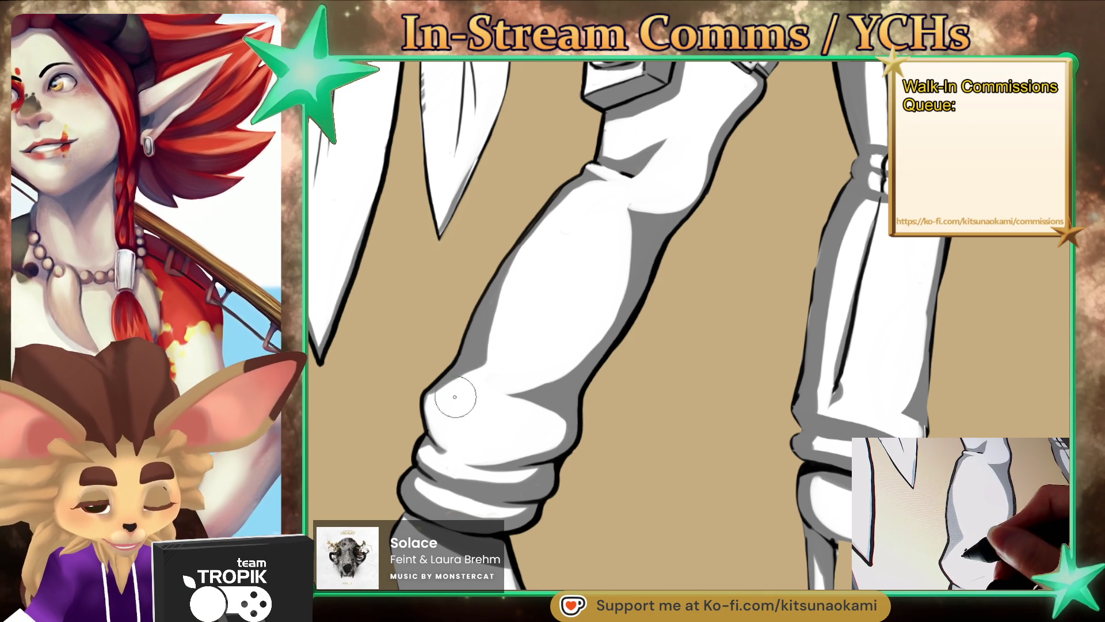
left_click_drag(494, 437, 610, 454)
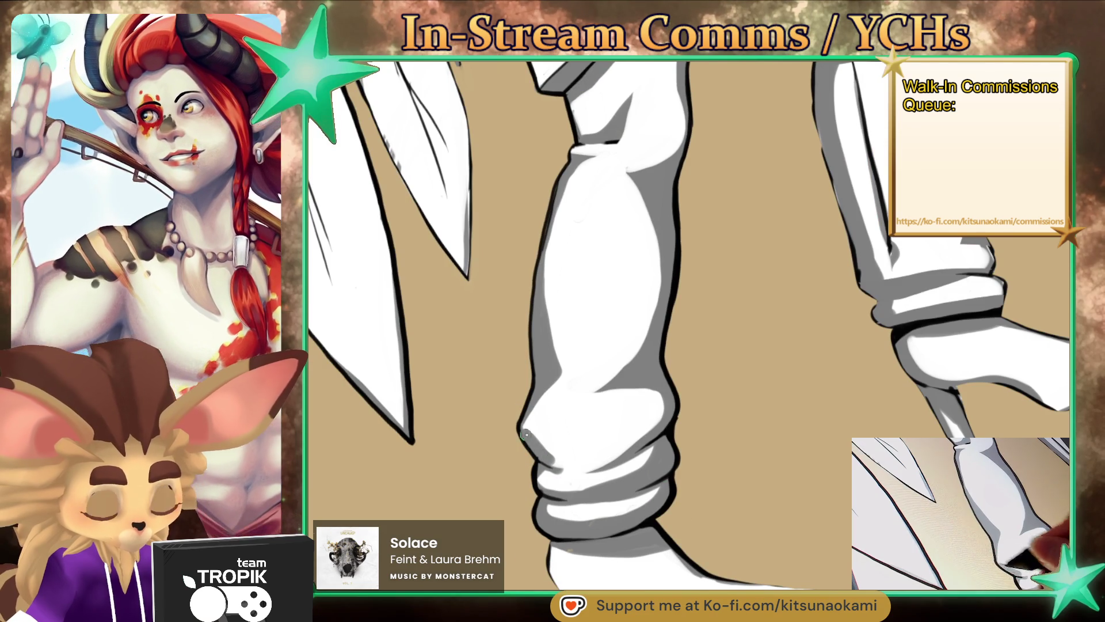
left_click_drag(524, 433, 647, 419)
left_click_drag(613, 454, 553, 452)
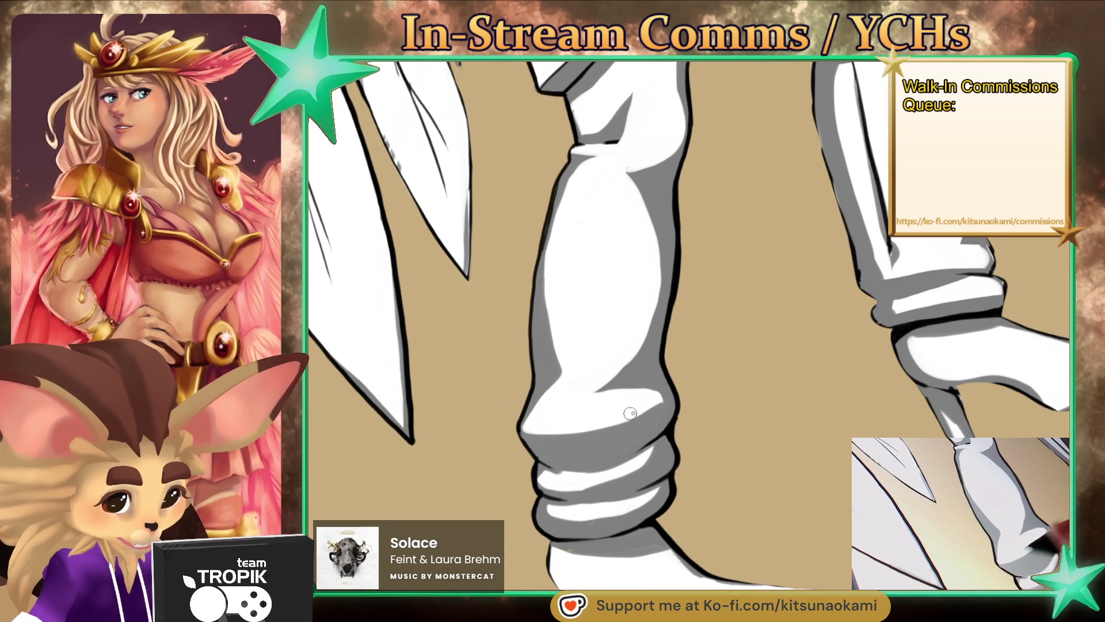
mouse_move(675, 459)
left_mouse_down()
mouse_move(665, 365)
mouse_move(554, 378)
left_mouse_up()
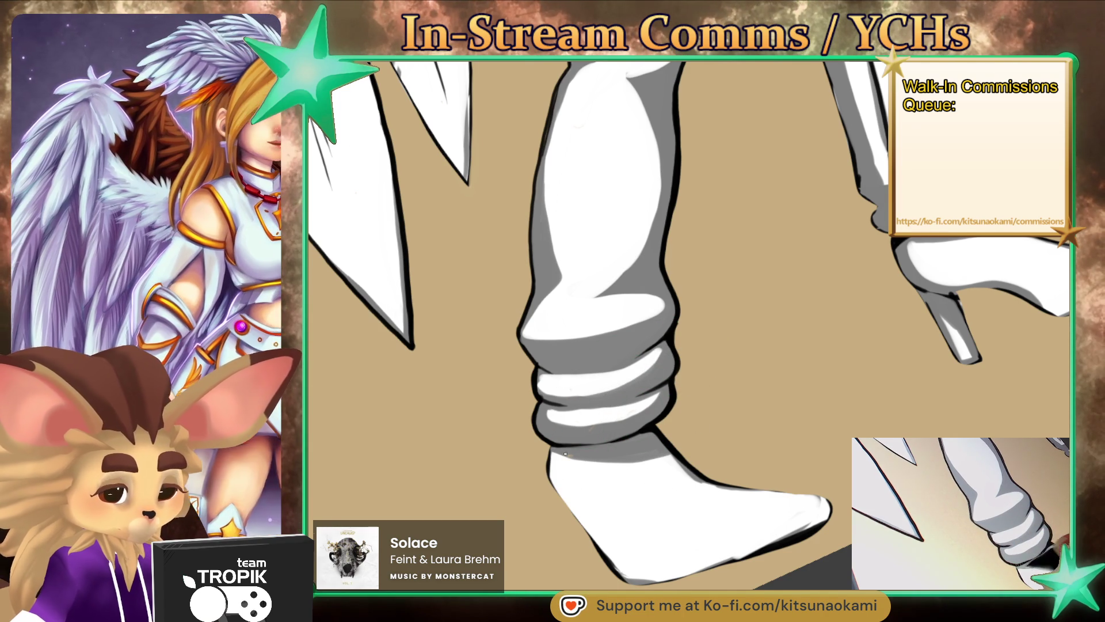
mouse_move(659, 432)
left_mouse_down()
mouse_move(733, 525)
mouse_move(554, 258)
left_mouse_up()
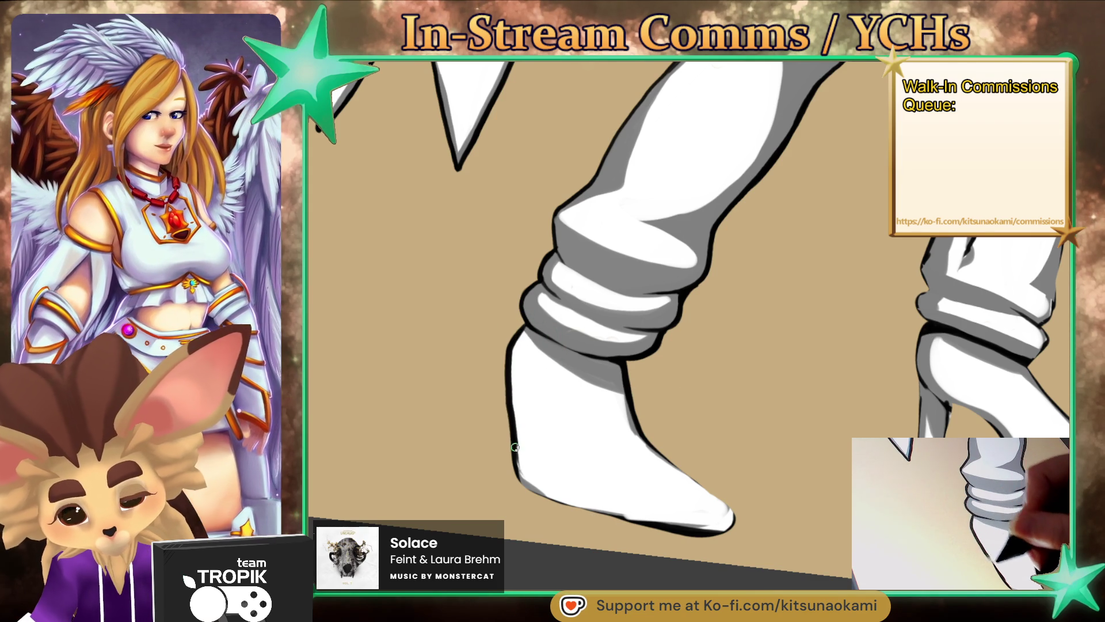
Step: Ink a thick black outline around the left boot's toe and sides, then sample the cuff grey
left_click_drag(749, 521, 611, 319)
mouse_move(622, 279)
left_mouse_down()
mouse_move(540, 333)
mouse_move(525, 199)
left_mouse_up()
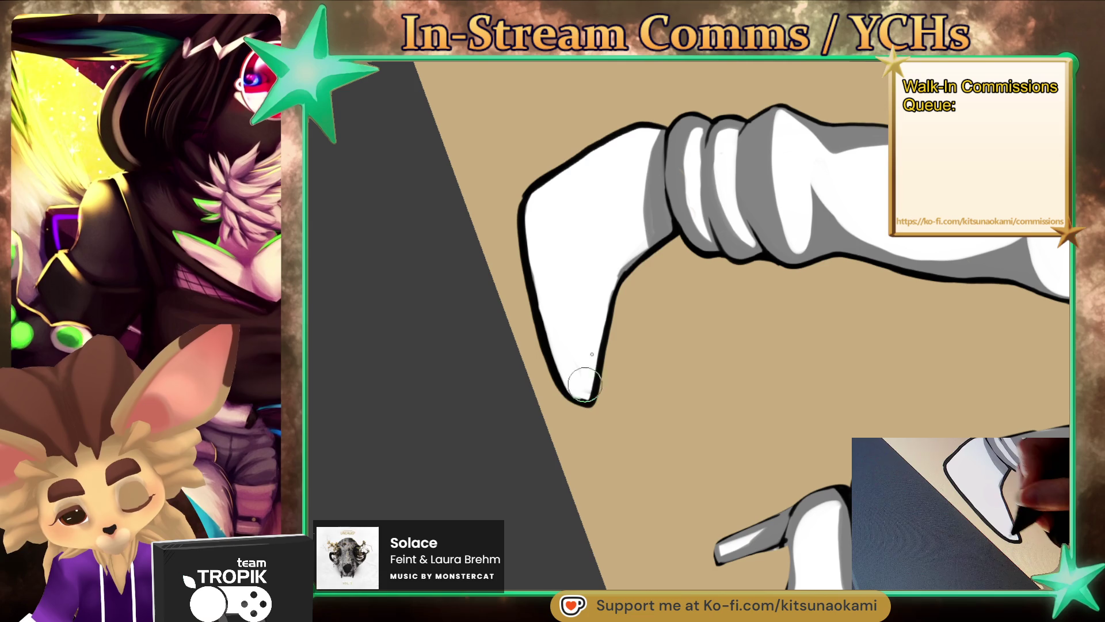
mouse_move(555, 181)
left_mouse_down()
mouse_move(526, 221)
mouse_move(539, 320)
mouse_move(567, 394)
left_mouse_up()
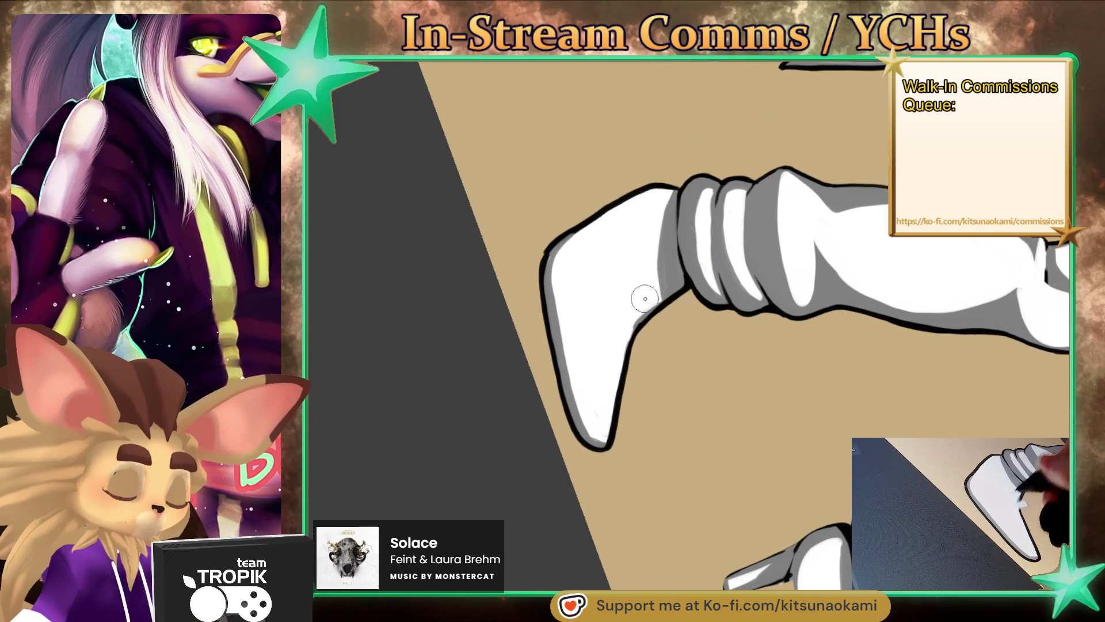
left_click(669, 263, "alt")
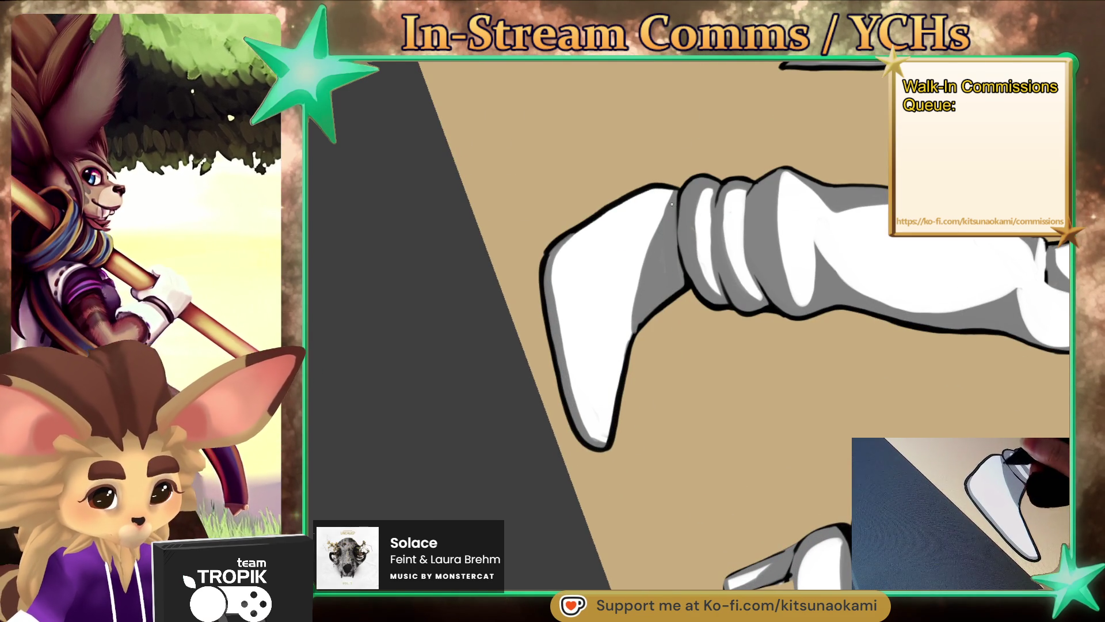
scroll(649, 288, "down", 5)
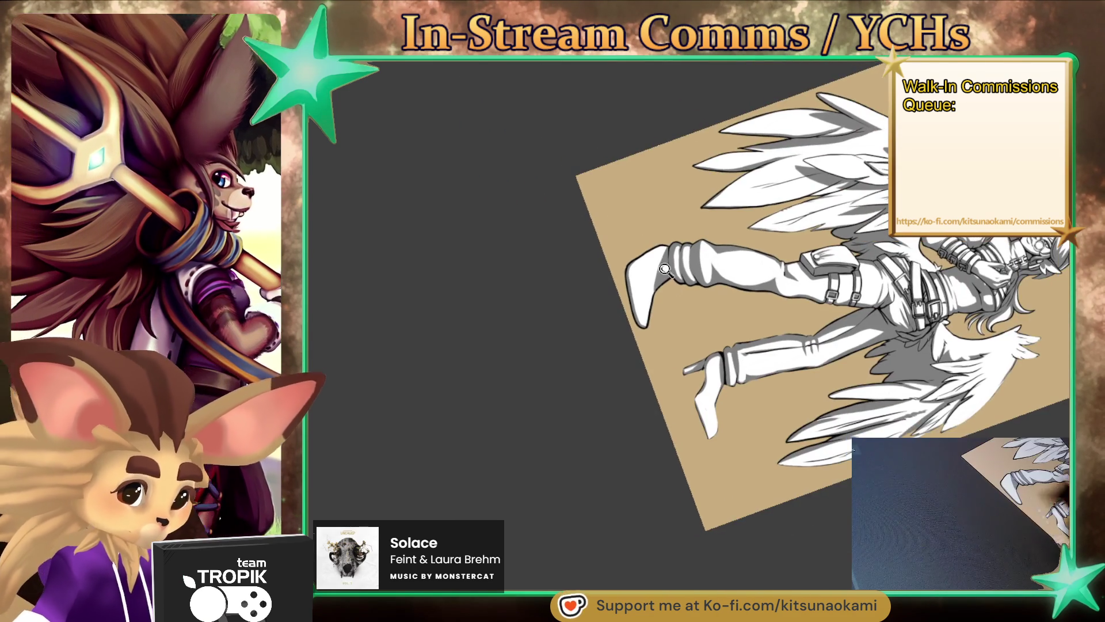
scroll(676, 308, "up", 5)
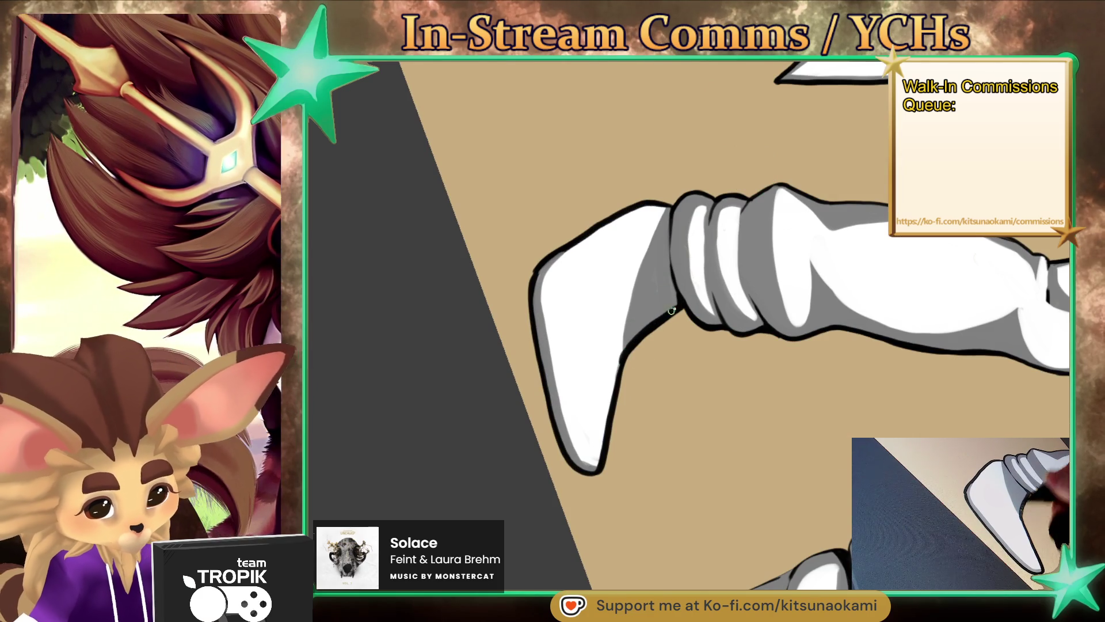
key("ctrl+0")
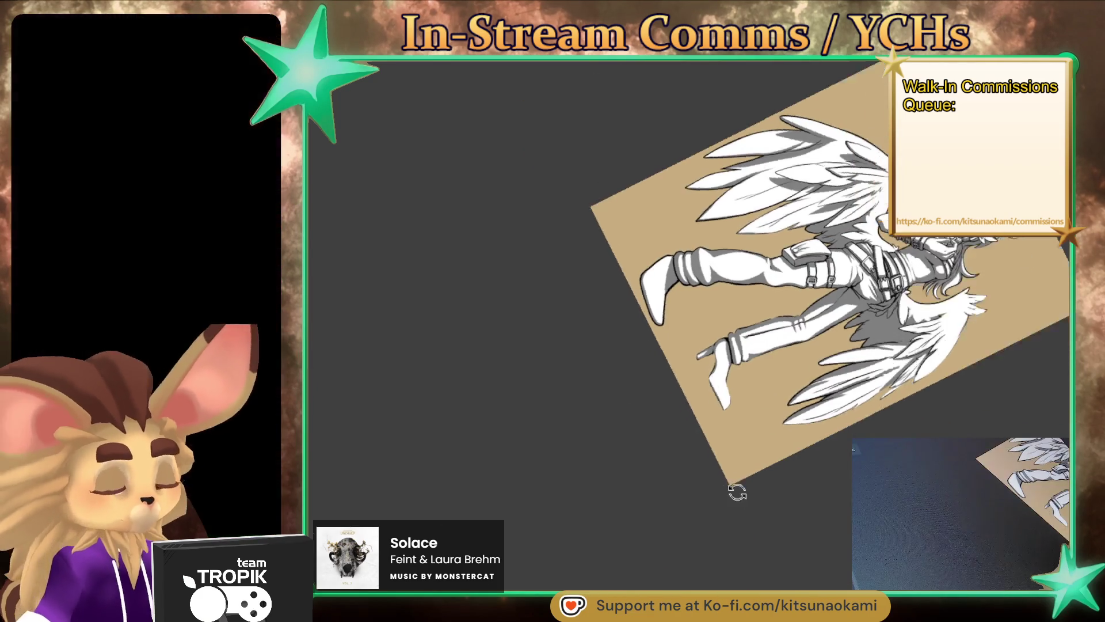
scroll(829, 518, "up", 5)
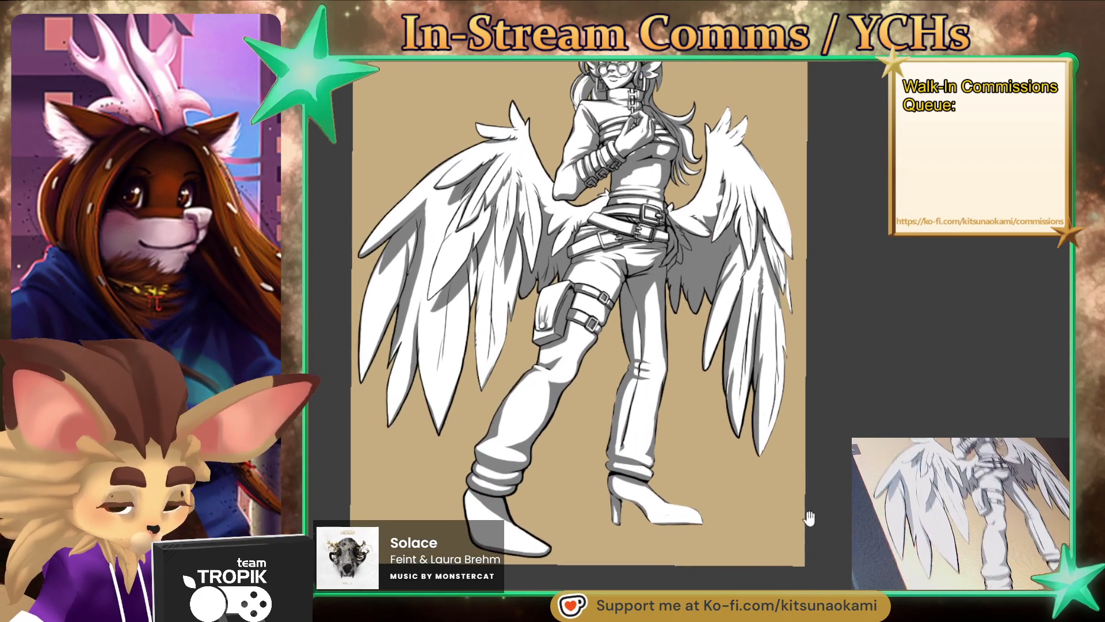
left_click_drag(828, 527, 824, 533)
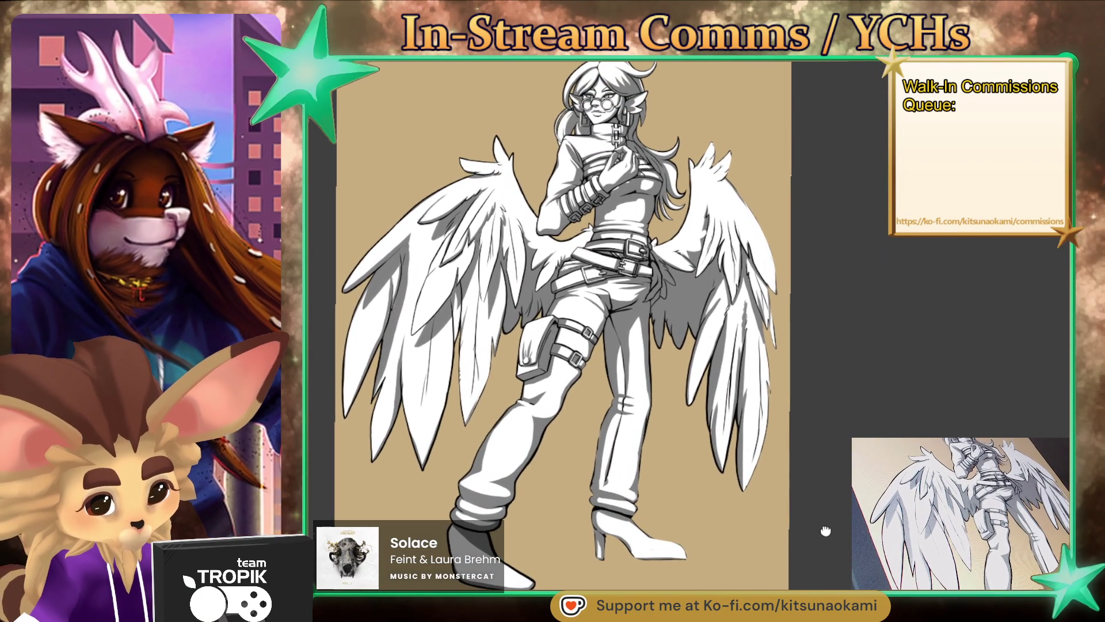
left_click_drag(824, 533, 808, 541)
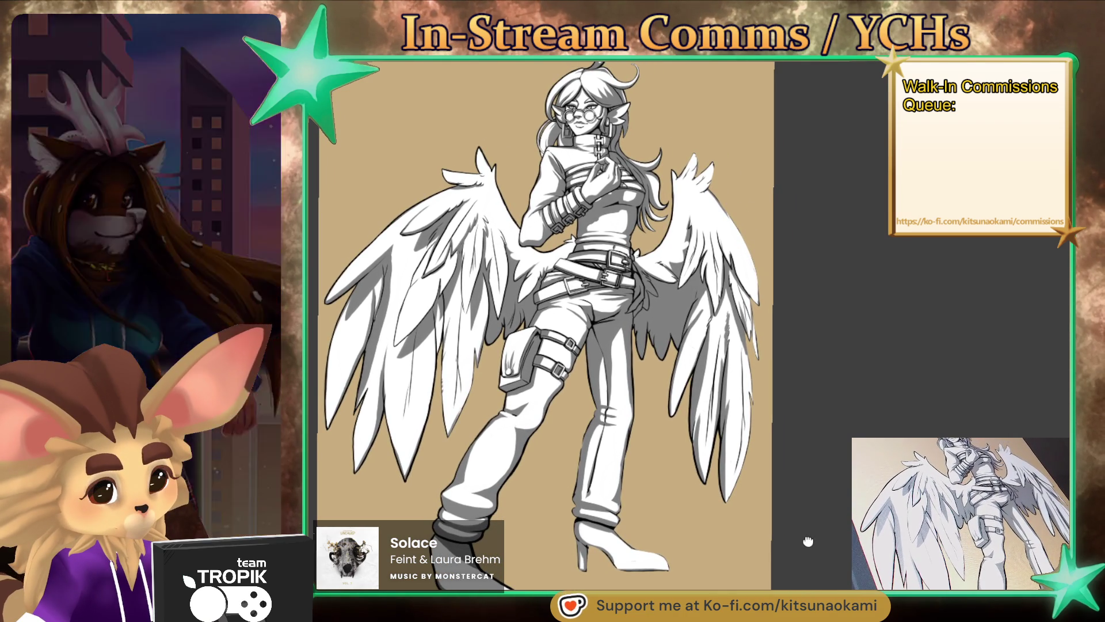
scroll(668, 272, "up", 5)
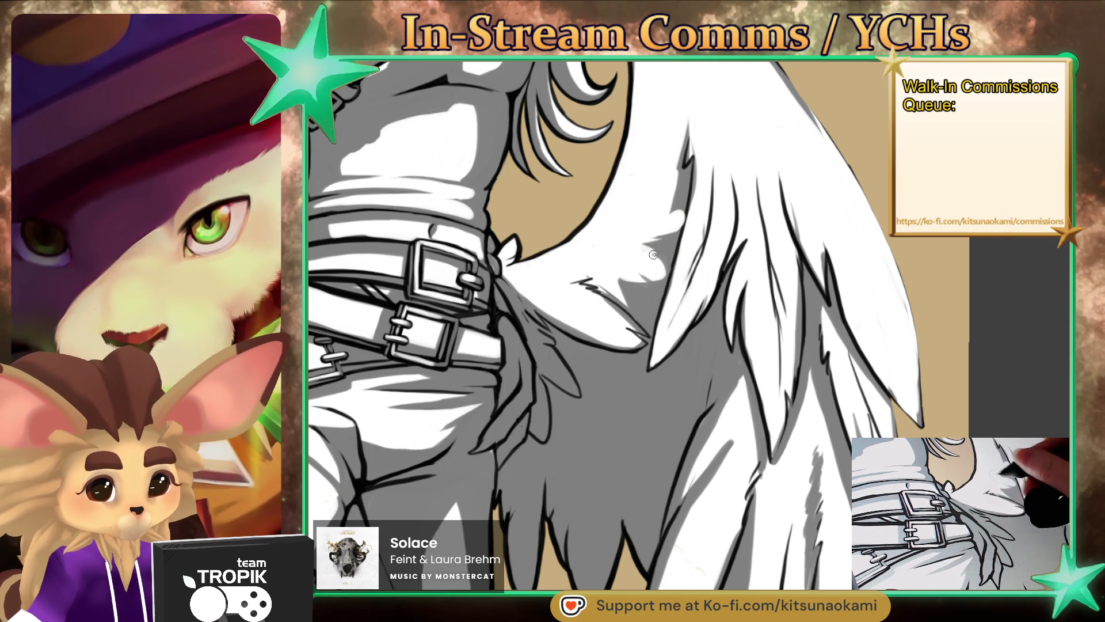
Step: Paint a grey shading stroke down the central lower feather beside the hip
scroll(648, 252, "down", 2)
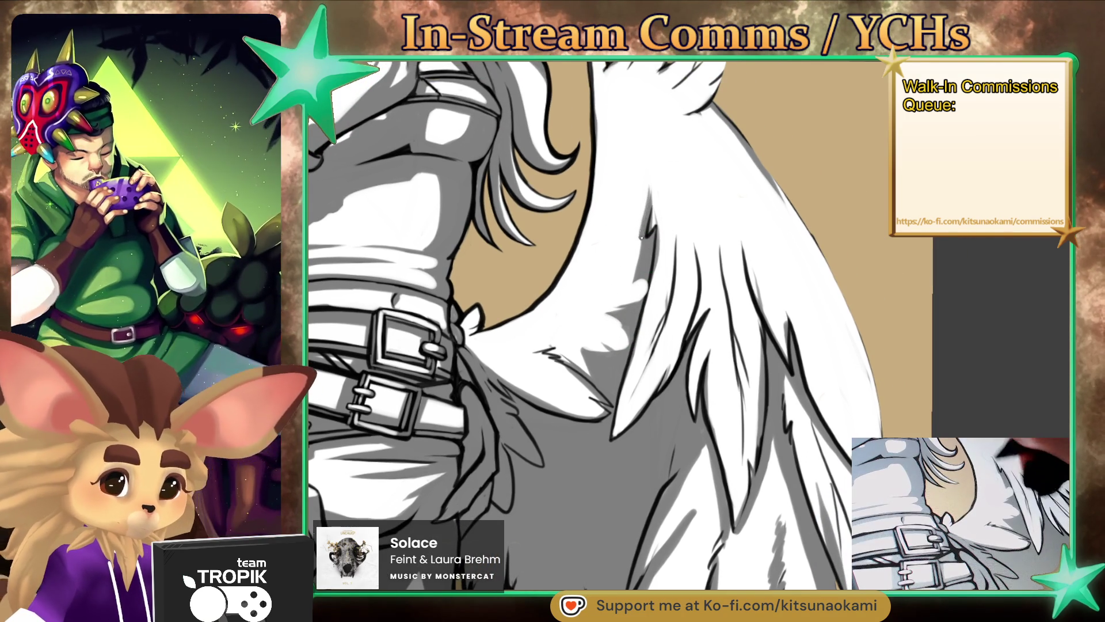
scroll(660, 374, "down", 2)
scroll(660, 374, "down", 2)
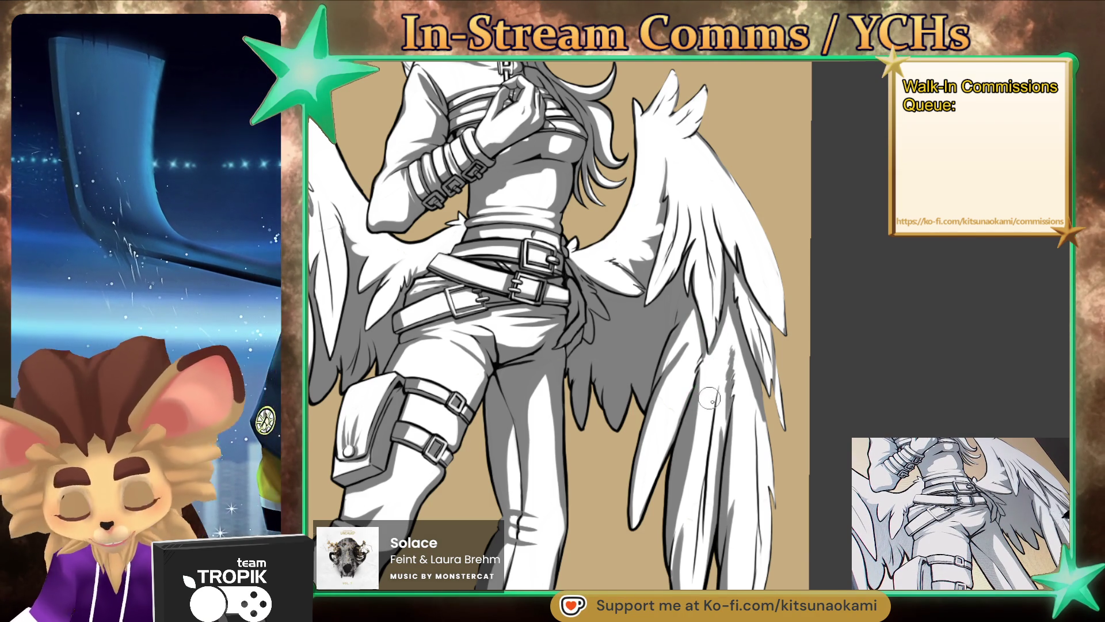
scroll(710, 401, "up", 3)
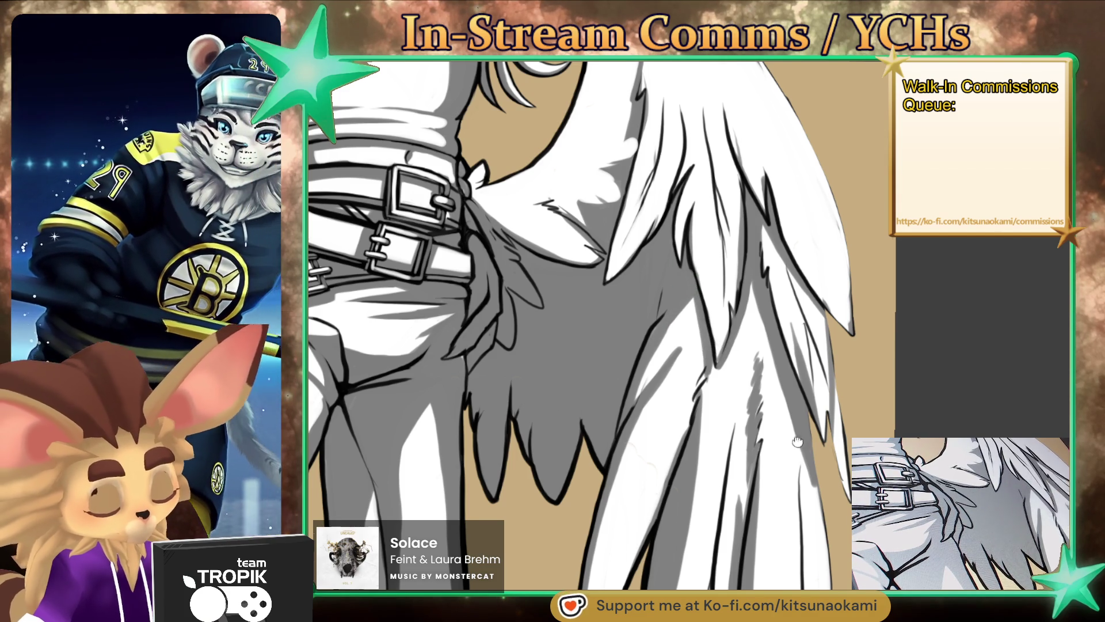
left_click_drag(797, 439, 755, 278)
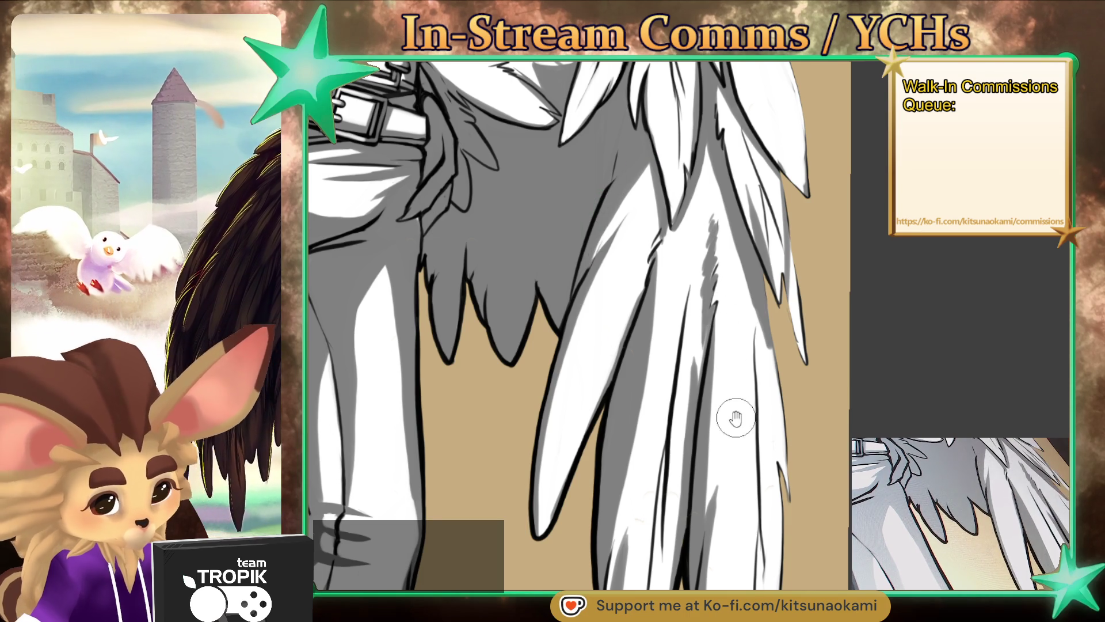
left_click_drag(736, 413, 570, 382)
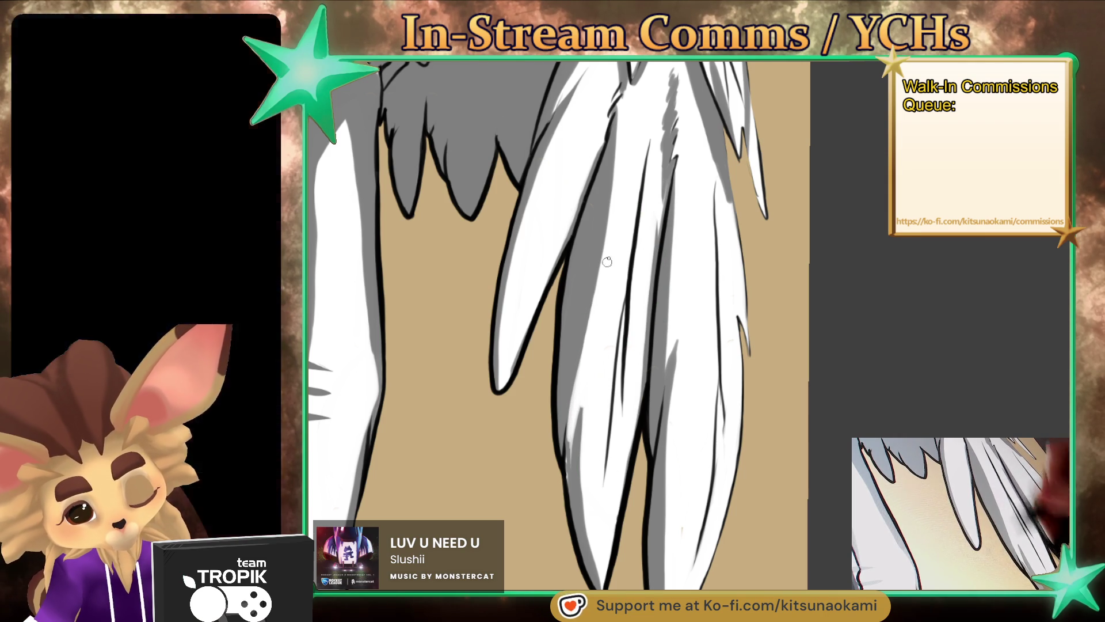
left_click_drag(668, 150, 634, 429)
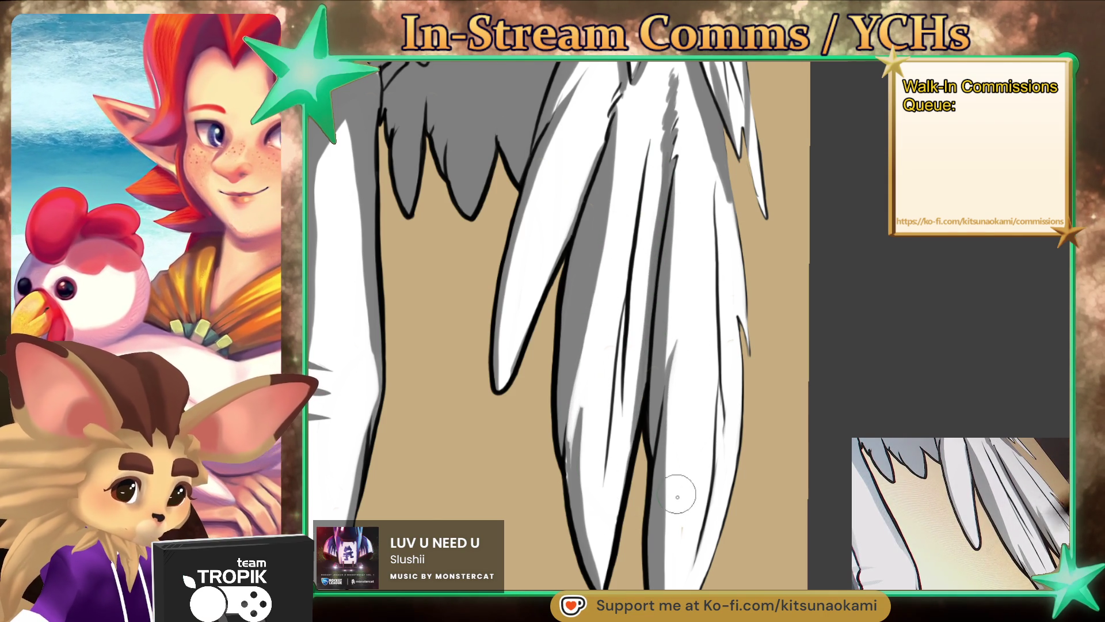
scroll(697, 516, "down", 5)
scroll(697, 516, "up", 3)
scroll(743, 414, "up", 2)
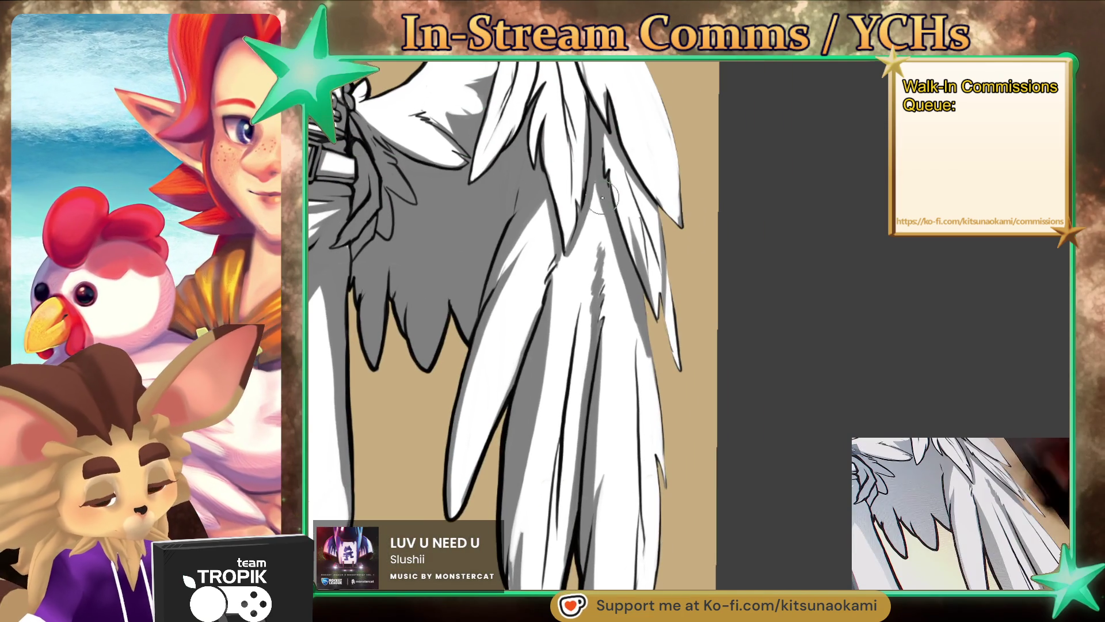
mouse_move(547, 328)
left_mouse_down()
mouse_move(658, 337)
mouse_move(684, 315)
left_mouse_up()
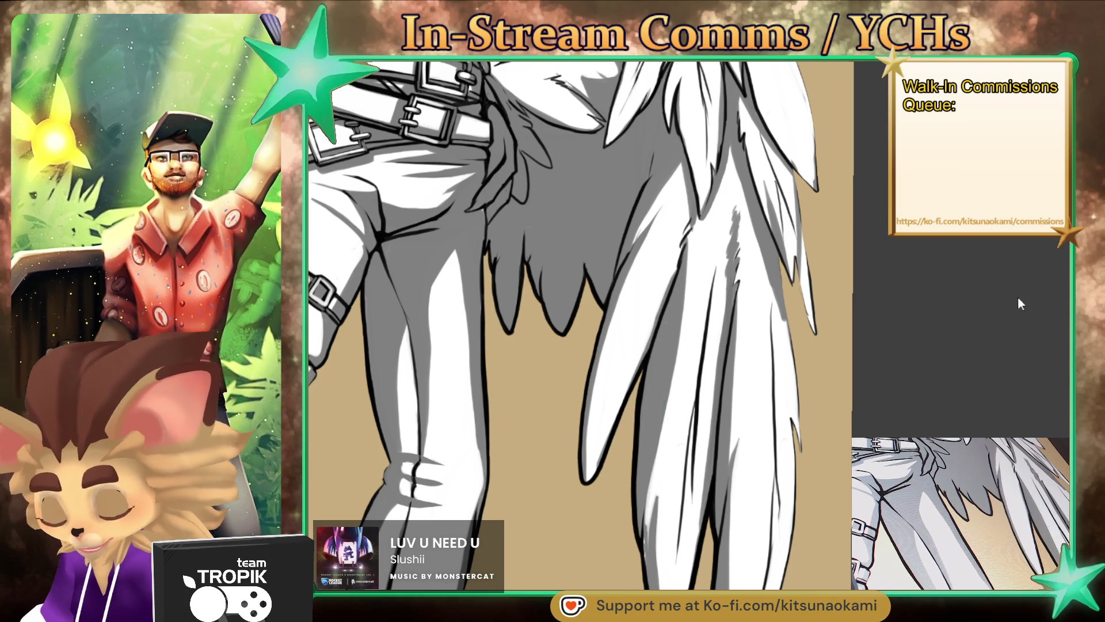
scroll(625, 236, "up", 2)
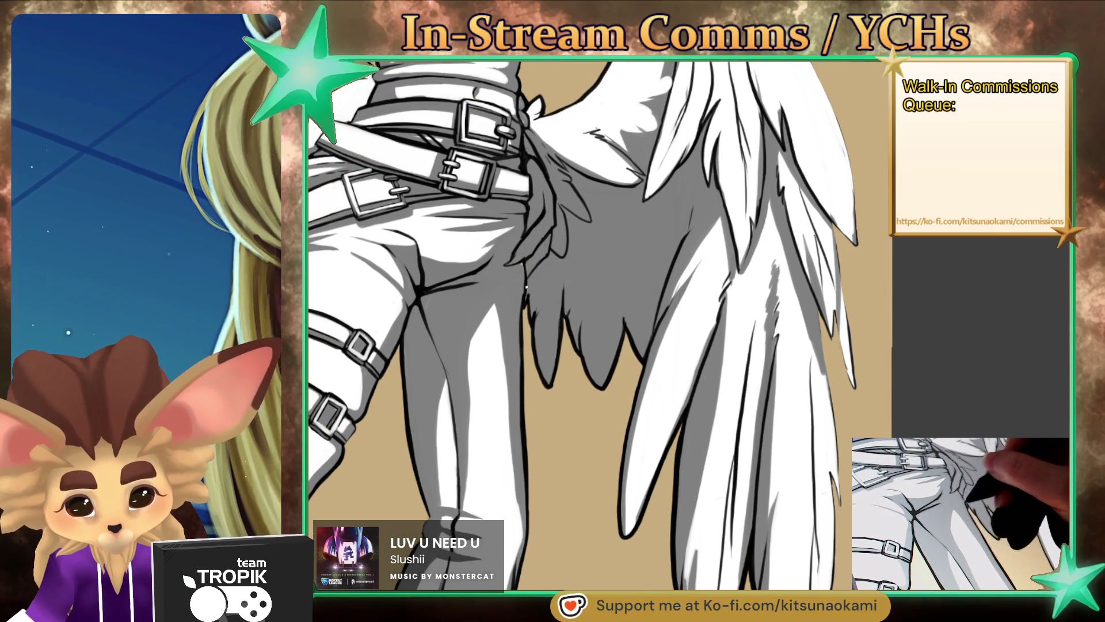
scroll(581, 264, "down", 6)
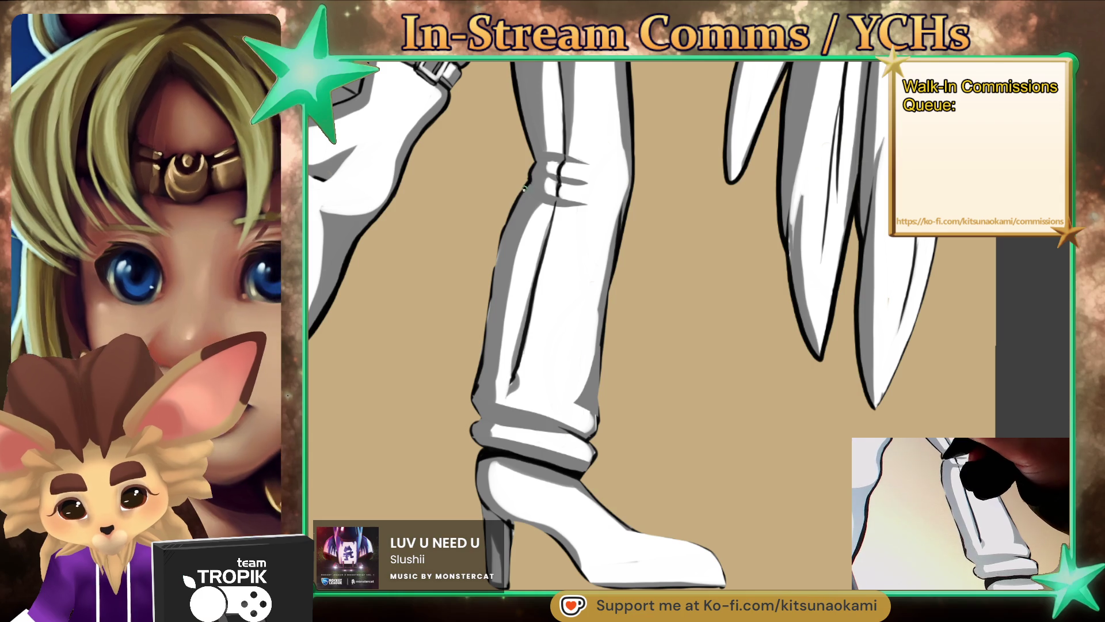
Step: Darken and thicken the boot's left outline from the cuff down to the heel
left_click_drag(491, 260, 479, 363)
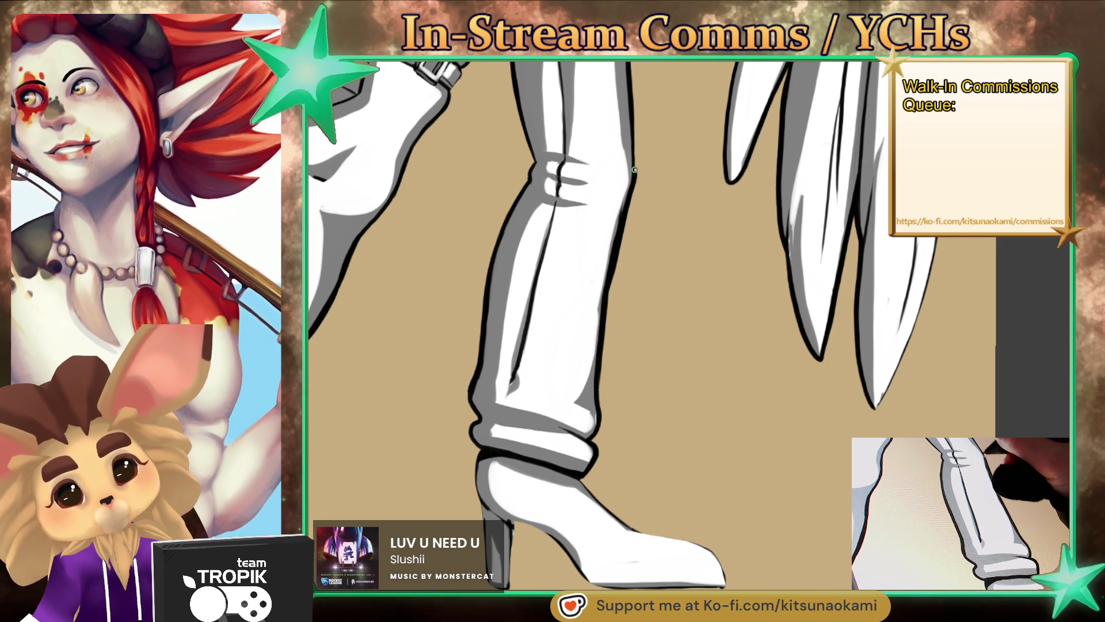
scroll(678, 481, "down", 1)
scroll(678, 481, "down", 4)
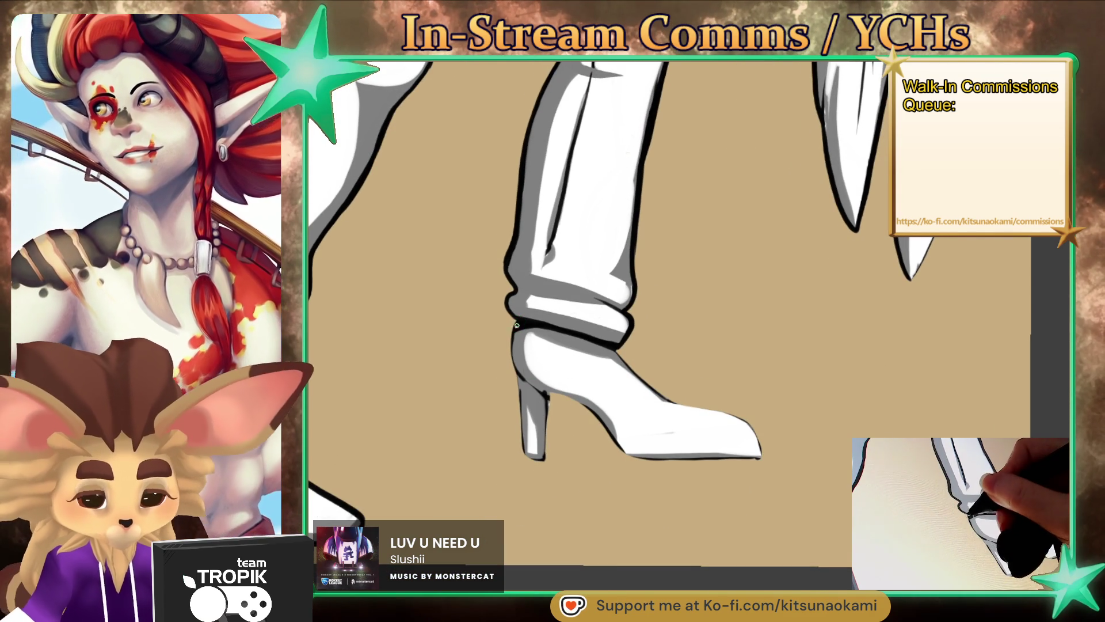
left_click_drag(512, 328, 520, 406)
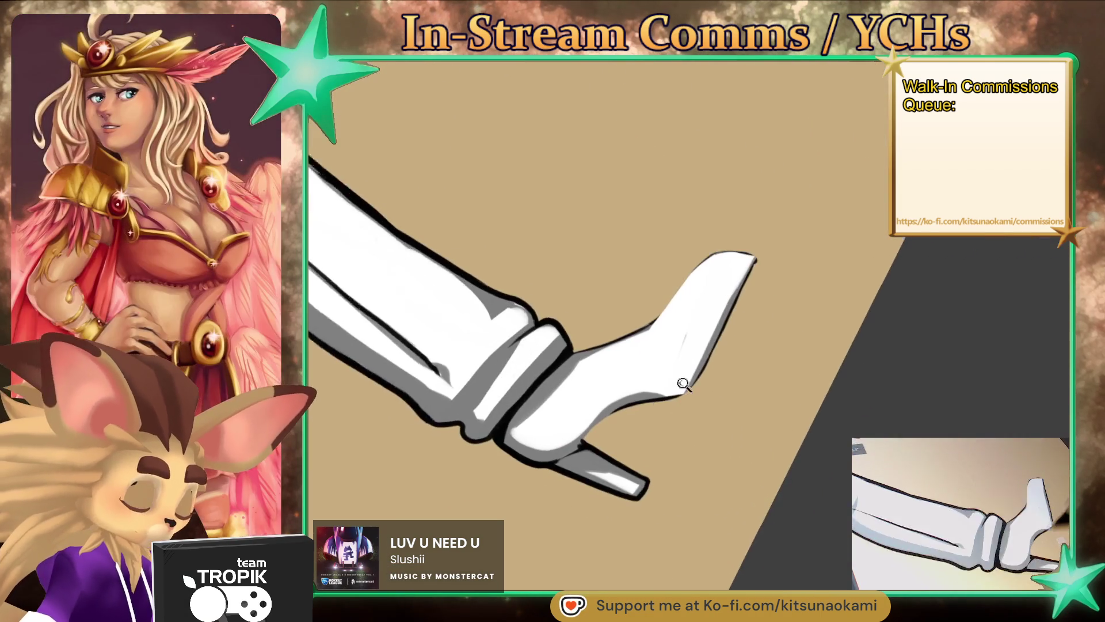
Step: Thicken the boot's lower and toe outlines and shade its instep grey
left_click_drag(677, 530, 572, 447)
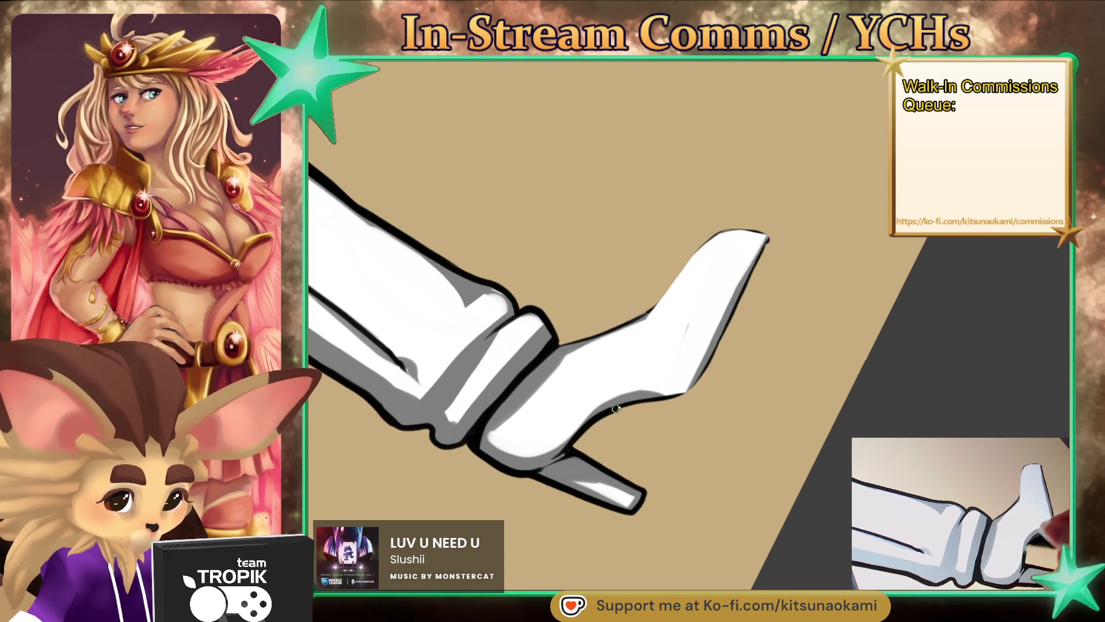
left_click_drag(607, 412, 698, 380)
left_click_drag(769, 237, 754, 231)
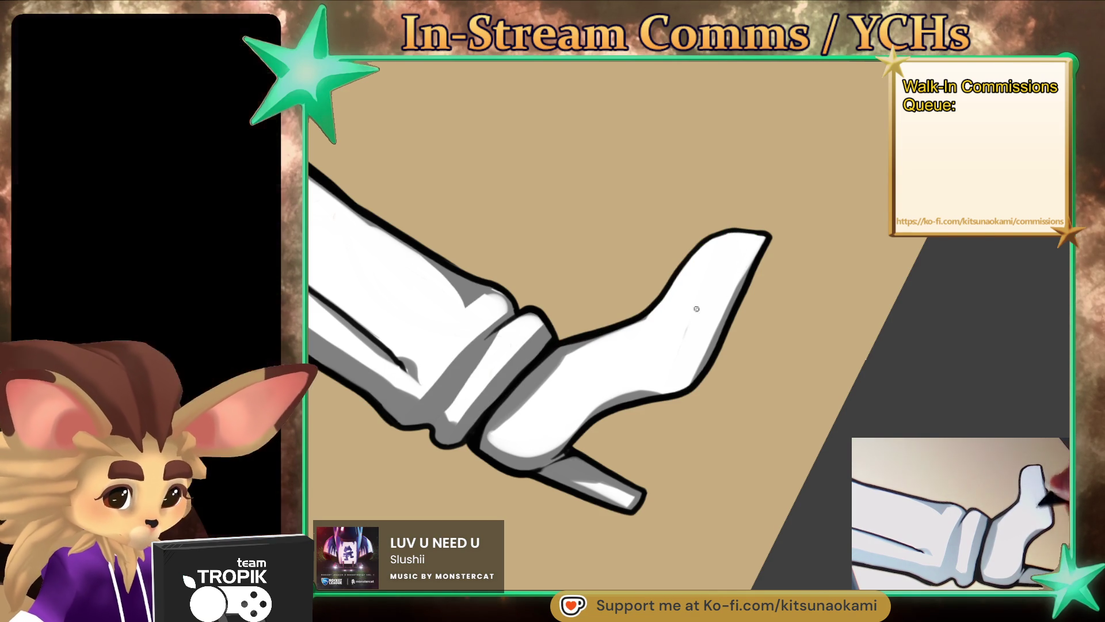
mouse_move(627, 330)
left_mouse_down()
mouse_move(507, 429)
mouse_move(577, 349)
left_mouse_up()
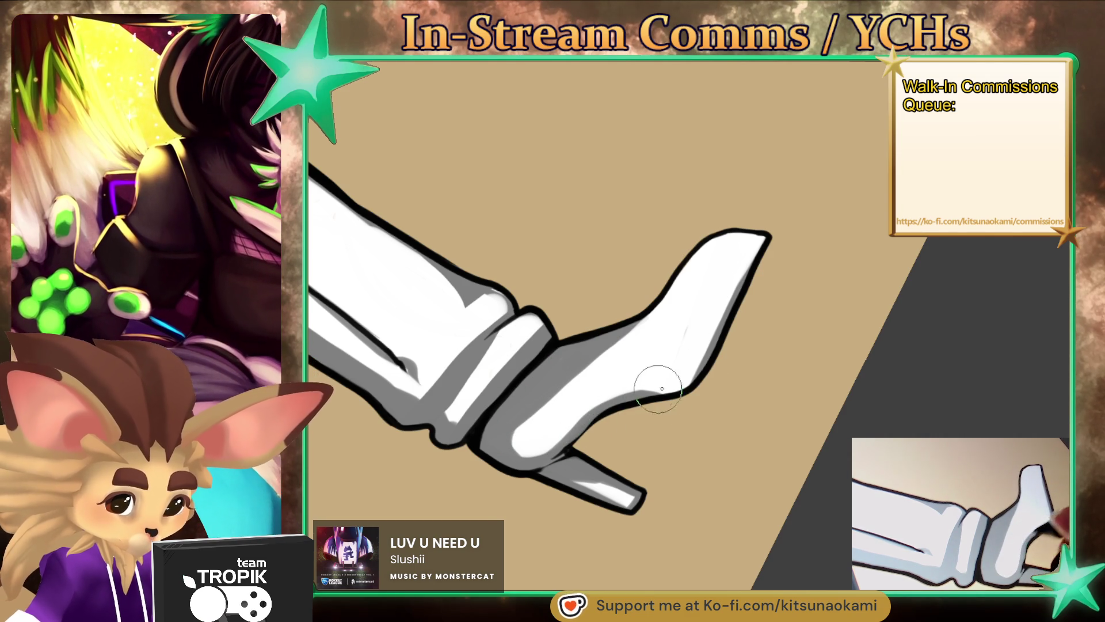
scroll(641, 437, "down", 3)
scroll(610, 484, "up", 3)
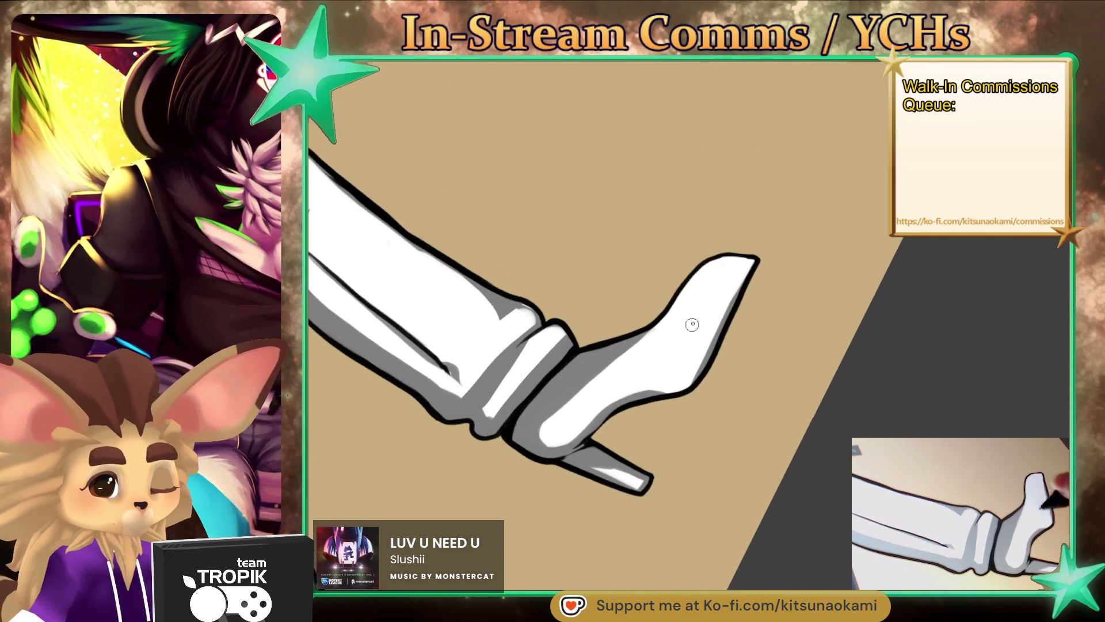
Step: Enlarge the brush and rework the dark line running down the trouser leg
left_click_drag(685, 322, 803, 394)
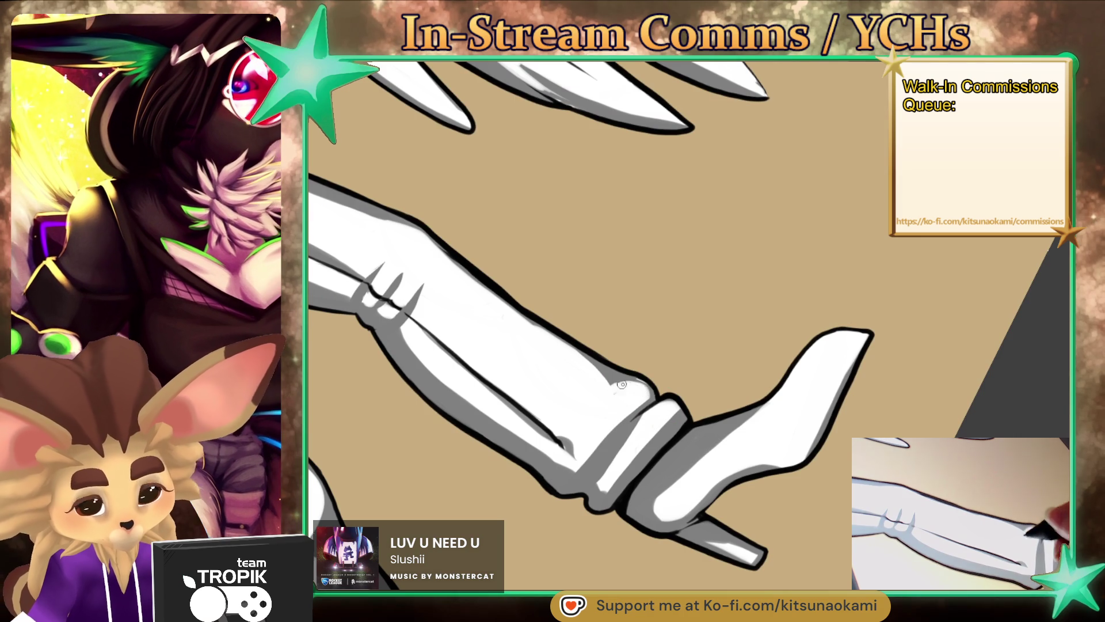
left_click_drag(560, 437, 725, 275)
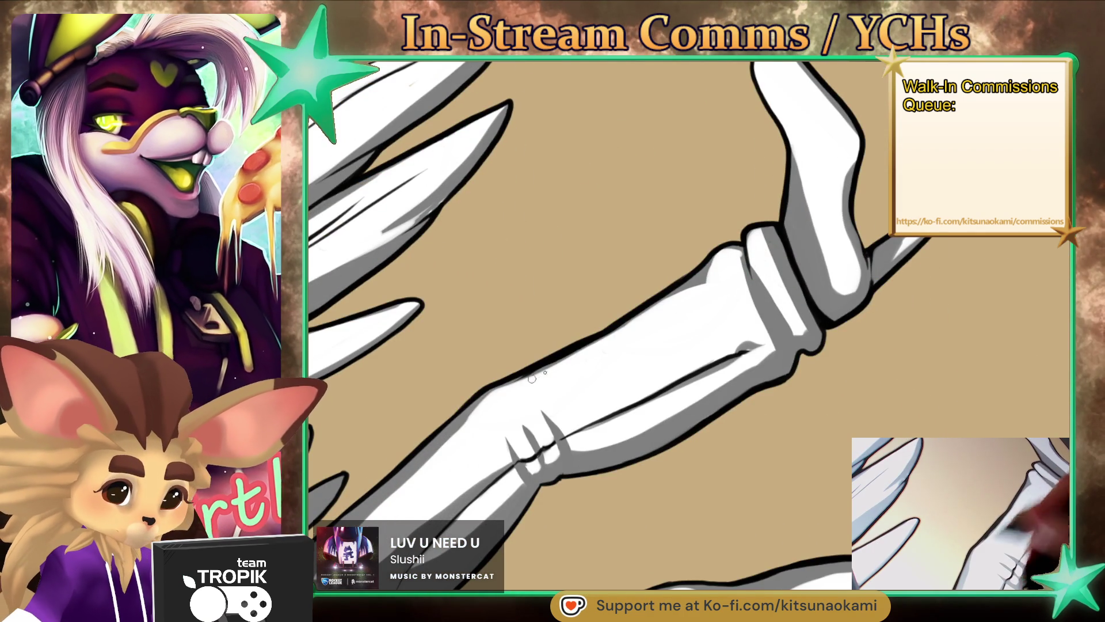
key("bracketright")
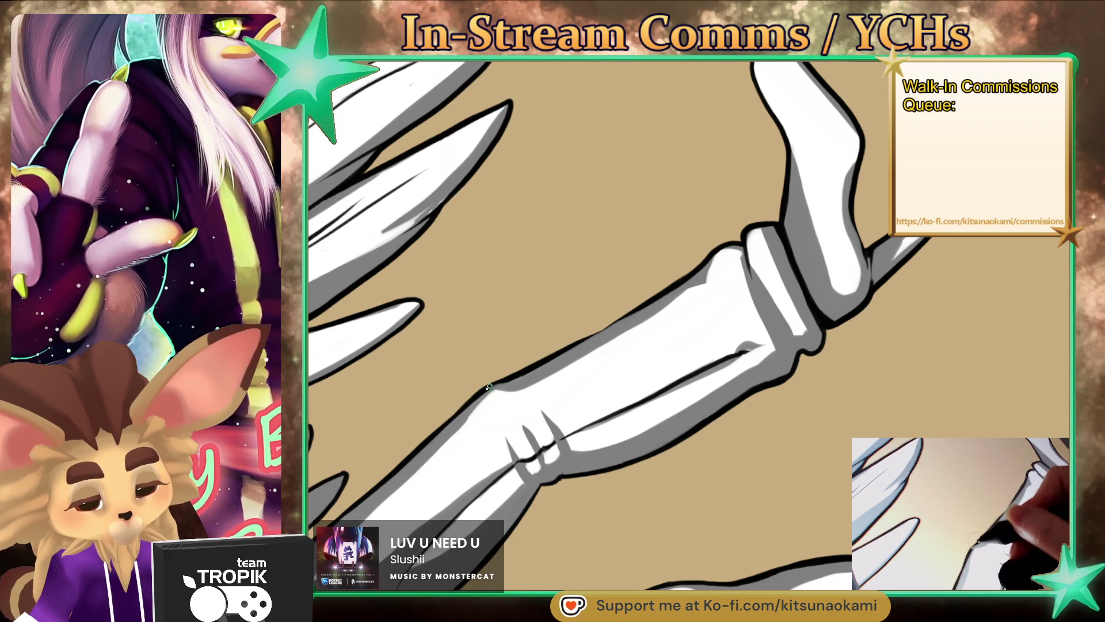
mouse_move(713, 281)
left_mouse_down()
mouse_move(662, 271)
mouse_move(729, 234)
left_mouse_up()
left_click_drag(694, 131, 689, 393)
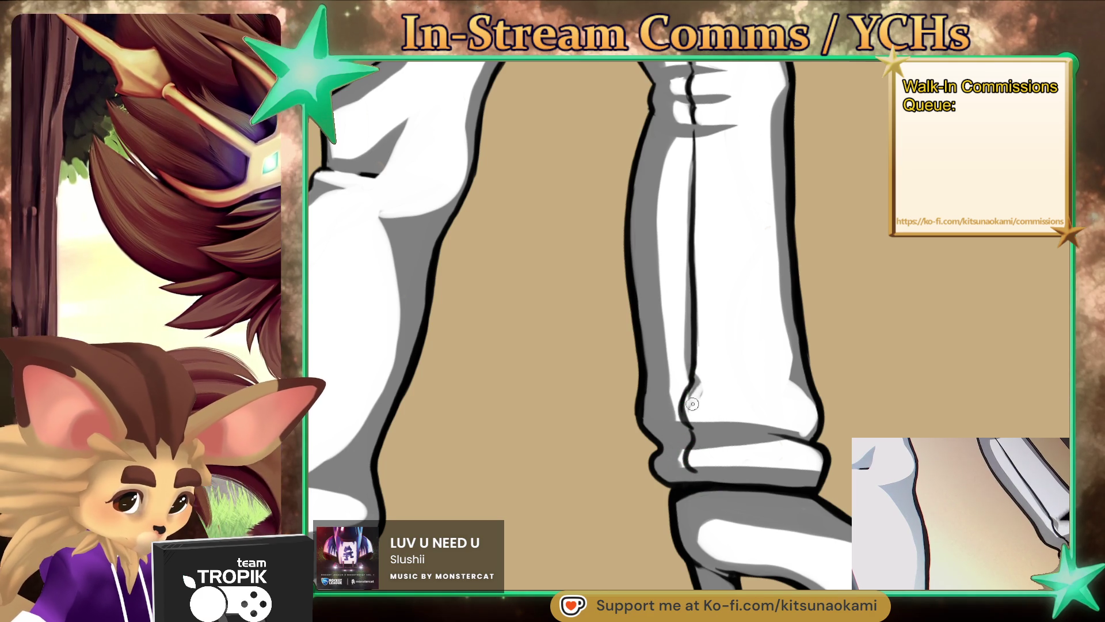
key("ctrl+z")
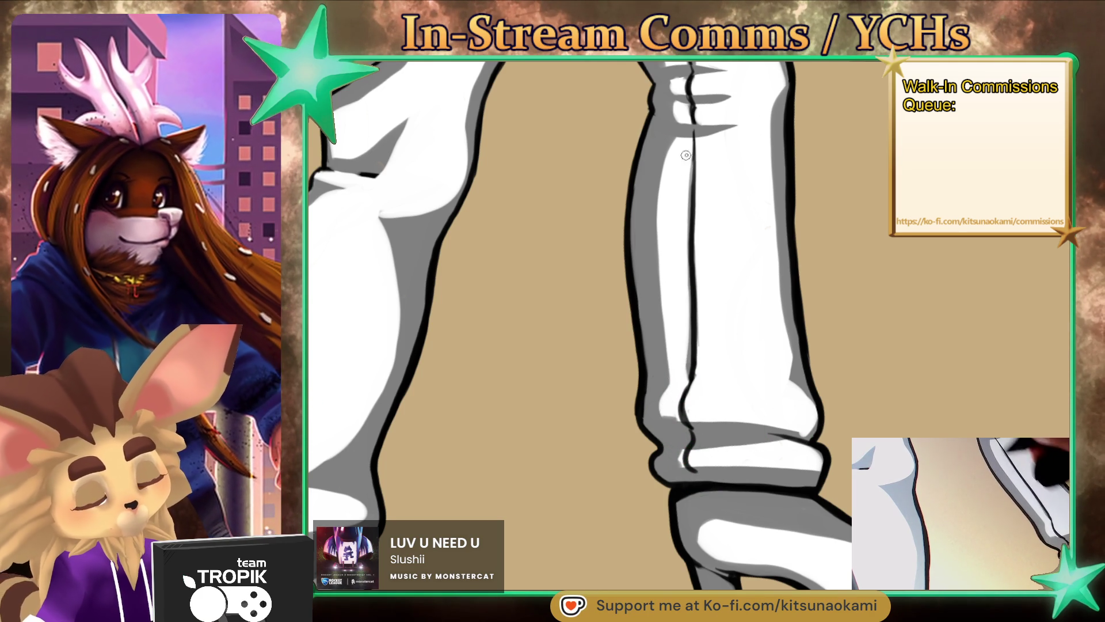
scroll(685, 264, "down", 3)
scroll(685, 264, "down", 5)
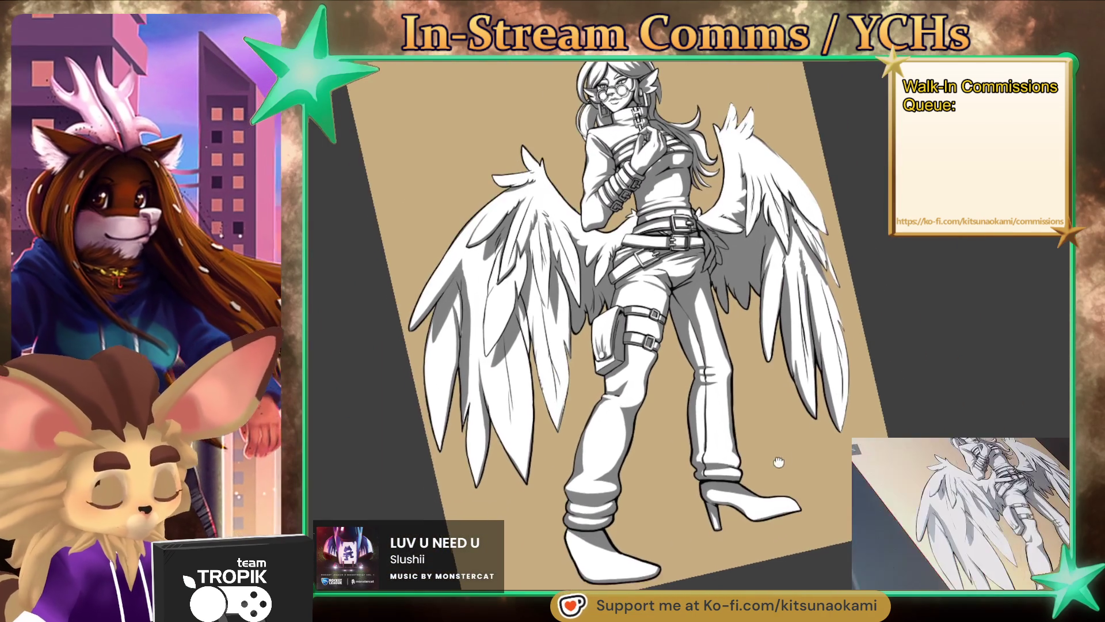
mouse_move(714, 462)
left_mouse_down()
mouse_move(834, 495)
mouse_move(806, 503)
left_mouse_up()
scroll(781, 510, "up", 2)
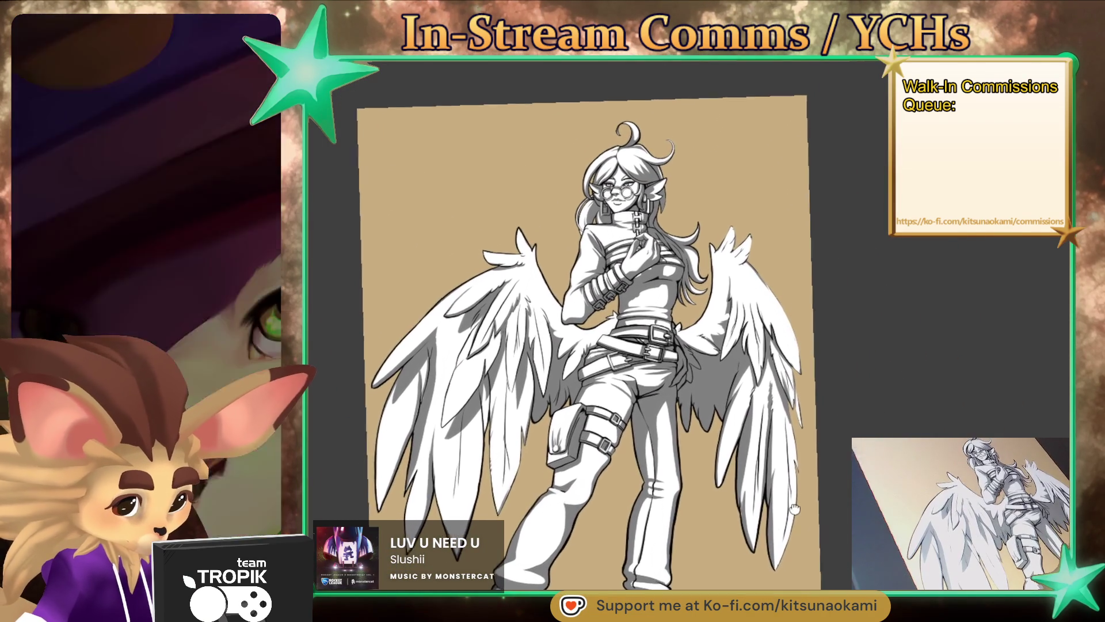
Step: Ink darker strokes along the inner edge of the middle wing tip beside the hair
scroll(782, 511, "up", 5)
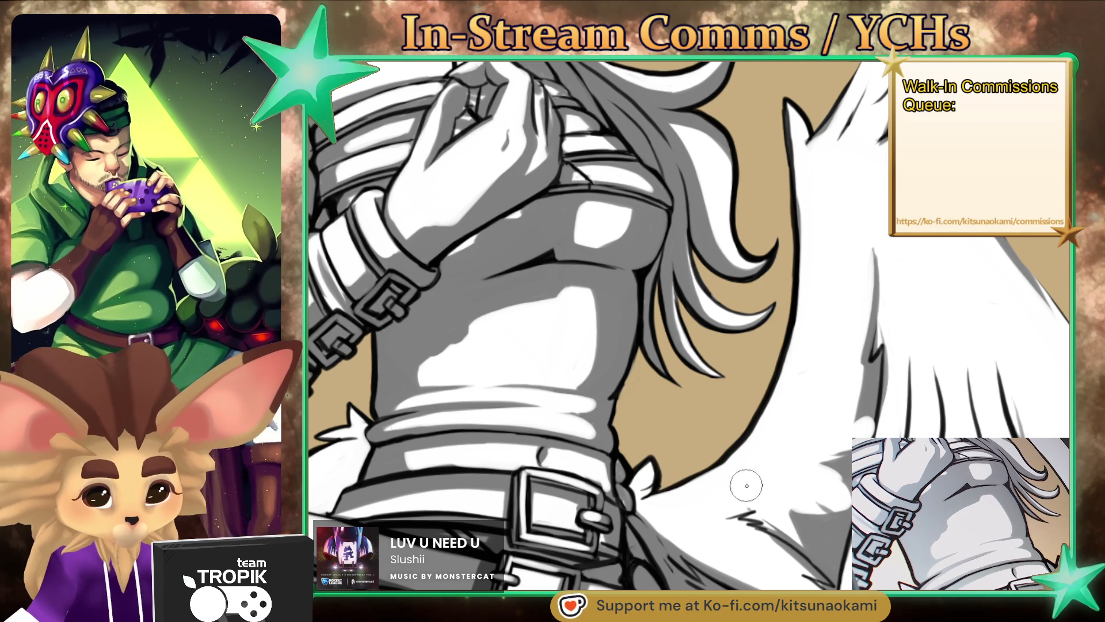
left_click_drag(799, 440, 664, 189)
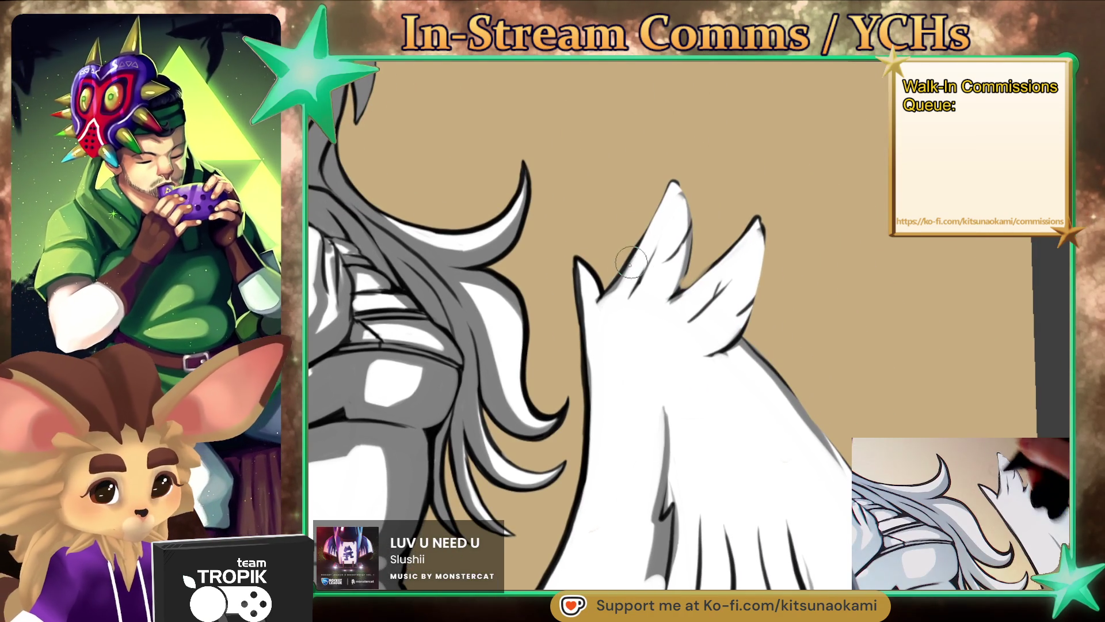
left_click_drag(667, 230, 688, 275)
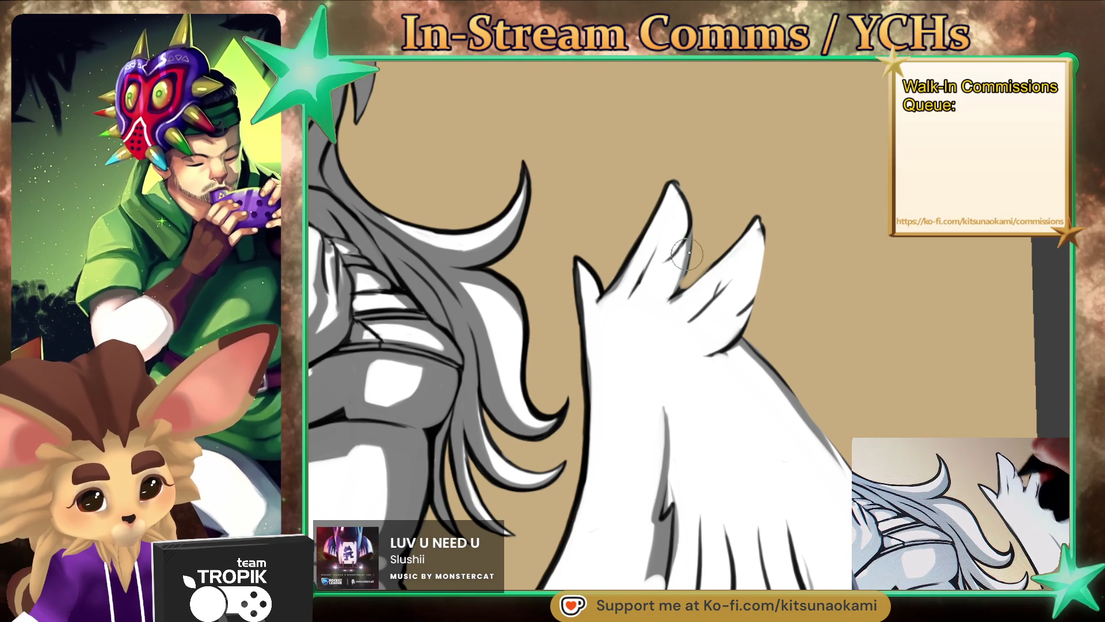
mouse_move(690, 229)
left_mouse_down()
mouse_move(677, 293)
mouse_move(753, 217)
left_mouse_up()
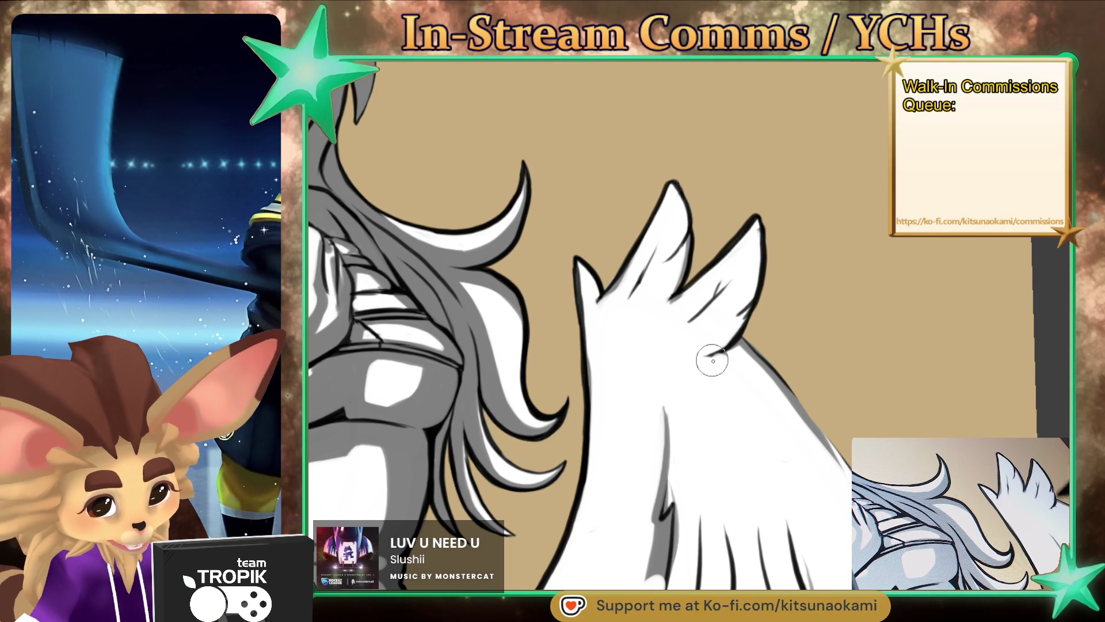
left_click_drag(775, 390, 558, 442)
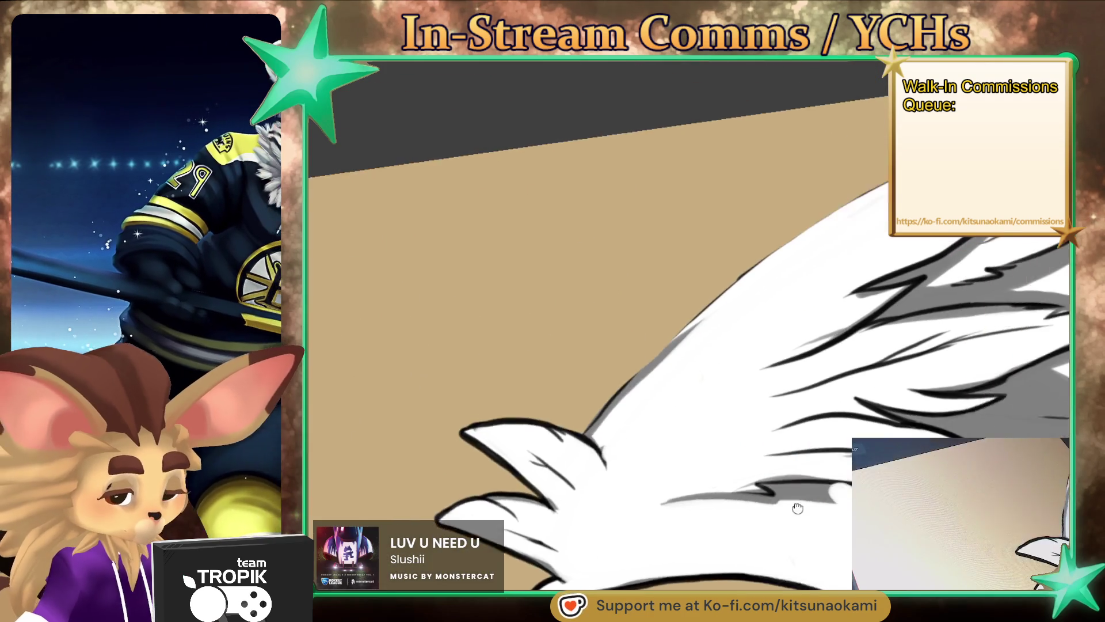
Step: Ink outlines along the wing's upper edge and the next feather, cleaning up grey smudges
mouse_move(437, 475)
left_mouse_down()
mouse_move(618, 296)
mouse_move(771, 214)
mouse_move(690, 291)
mouse_move(672, 271)
mouse_move(774, 257)
mouse_move(742, 311)
mouse_move(533, 366)
left_mouse_up()
left_click_drag(570, 314, 826, 255)
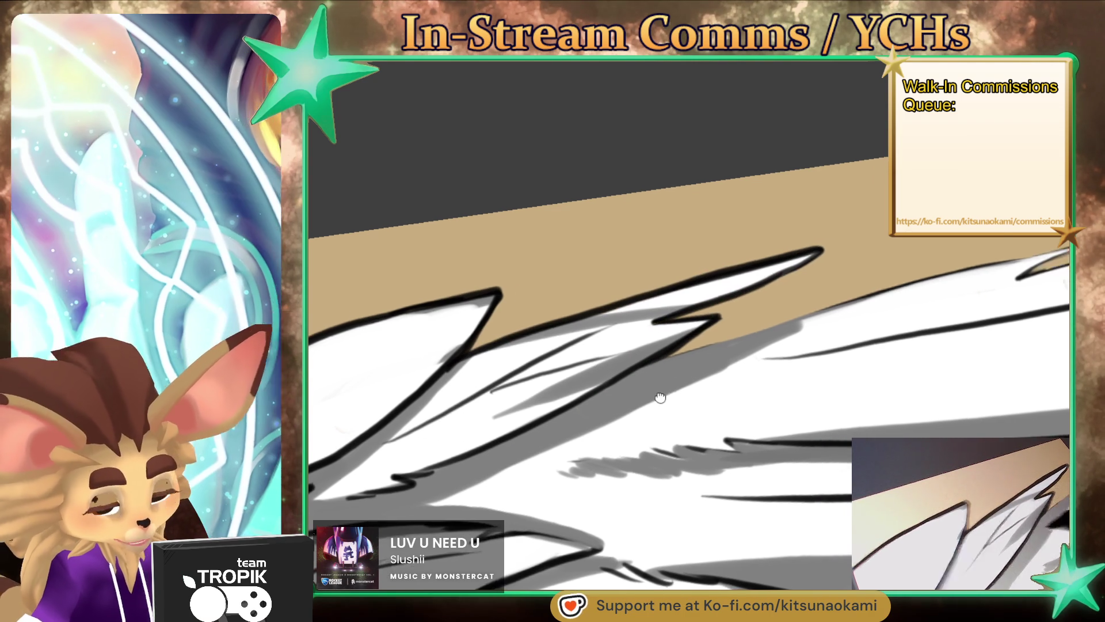
left_click_drag(695, 353, 772, 336)
left_click_drag(540, 352, 521, 373)
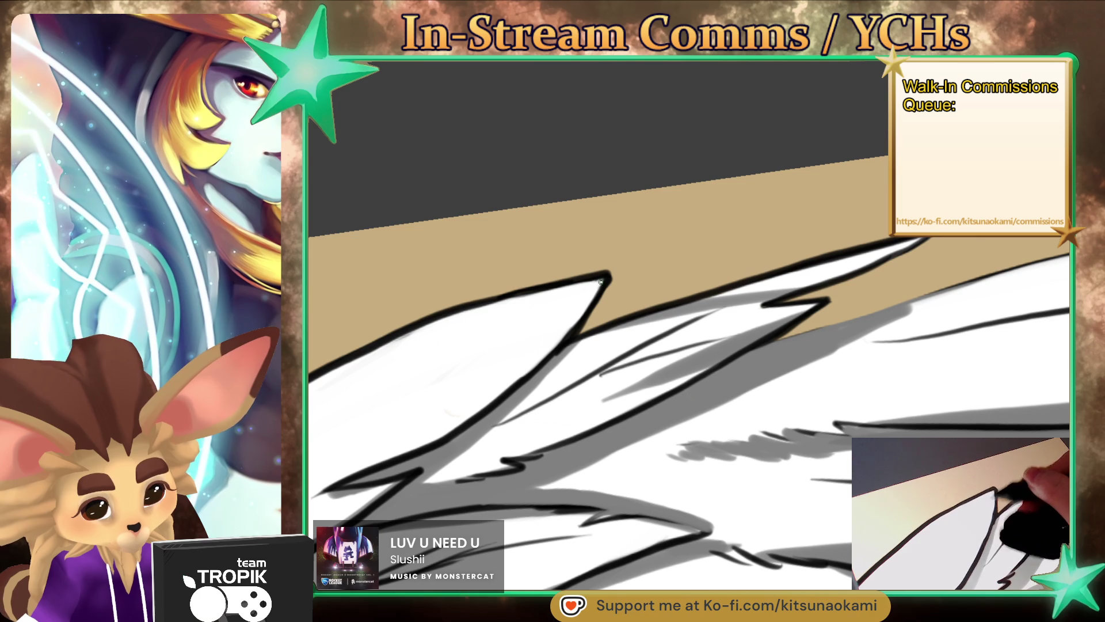
Step: With a larger brush, draw bold outlines along the upper feather edges to their tips
key("bracketright")
key("bracketright")
key("bracketright")
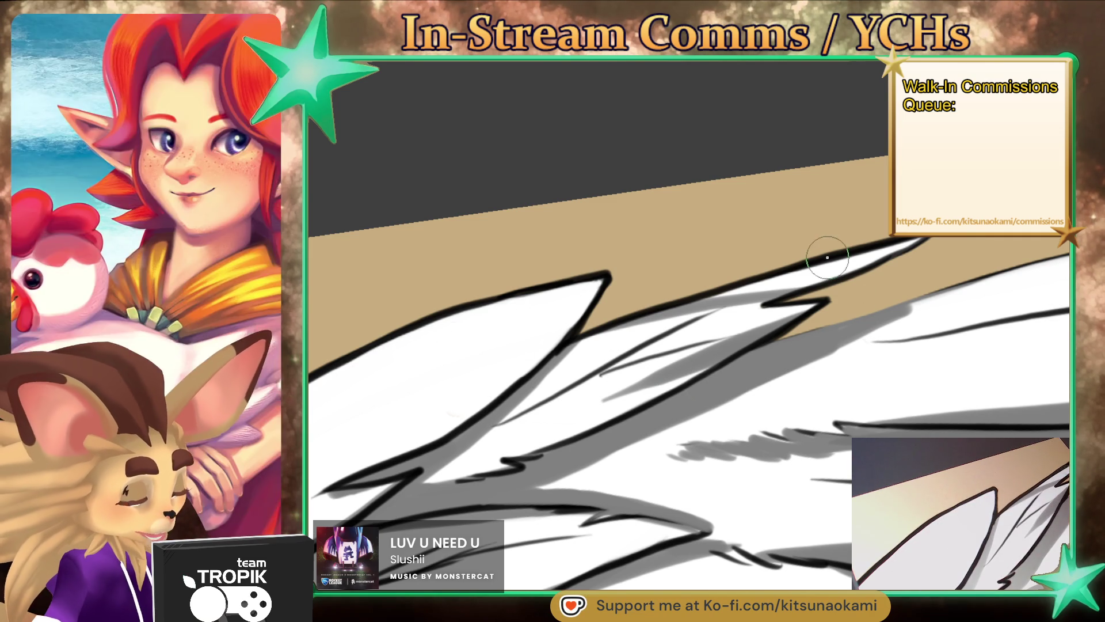
left_click_drag(827, 257, 434, 442)
mouse_move(350, 411)
left_mouse_down()
mouse_move(755, 299)
mouse_move(438, 340)
left_mouse_up()
mouse_move(345, 397)
left_mouse_down()
mouse_move(835, 246)
mouse_move(653, 291)
mouse_move(851, 270)
left_mouse_up()
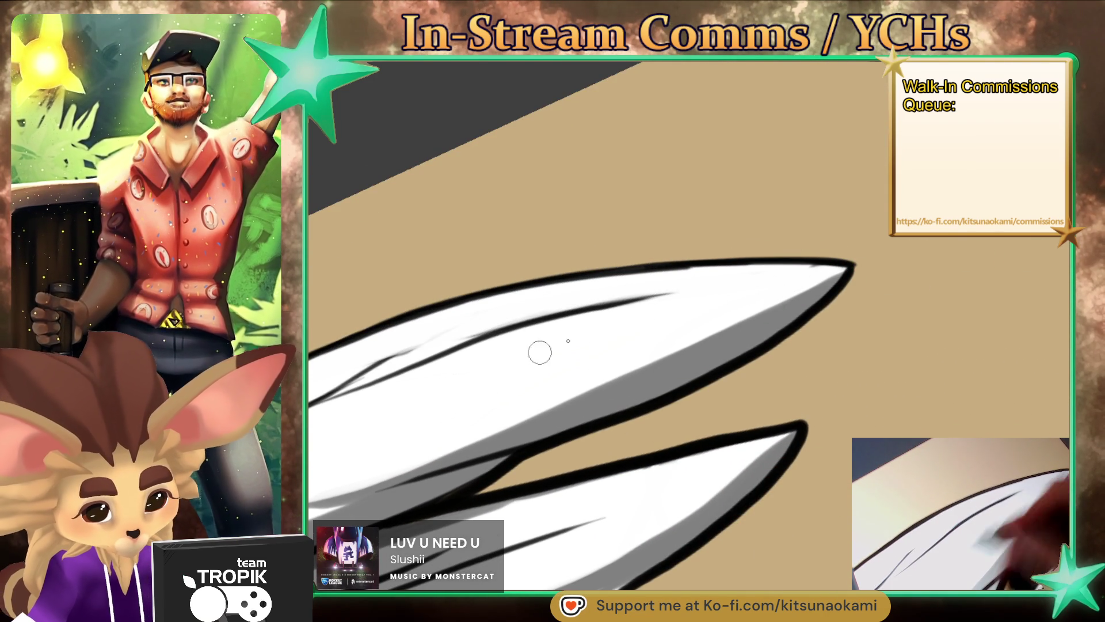
Step: Enlarge the brush and lighten the wing's grey shading, undoing the stray strokes
key("]")
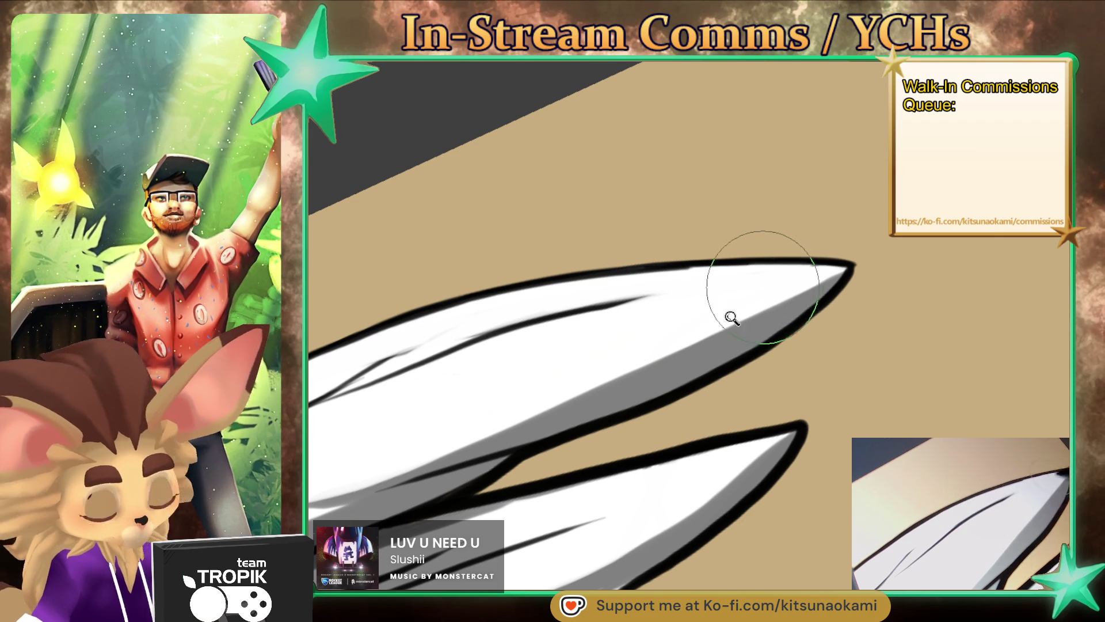
left_click_drag(739, 311, 735, 407)
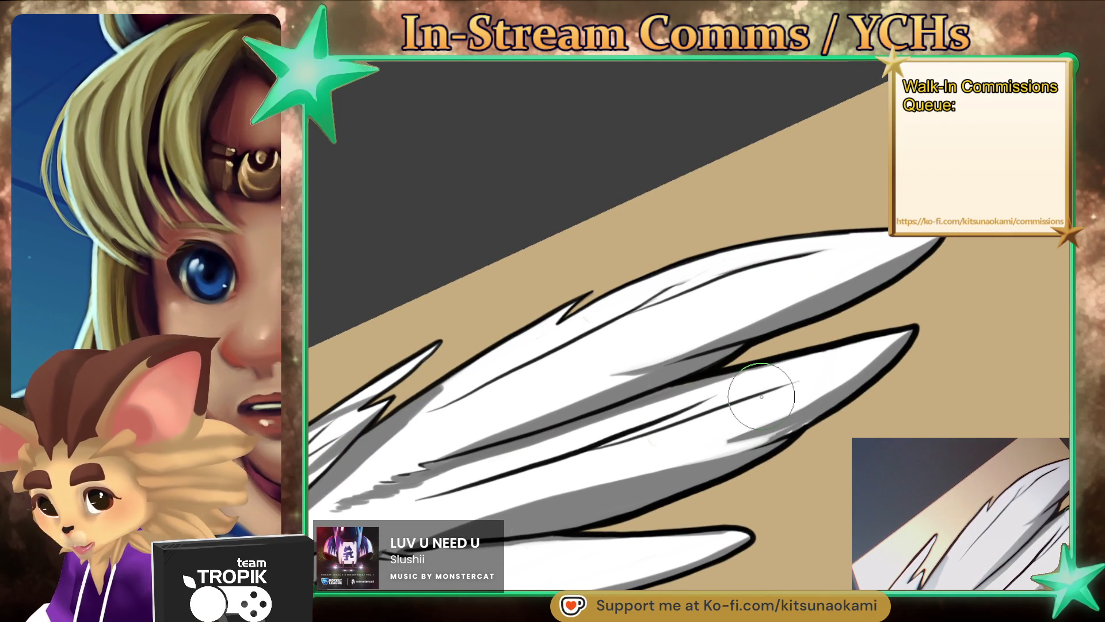
left_click_drag(468, 424, 650, 343)
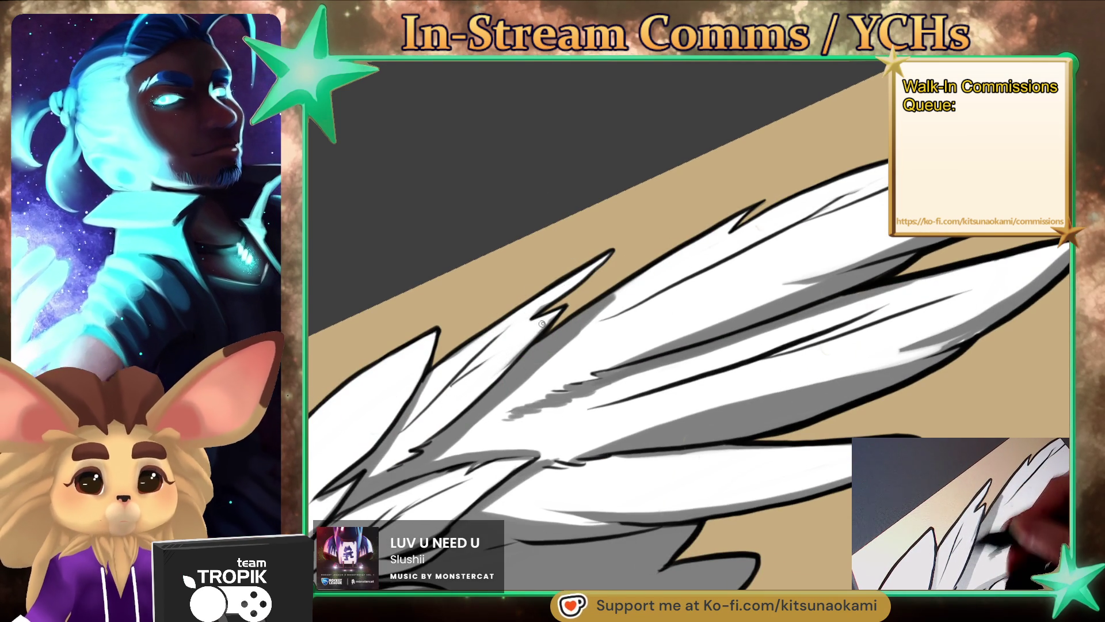
left_click_drag(599, 318, 512, 259)
key("ctrl+z")
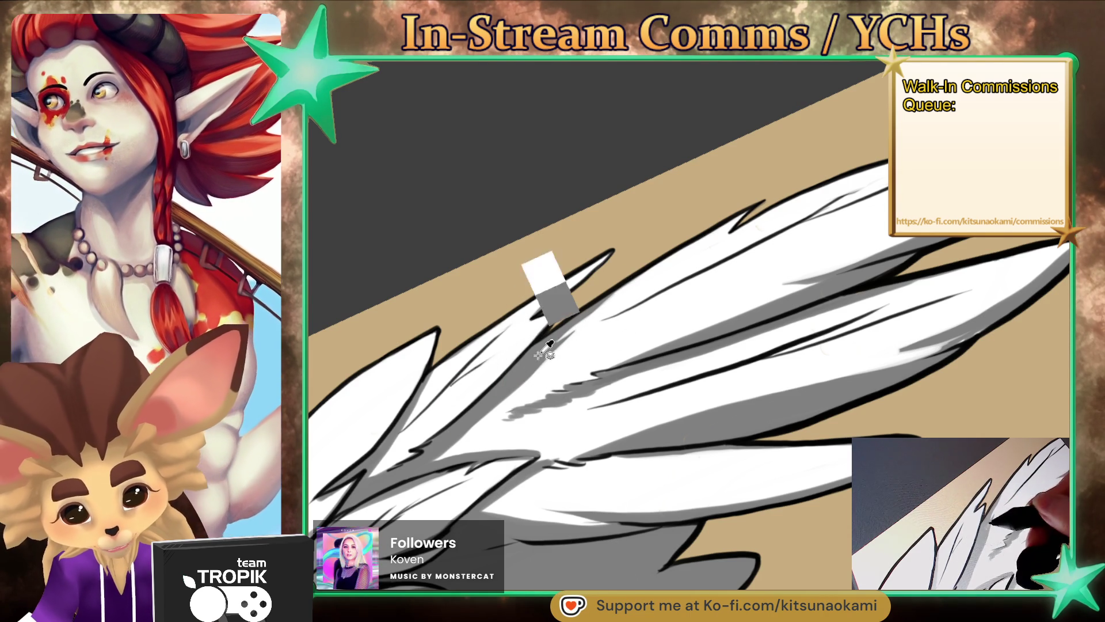
key("ctrl+z")
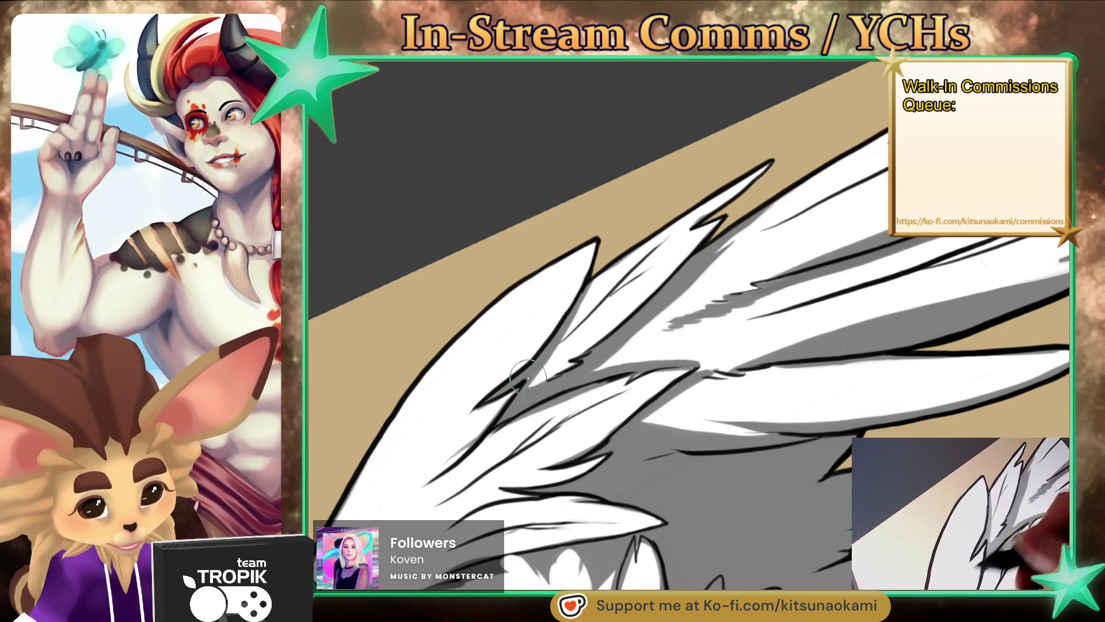
Step: Paint white over part of a black feather line and shade the white feathers grey
left_click_drag(544, 345, 564, 325)
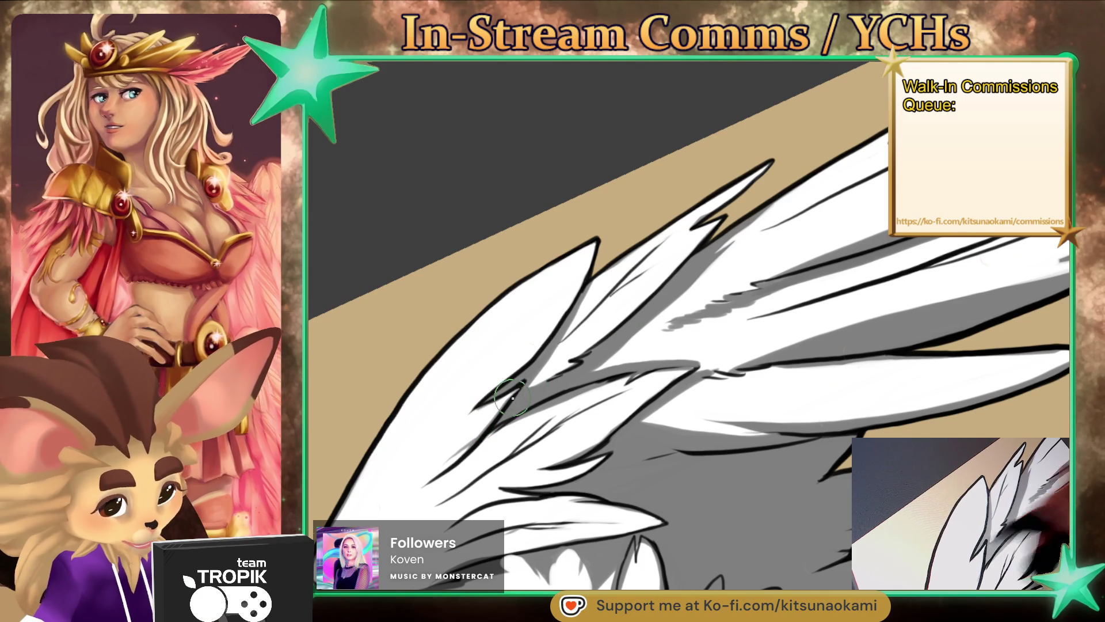
left_click_drag(508, 411, 563, 333)
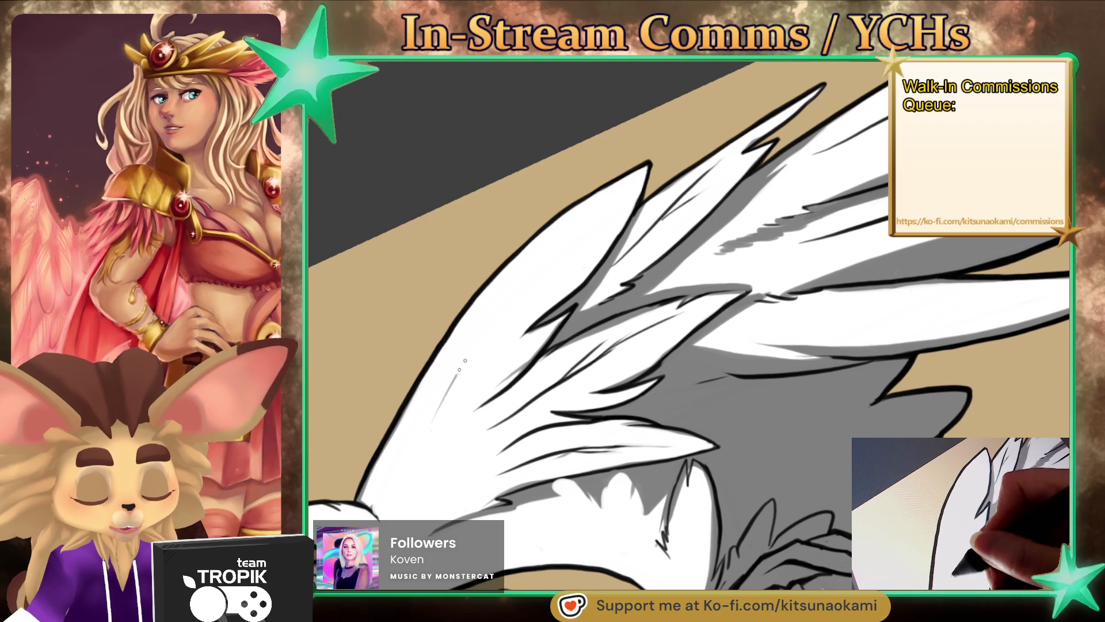
left_click_drag(493, 324, 610, 210)
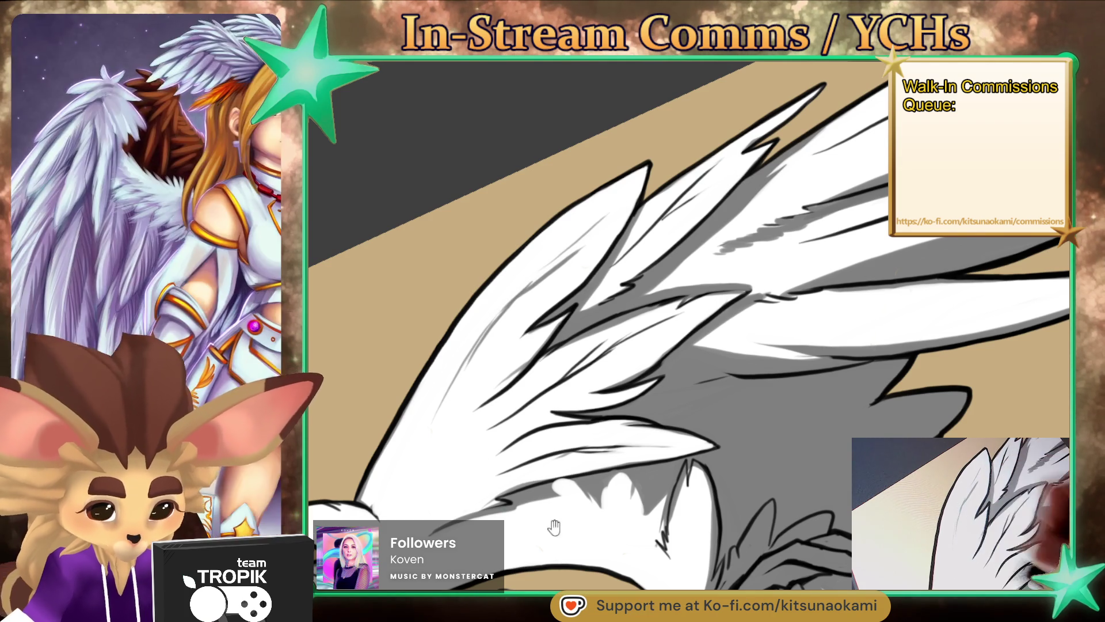
left_click_drag(488, 338, 505, 309)
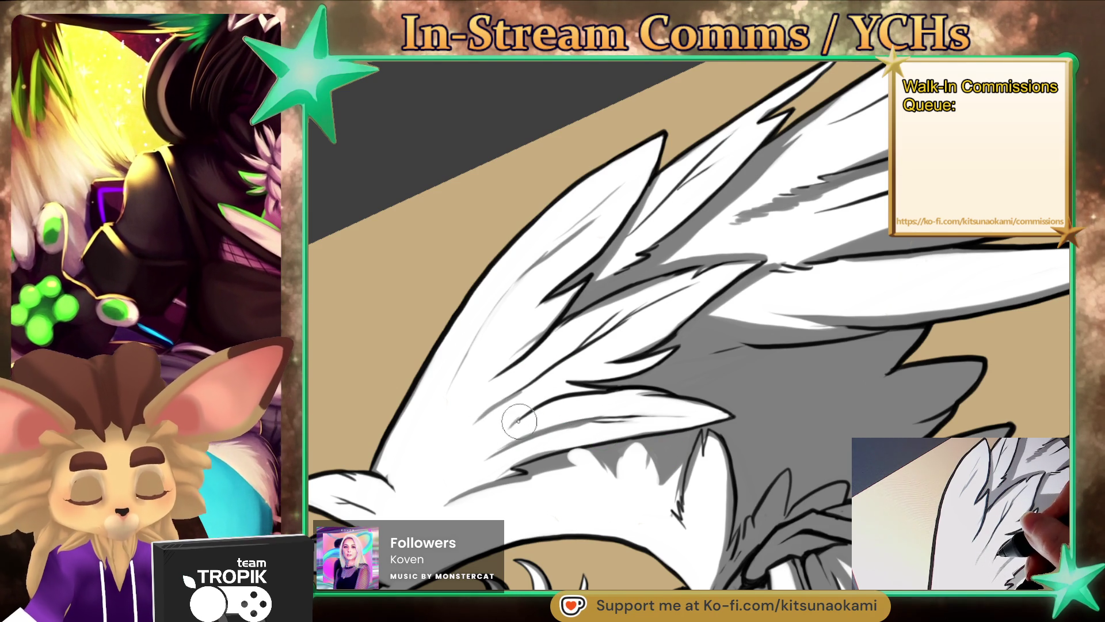
left_click_drag(506, 373, 439, 440)
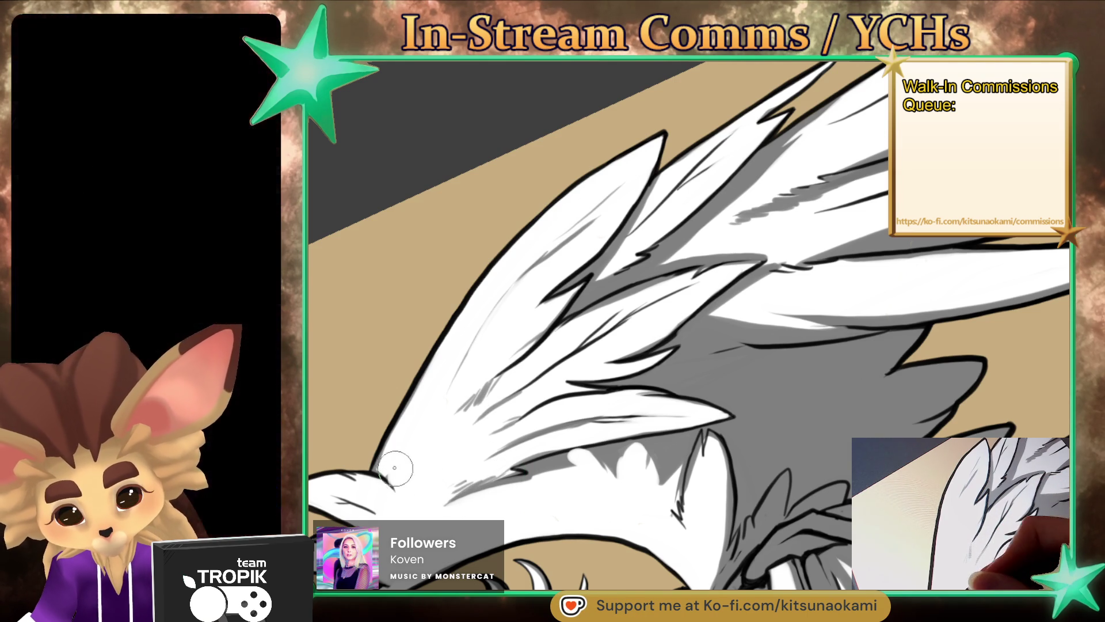
left_click_drag(392, 486, 731, 432)
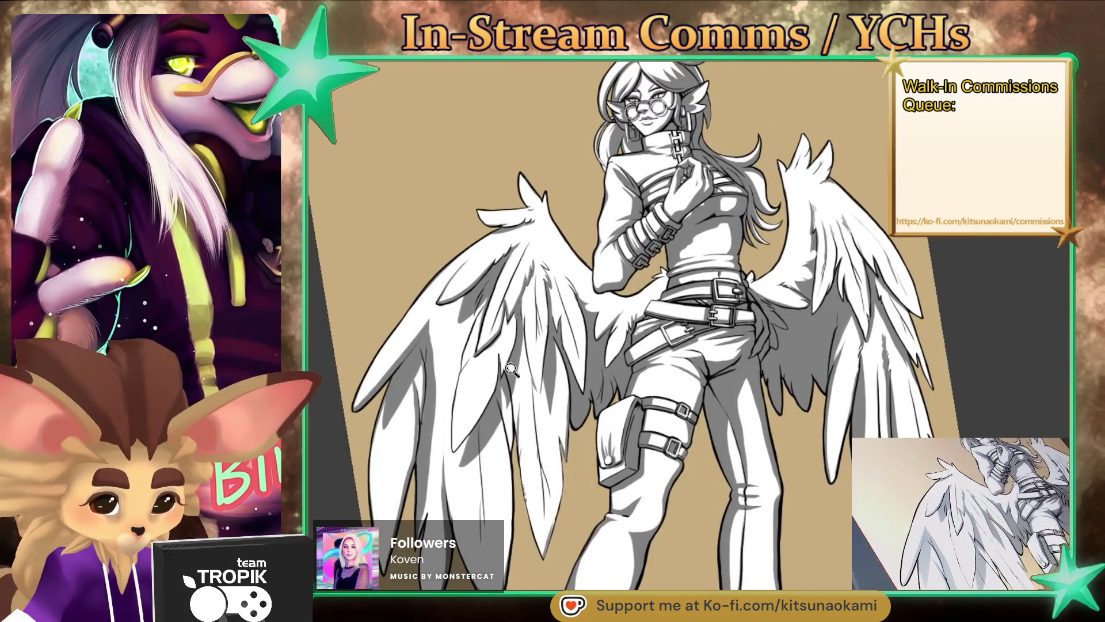
Step: Add a short dark stroke and darker lines along a left-wing feather edge, then view the whole drawing
mouse_move(730, 432)
left_mouse_down()
mouse_move(489, 364)
mouse_move(490, 348)
left_mouse_up()
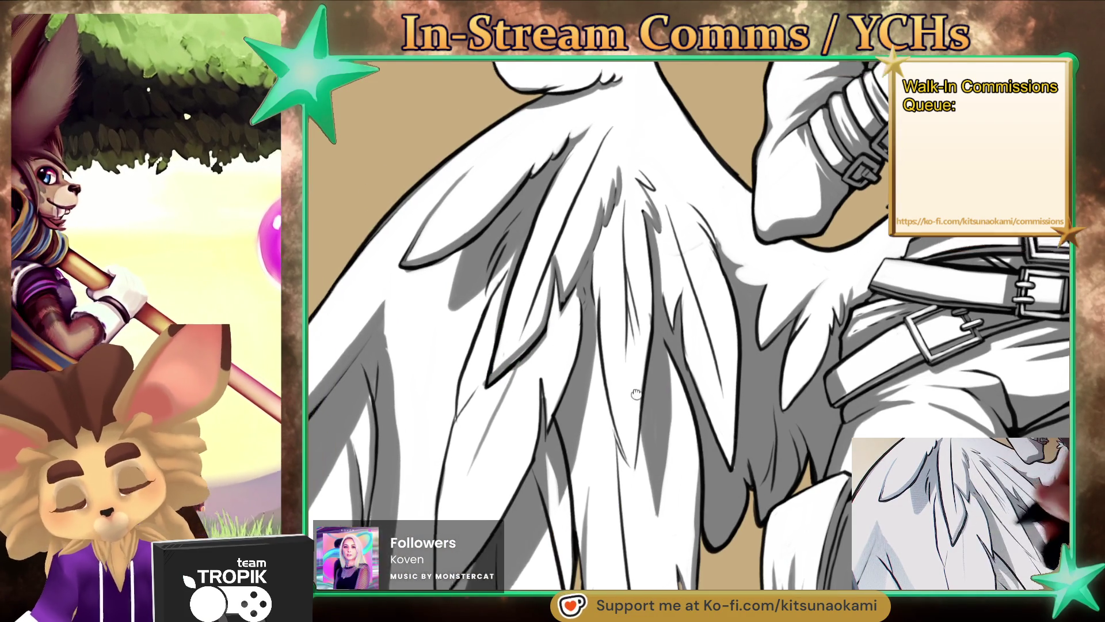
left_click_drag(492, 342, 939, 357)
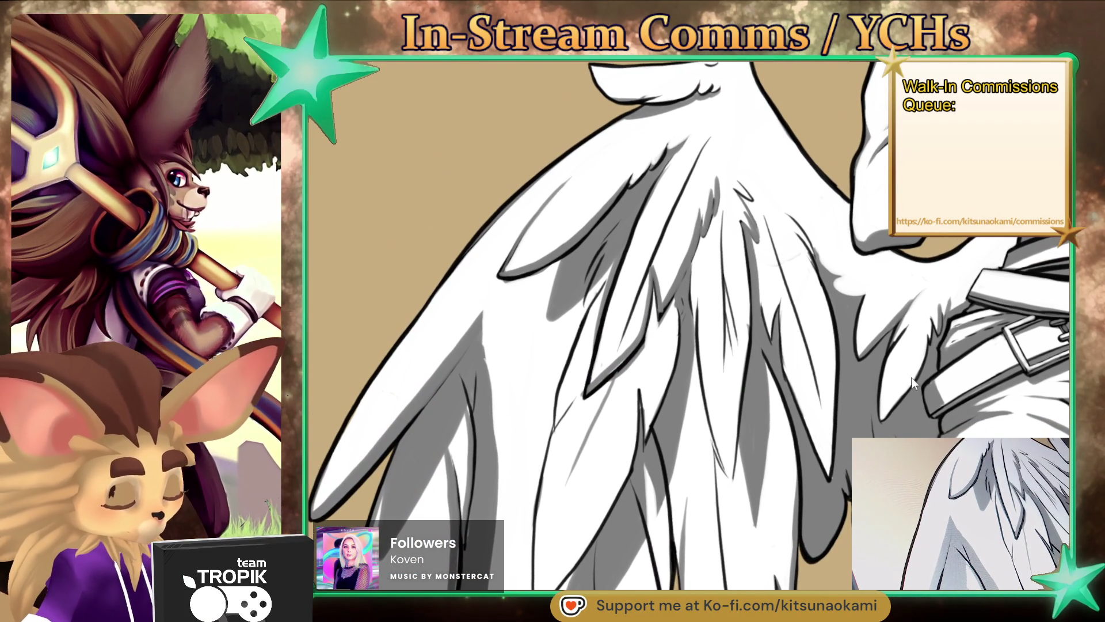
left_click_drag(504, 282, 501, 308)
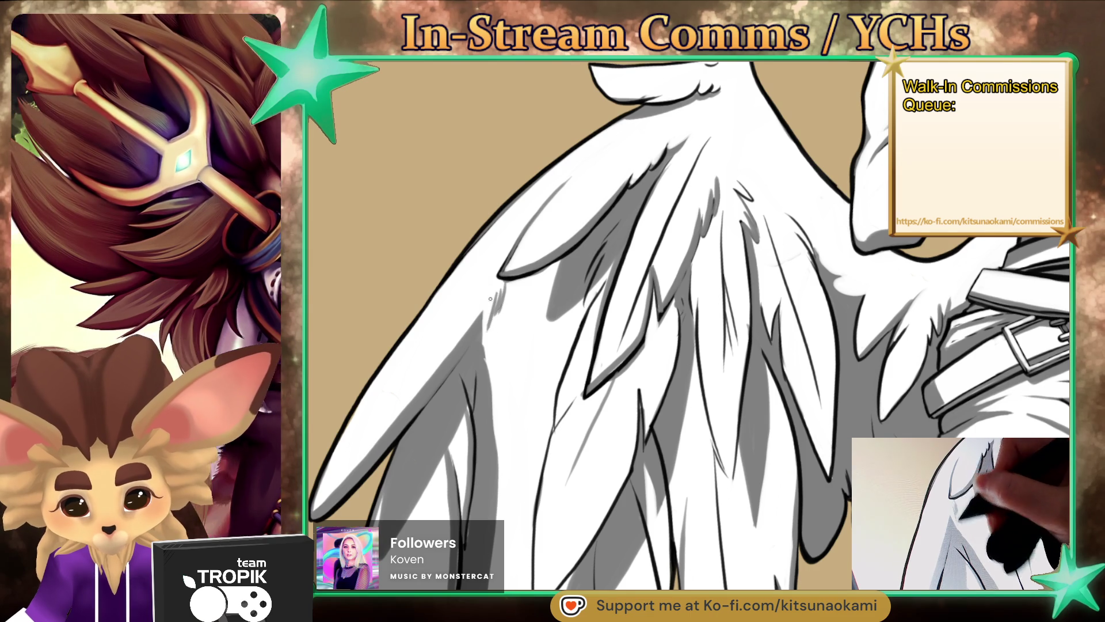
scroll(633, 345, "down", 5)
scroll(737, 483, "up", 4)
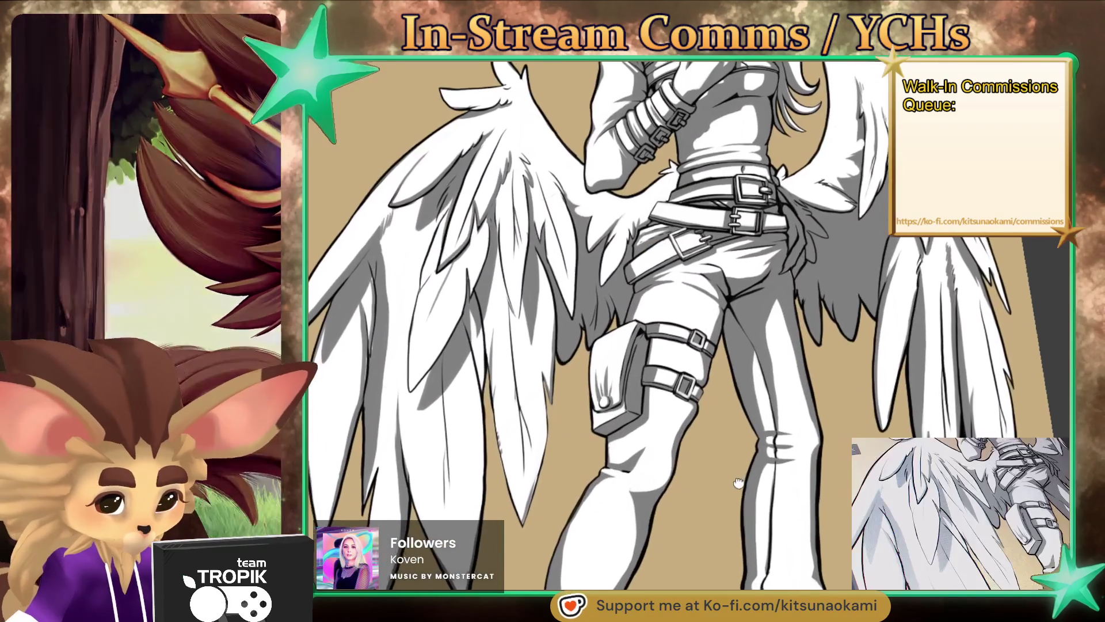
scroll(511, 399, "up", 2)
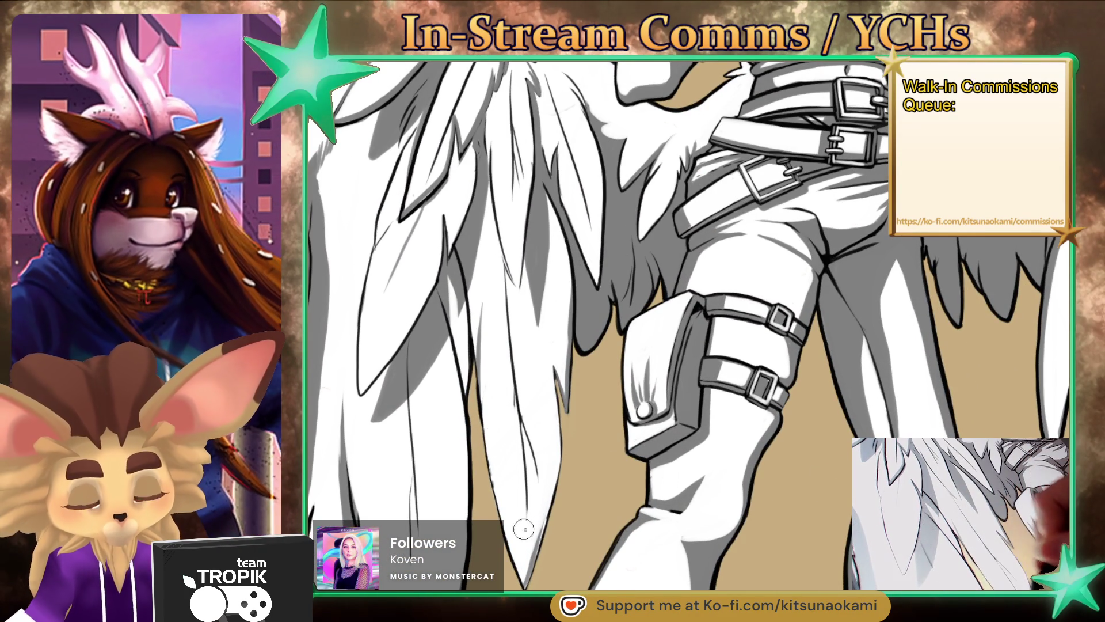
left_click_drag(485, 442, 497, 508)
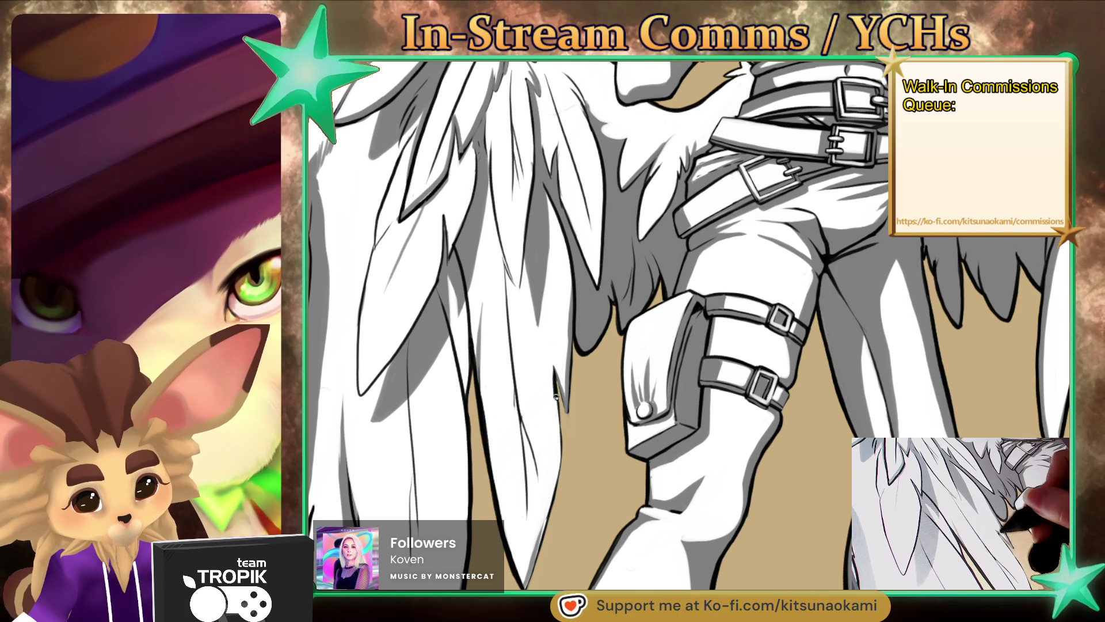
left_click_drag(559, 456, 547, 532)
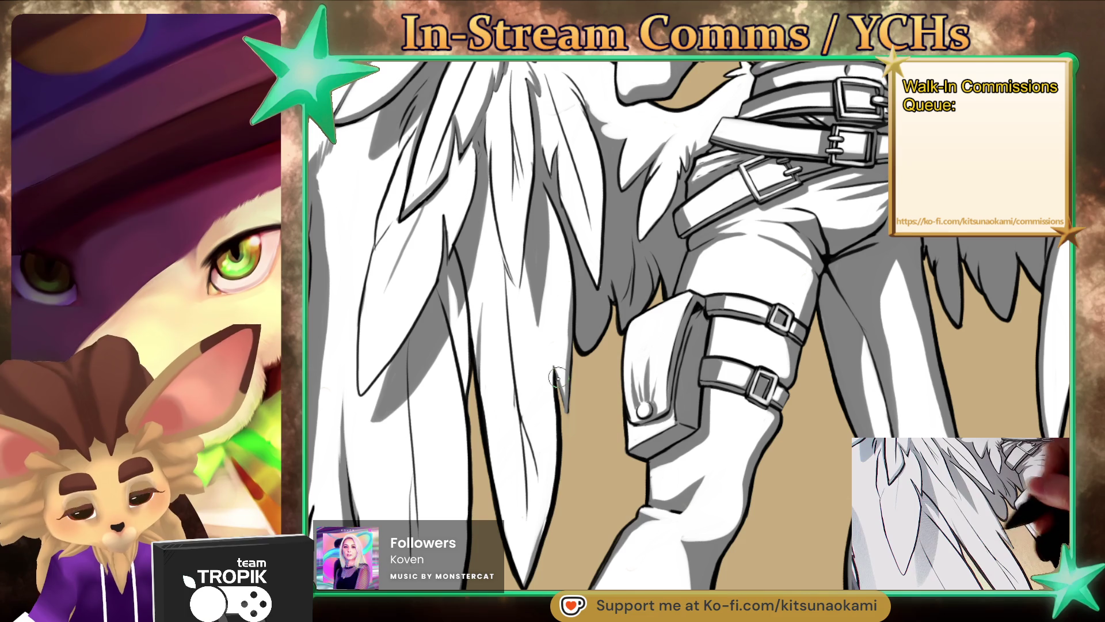
key("ctrl+0")
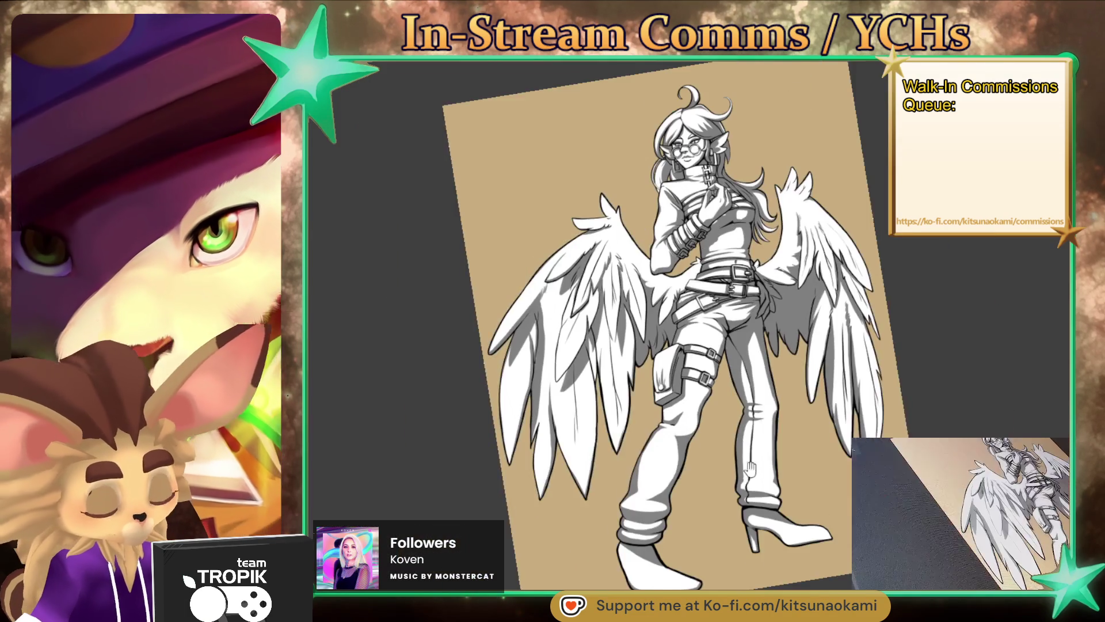
scroll(758, 430, "up", 3)
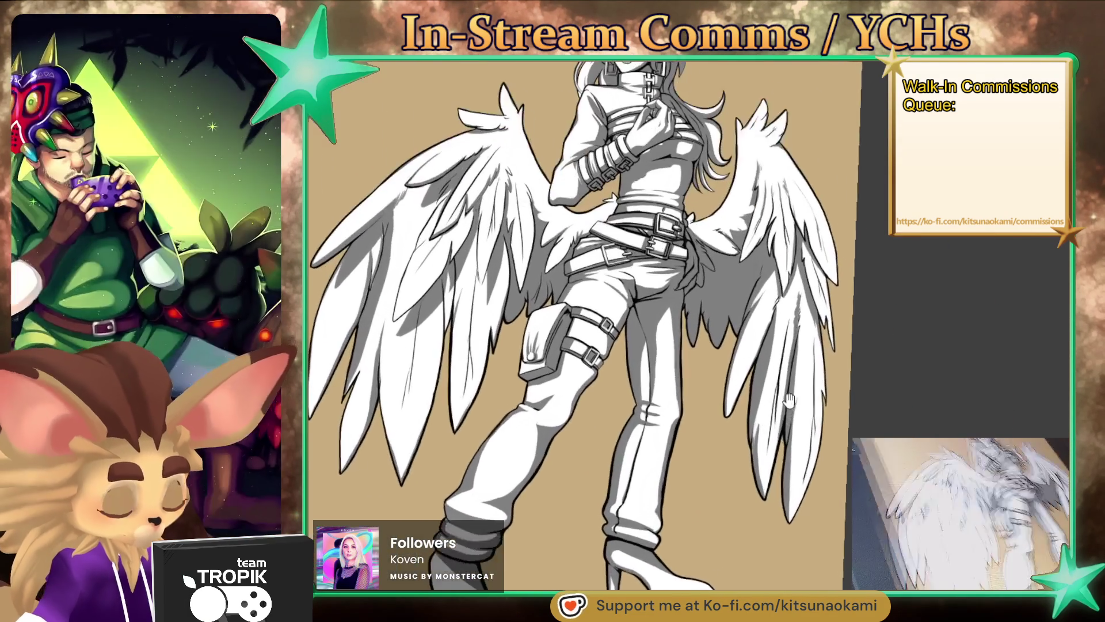
scroll(757, 431, "up", 3)
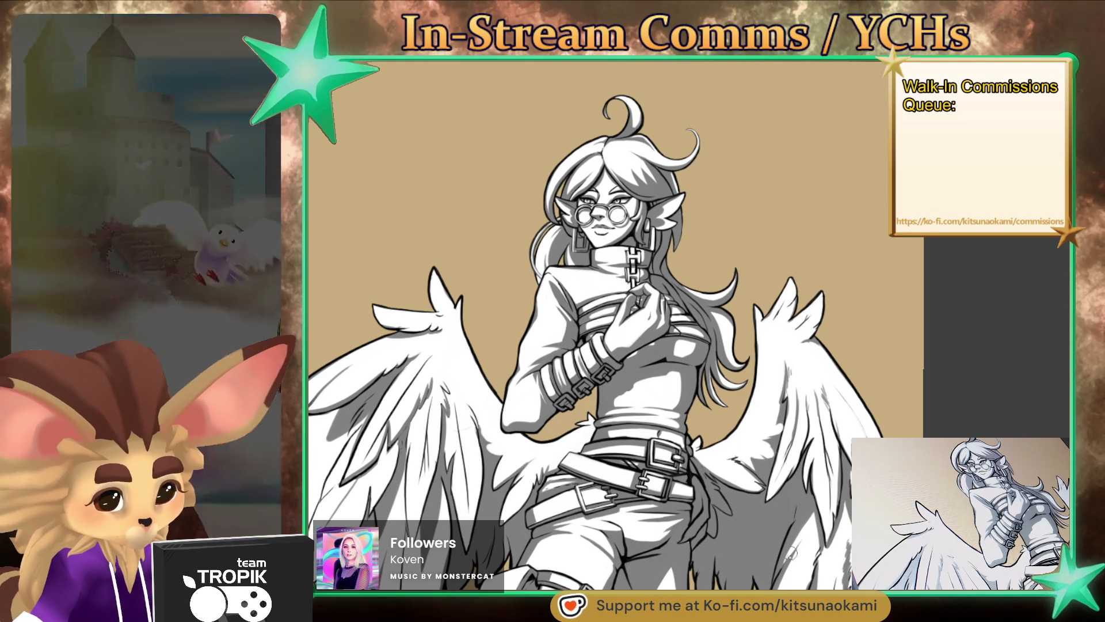
scroll(705, 239, "up", 5)
mouse_move(706, 240)
left_mouse_down()
mouse_move(731, 487)
mouse_move(754, 498)
left_mouse_up()
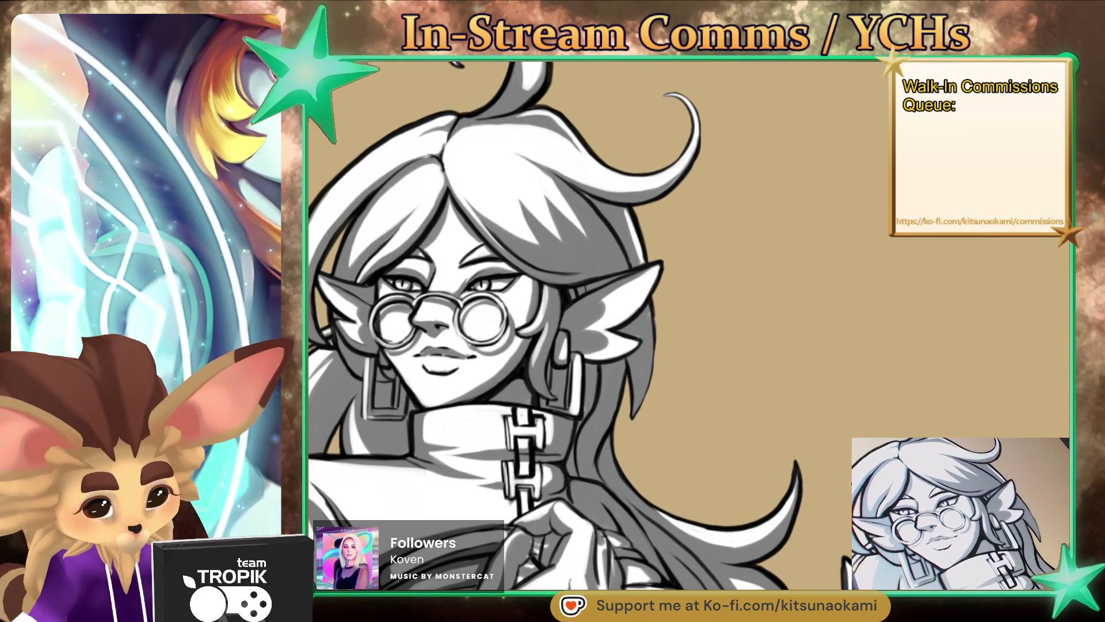
scroll(848, 489, "down", 1)
scroll(848, 489, "down", 3)
scroll(806, 403, "up", 1)
mouse_move(813, 316)
left_mouse_down()
mouse_move(761, 385)
mouse_move(752, 351)
left_mouse_up()
scroll(648, 260, "up", 3)
scroll(648, 260, "up", 2)
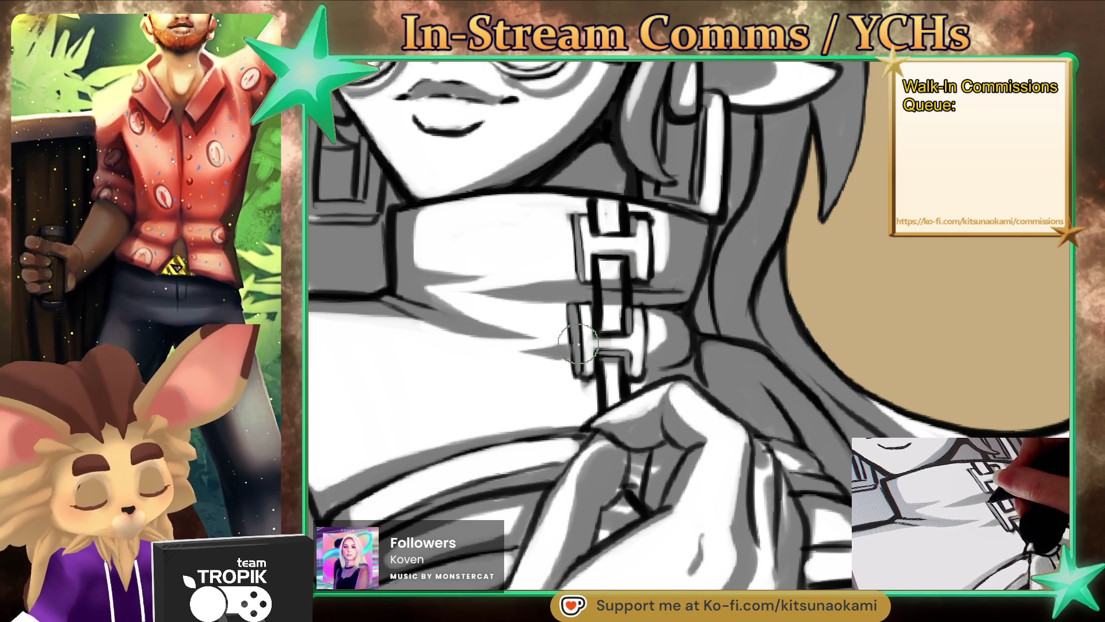
key("ctrl+0")
scroll(775, 493, "up", 2)
left_click_drag(776, 494, 756, 506)
scroll(750, 514, "up", 1)
scroll(719, 461, "up", 4)
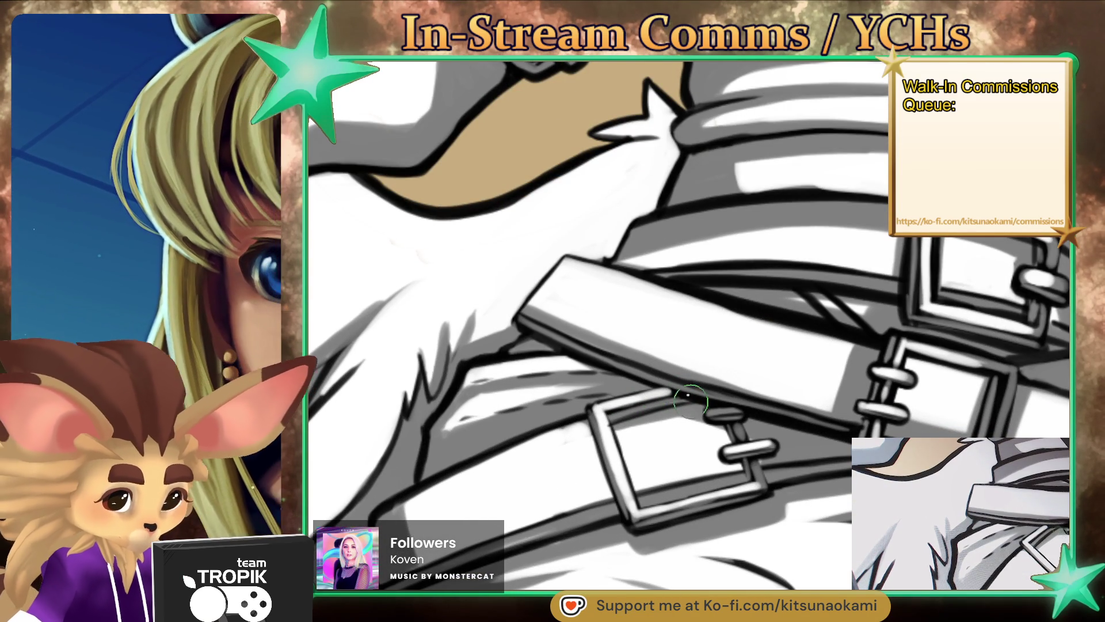
scroll(714, 408, "down", 5)
scroll(714, 408, "down", 1)
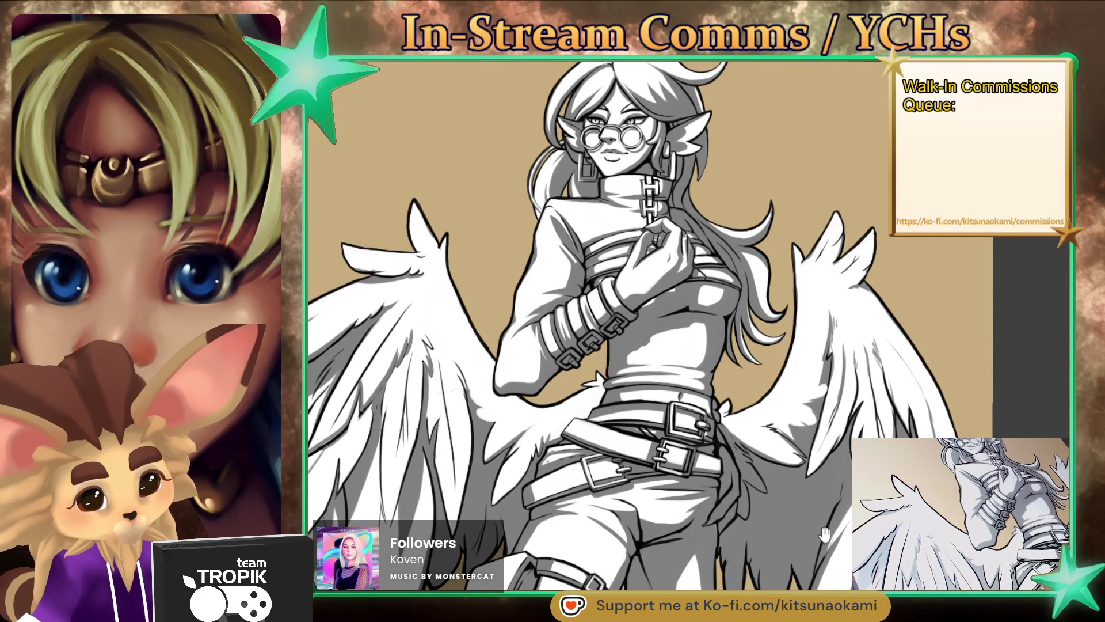
left_click_drag(802, 557, 785, 538)
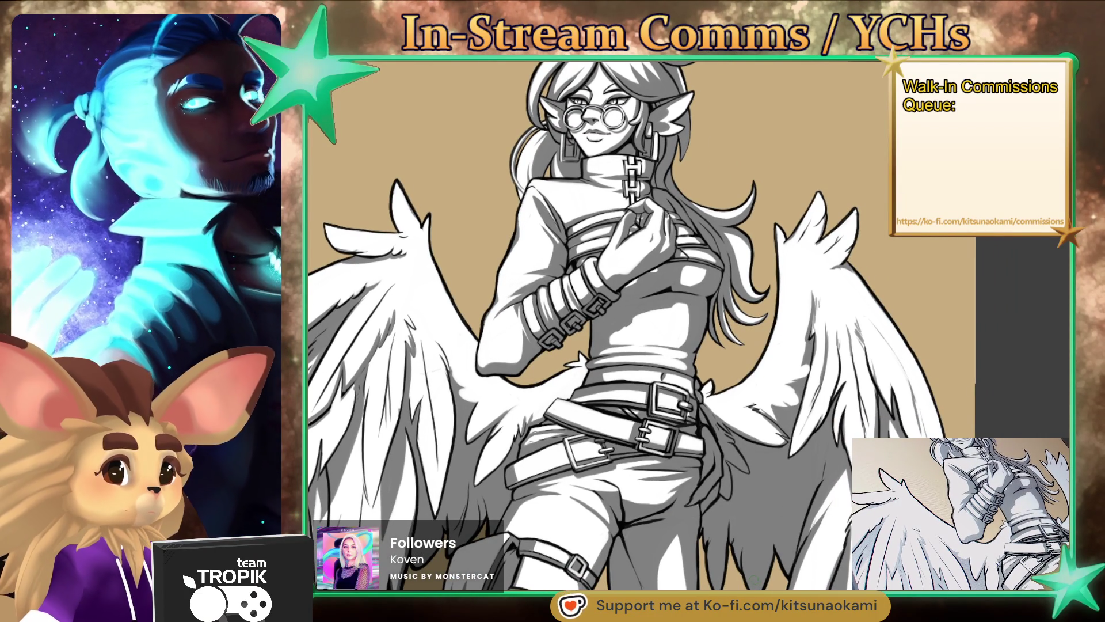
scroll(802, 557, "down", 3)
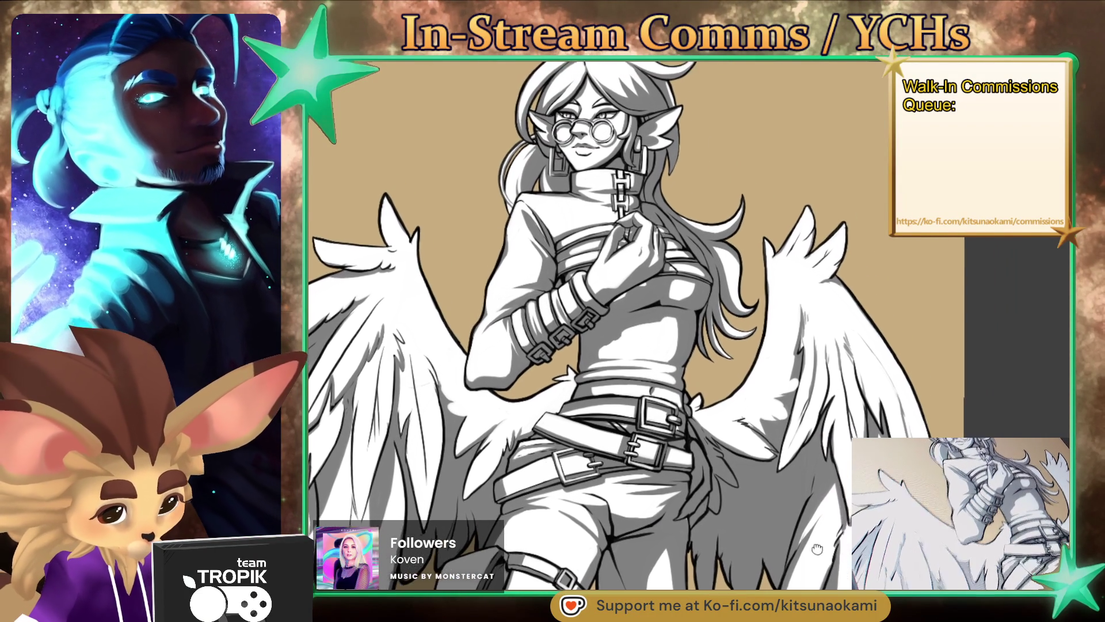
scroll(802, 557, "down", 2)
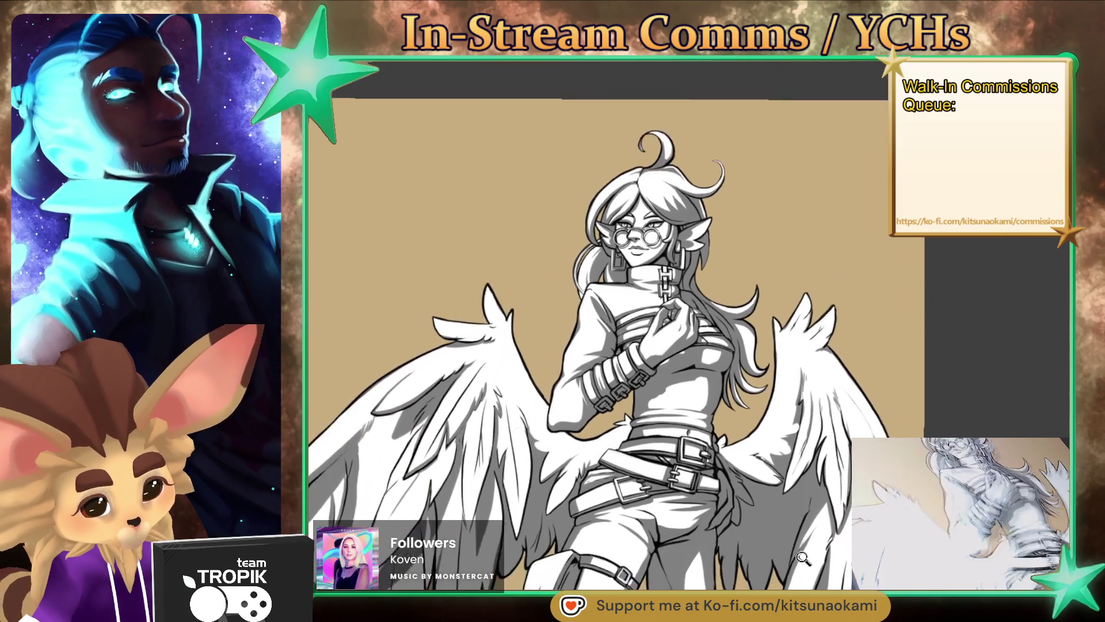
left_click_drag(802, 557, 813, 477)
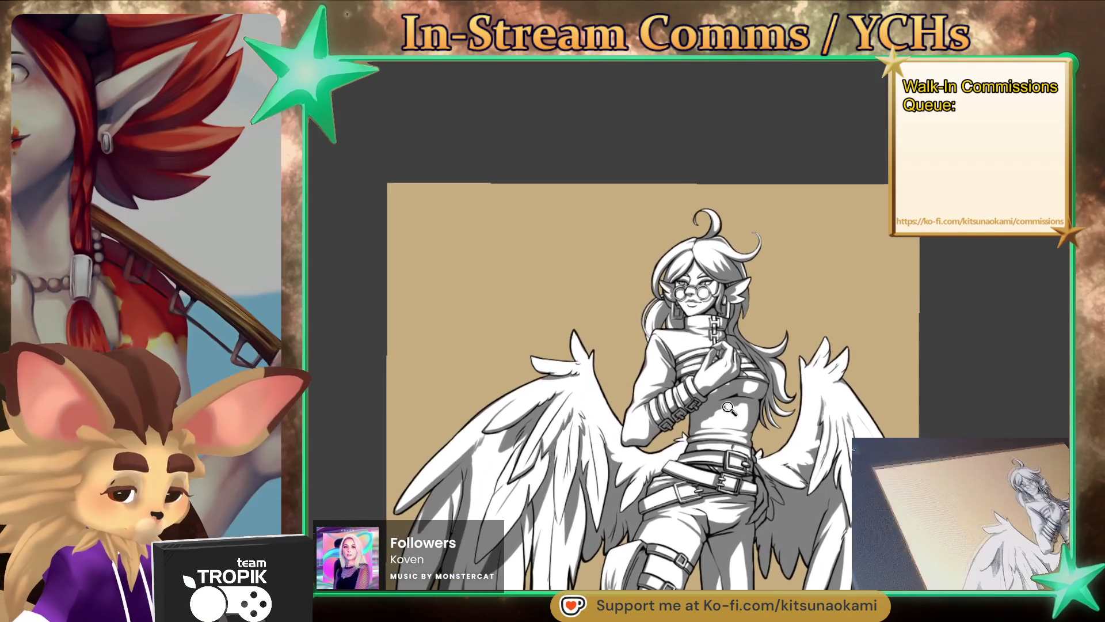
left_click_drag(811, 524, 745, 300)
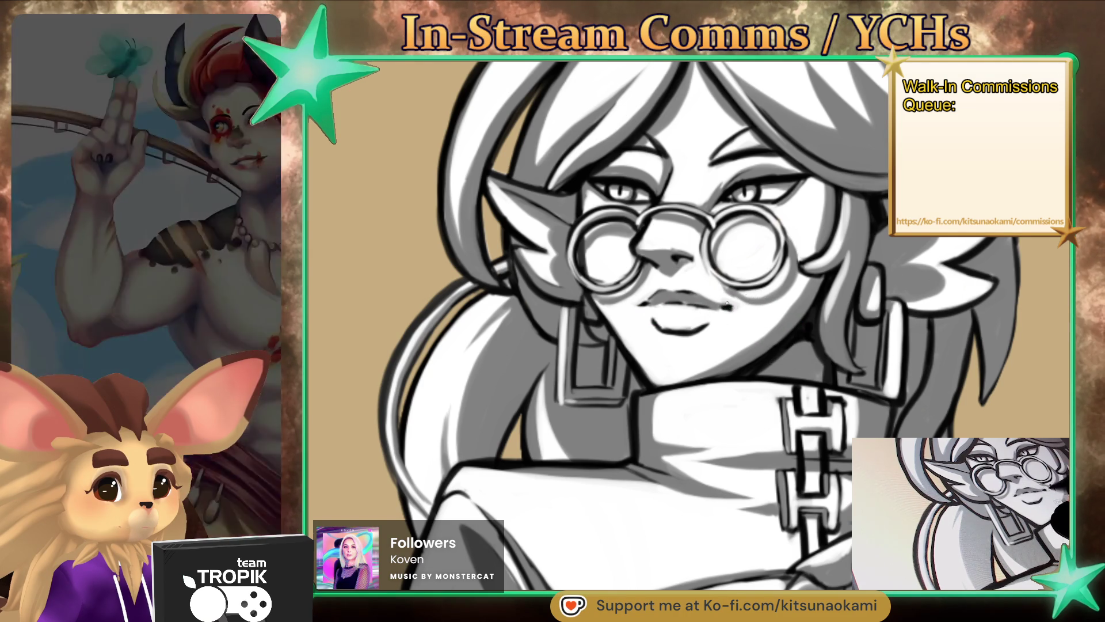
scroll(784, 554, "down", 5)
left_click_drag(784, 554, 639, 386)
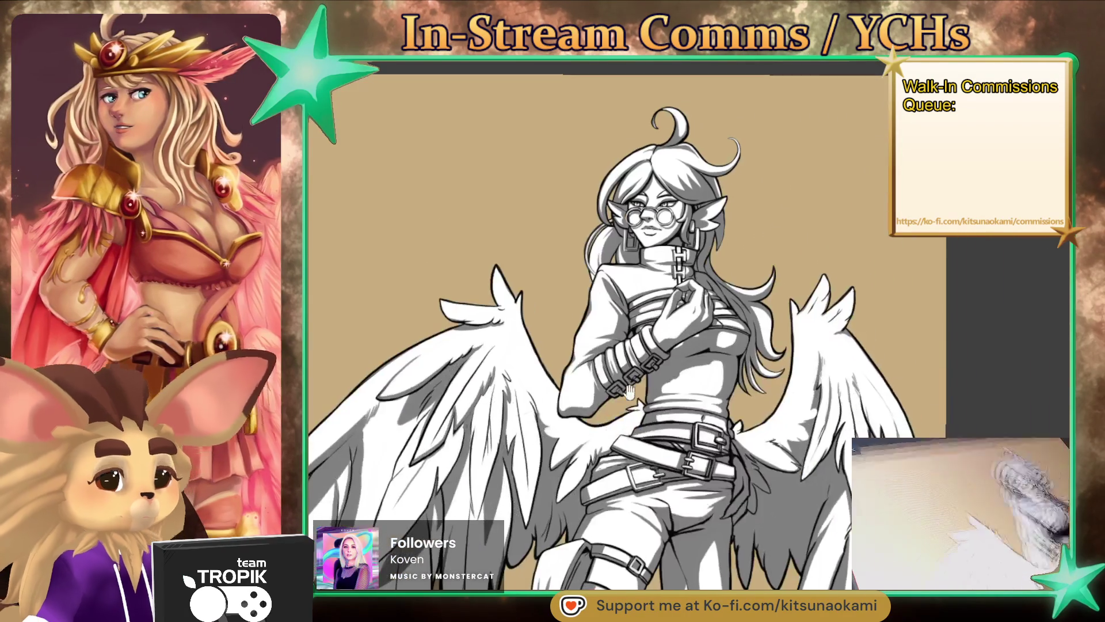